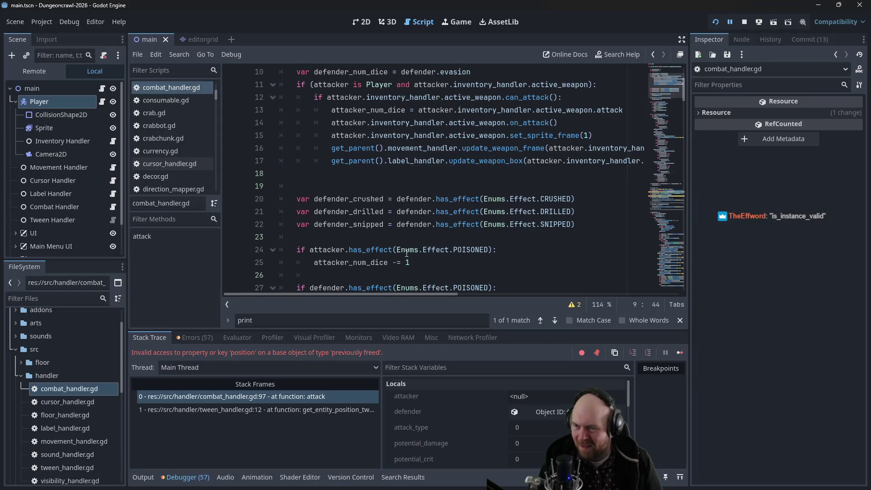
- Scroll through combat_handler.gd to the attacker_tween line and line 97, where execution stopped
{"action": "scroll", "coordinate": [410, 241], "scroll_direction": "up", "scroll_amount": 6}
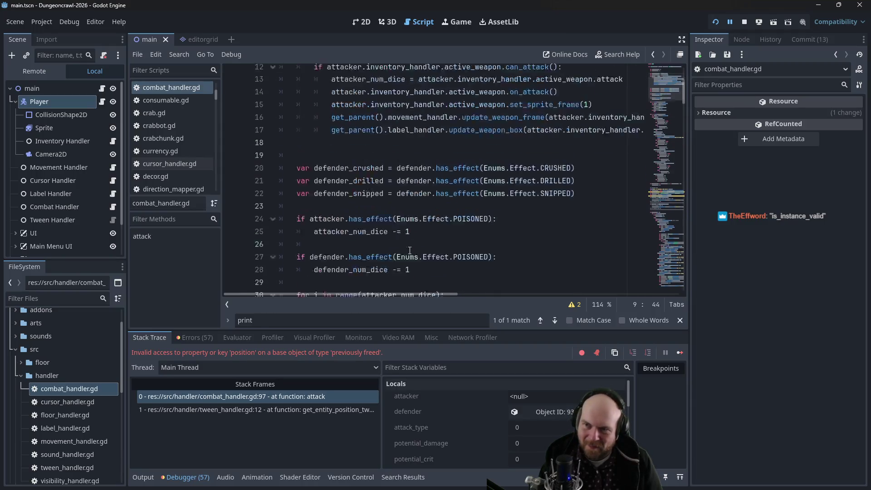
{"action": "scroll", "coordinate": [413, 229], "scroll_direction": "up", "scroll_amount": 1}
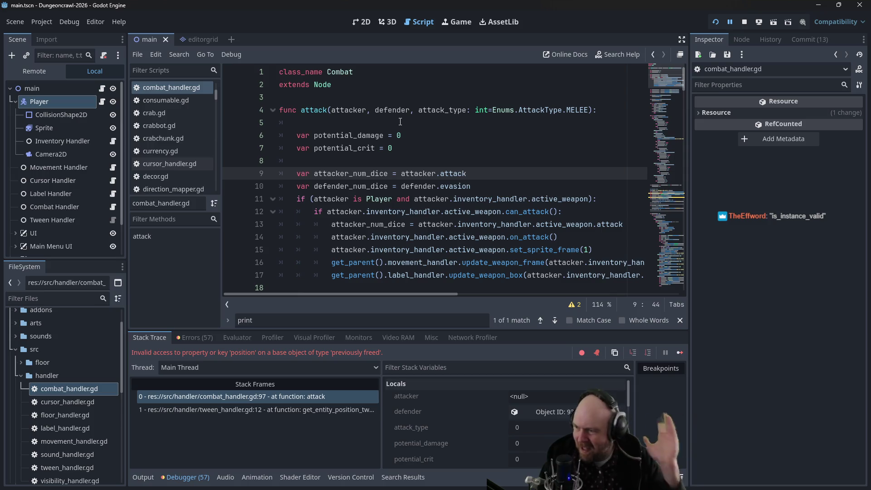
{"action": "scroll", "coordinate": [372, 203], "scroll_direction": "down", "scroll_amount": 3}
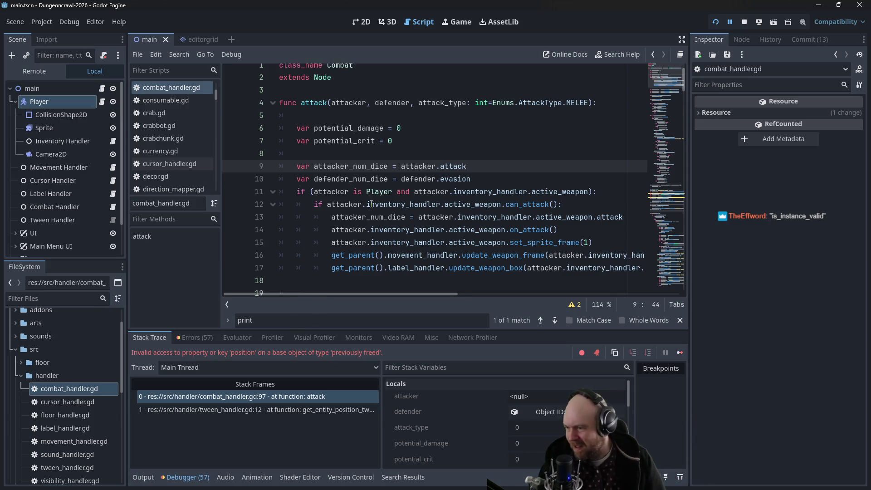
{"action": "scroll", "coordinate": [371, 204], "scroll_direction": "down", "scroll_amount": 10}
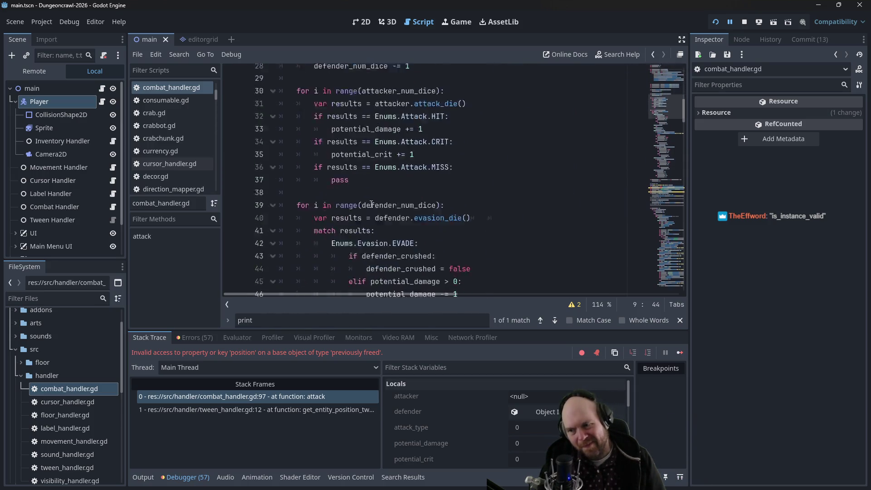
{"action": "scroll", "coordinate": [371, 204], "scroll_direction": "down", "scroll_amount": 10}
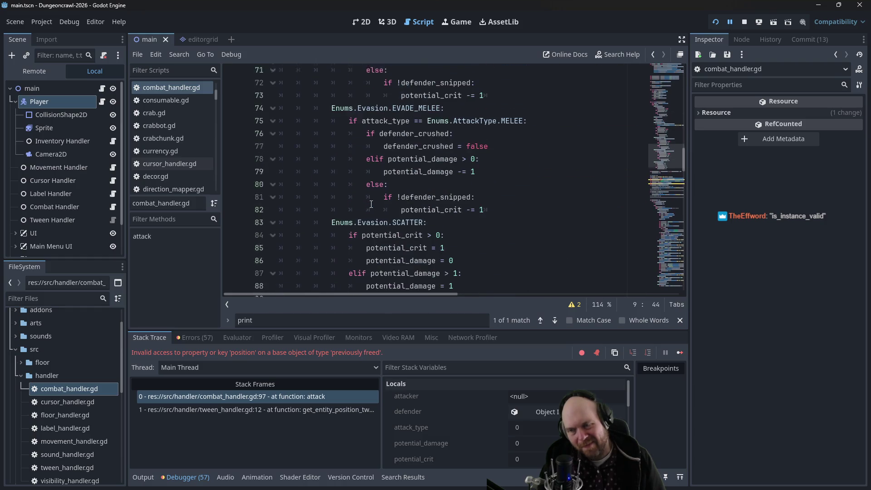
{"action": "scroll", "coordinate": [371, 204], "scroll_direction": "down", "scroll_amount": 6}
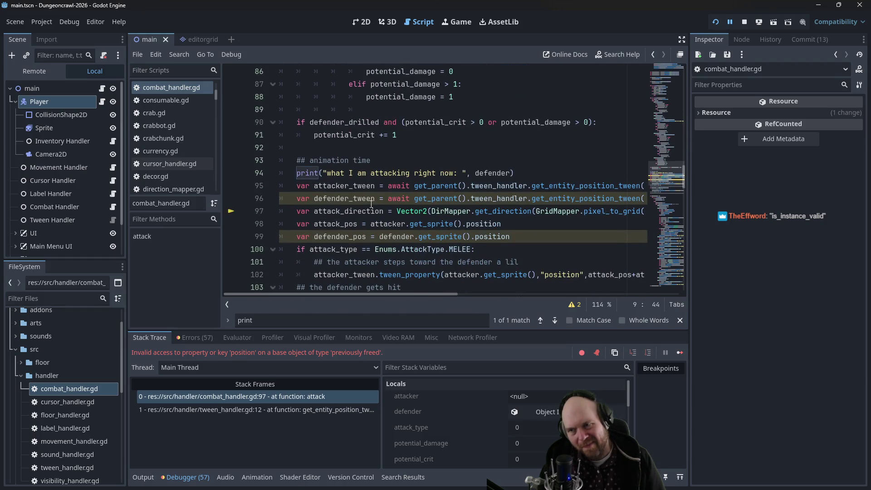
{"action": "scroll", "coordinate": [371, 203], "scroll_direction": "down", "scroll_amount": 1}
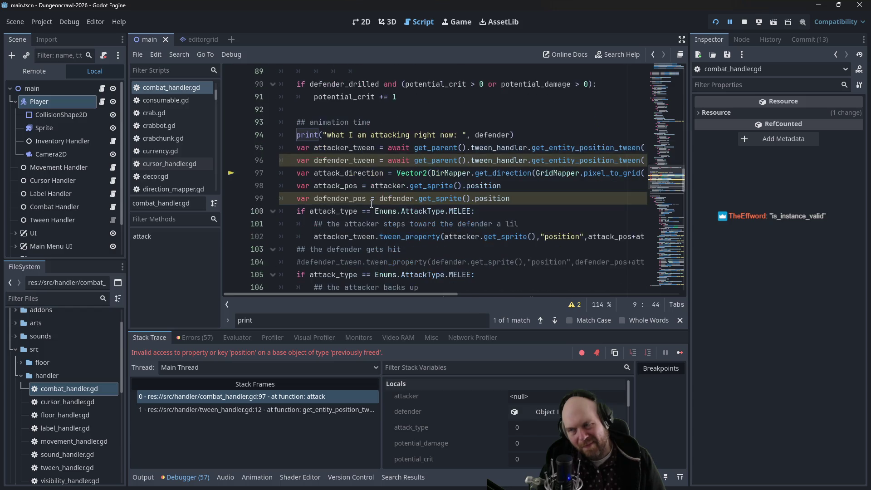
{"action": "mouse_move", "coordinate": [358, 293]}
{"action": "left_mouse_down"}
{"action": "mouse_move", "coordinate": [432, 287]}
{"action": "mouse_move", "coordinate": [347, 285]}
{"action": "mouse_move", "coordinate": [561, 290]}
{"action": "mouse_move", "coordinate": [349, 286]}
{"action": "left_mouse_up"}
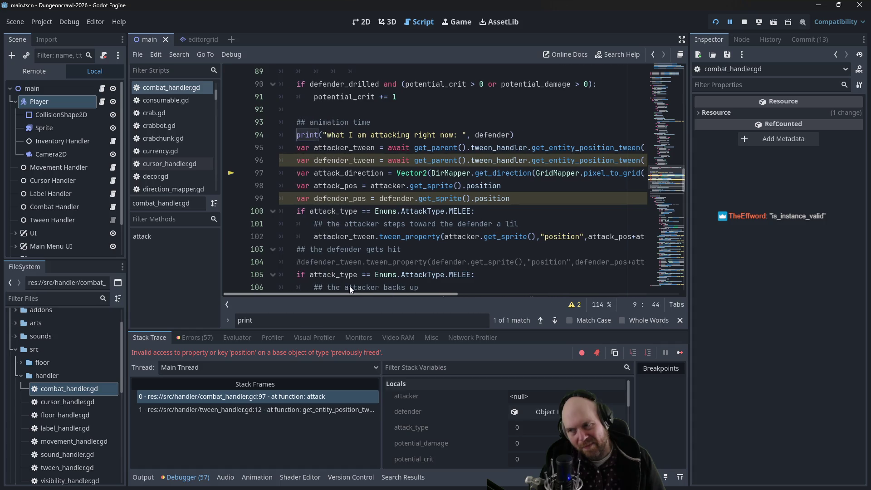
{"action": "left_click", "coordinate": [408, 148]}
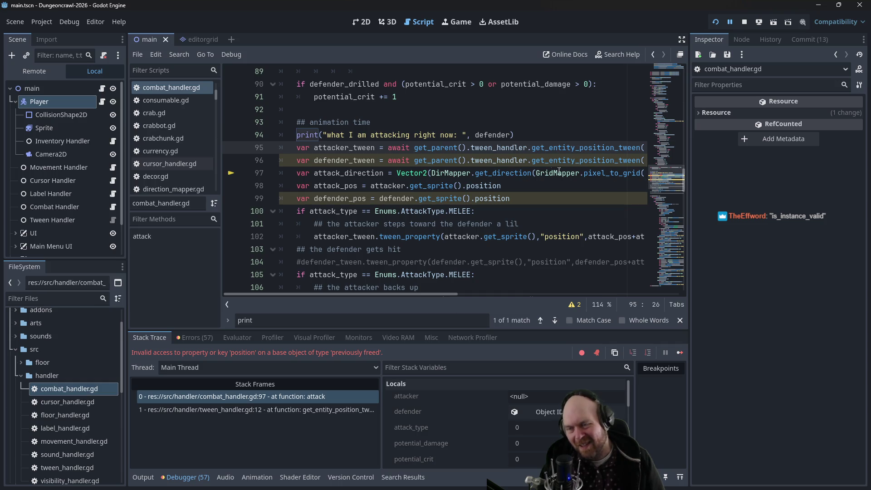
{"action": "left_click", "coordinate": [513, 173]}
- Inspect the defender, defender_tween await and attack_direction lines around lines 94-97
{"action": "double_click", "coordinate": [491, 135]}
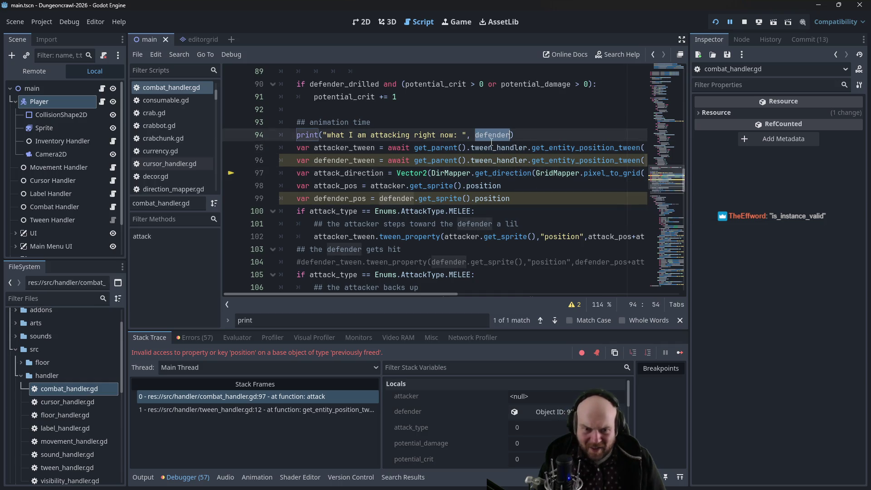
{"action": "left_click", "coordinate": [496, 138]}
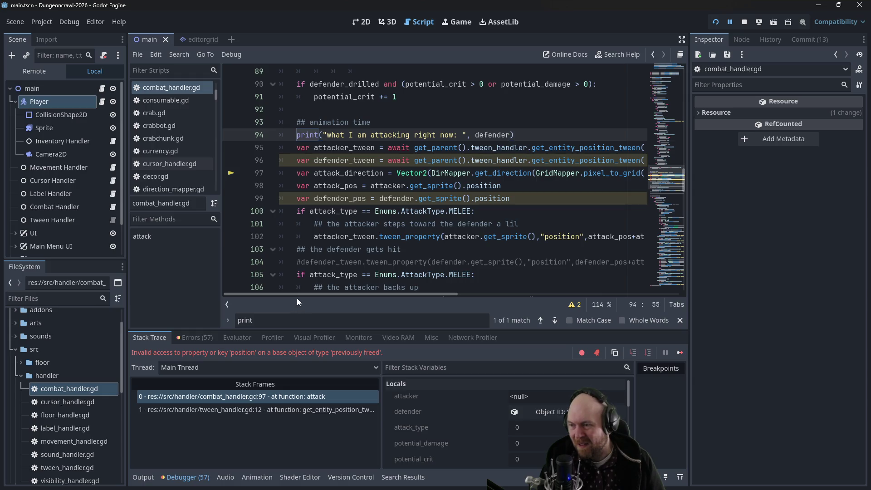
{"action": "mouse_move", "coordinate": [292, 295]}
{"action": "left_mouse_down"}
{"action": "mouse_move", "coordinate": [563, 297]}
{"action": "mouse_move", "coordinate": [223, 271]}
{"action": "left_mouse_up"}
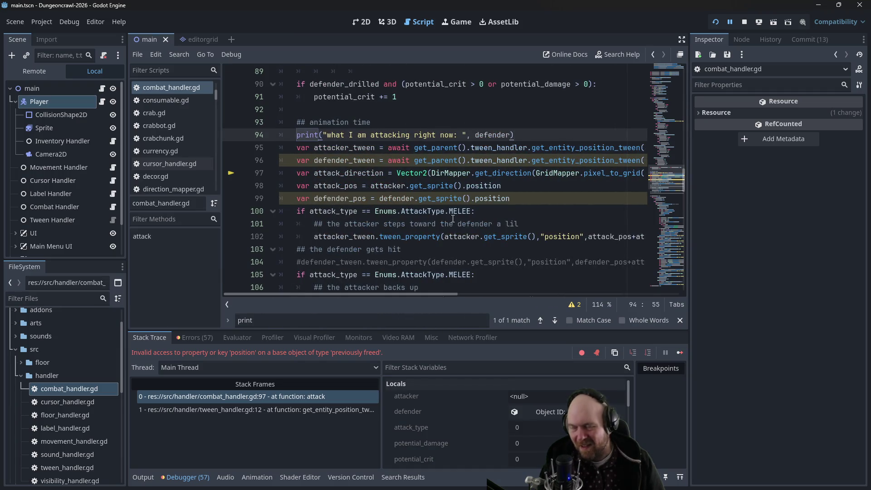
{"action": "left_click", "coordinate": [376, 160]}
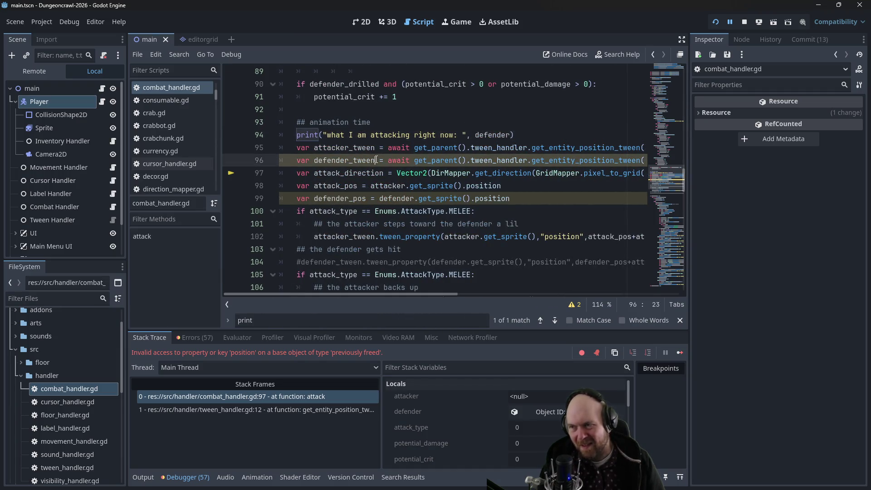
{"action": "left_click", "coordinate": [411, 161]}
{"action": "left_click", "coordinate": [375, 174]}
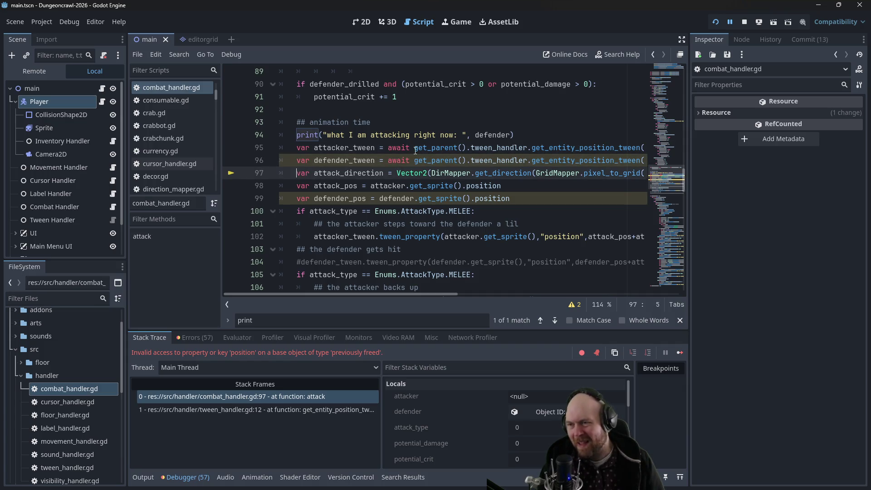
{"action": "mouse_move", "coordinate": [425, 154]}
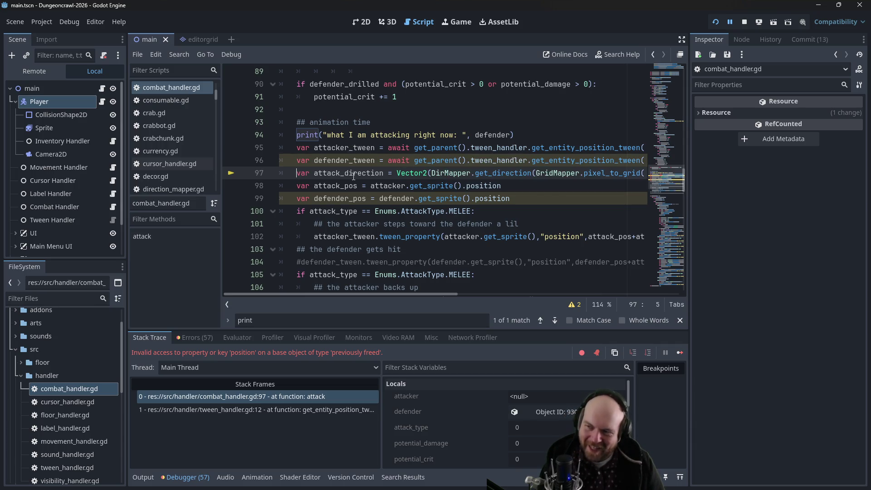
{"action": "scroll", "coordinate": [338, 182], "scroll_direction": "down", "scroll_amount": 7}
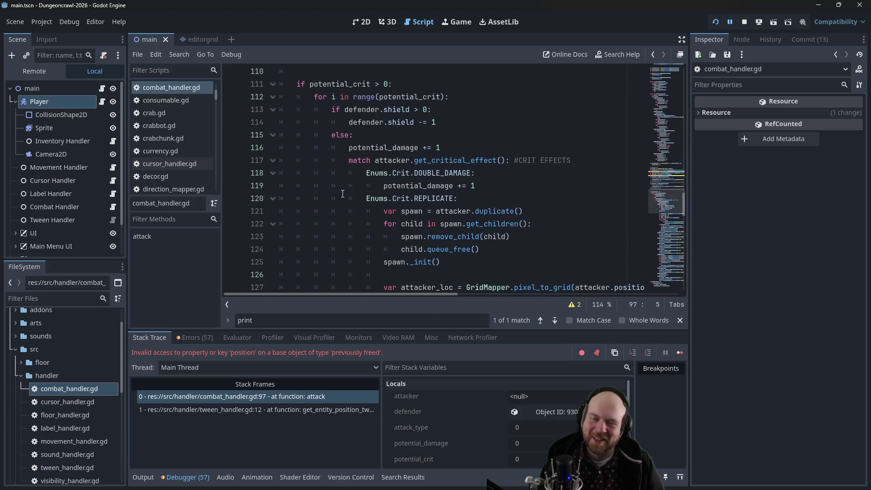
{"action": "scroll", "coordinate": [342, 194], "scroll_direction": "up", "scroll_amount": 8}
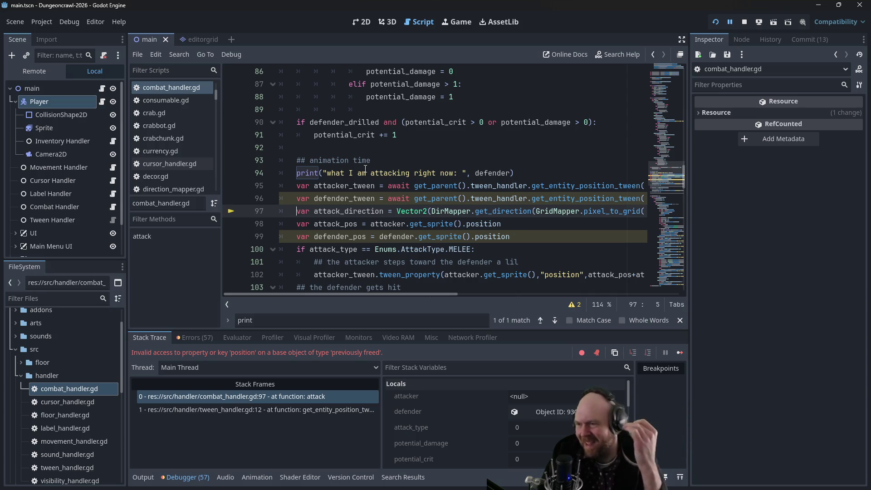
- Insert a new line 97 starting an is_instance_valid check above attack_direction
{"action": "key", "text": "Return"}
{"action": "key", "text": "Up"}
{"action": "type", "text": "if "}
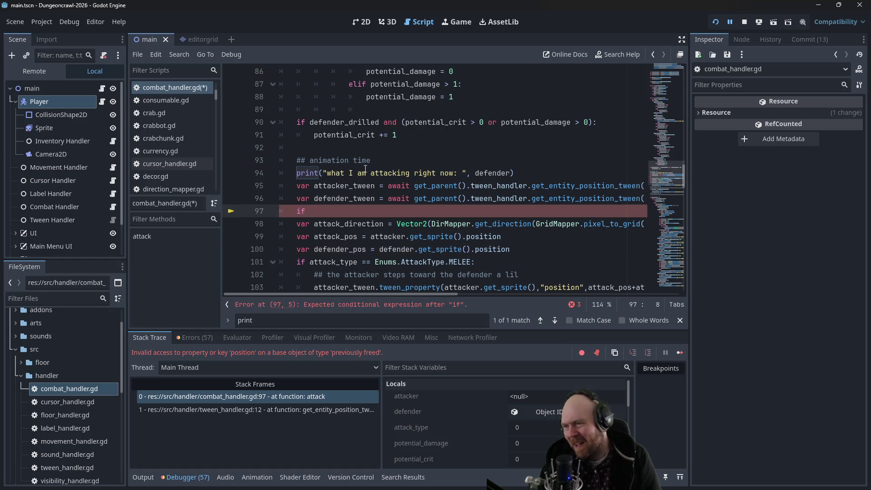
{"action": "type", "text": "is-"}
{"action": "key", "text": "BackSpace"}
{"action": "key", "text": "BackSpace"}
{"action": "key", "text": "BackSpace"}
{"action": "type", "text": "nstance_"}
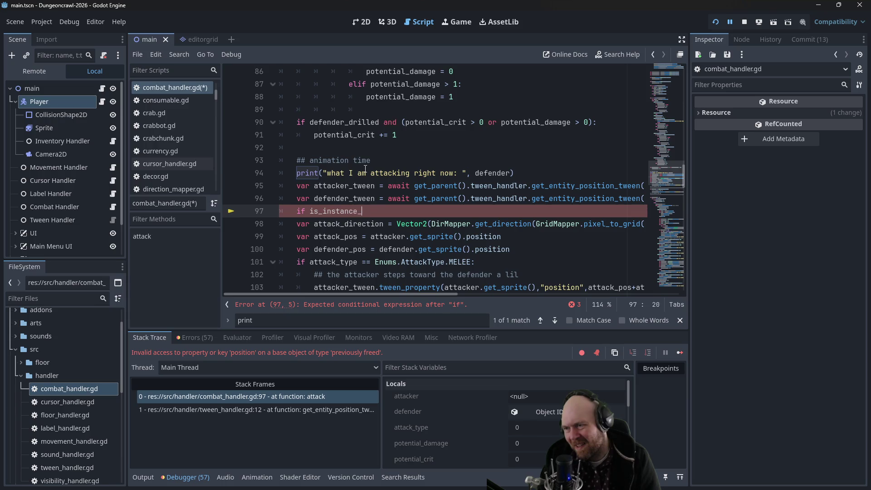
{"action": "type", "text": "("}
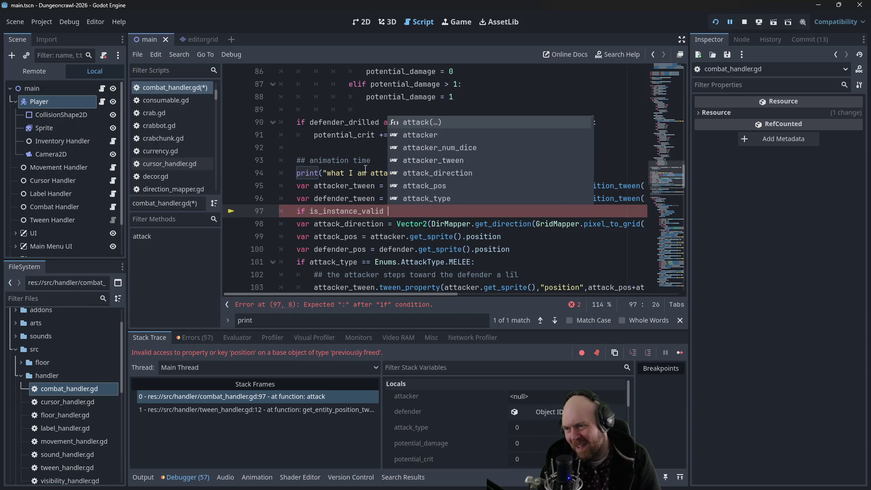
{"action": "key", "text": "BackSpace"}
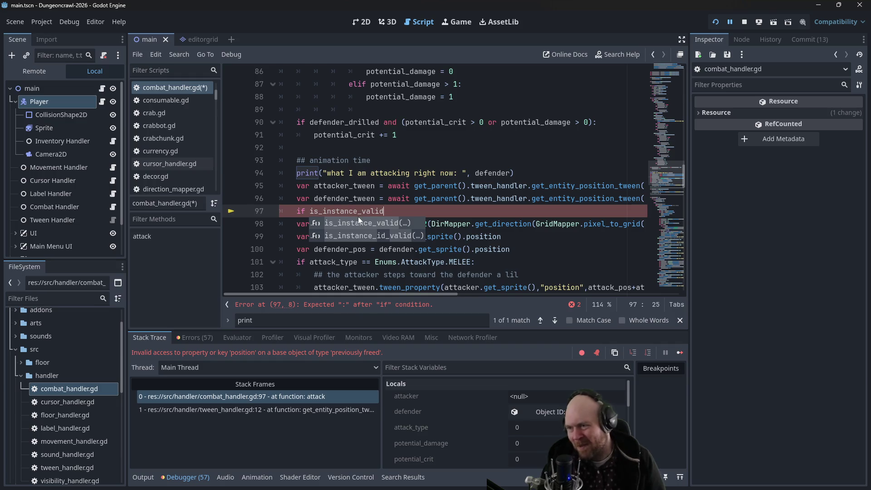
{"action": "key", "text": "Return"}
- Read the is_instance_valid documentation, then return to combat_handler.gd
{"action": "left_click", "coordinate": [348, 212], "text": "ctrl"}
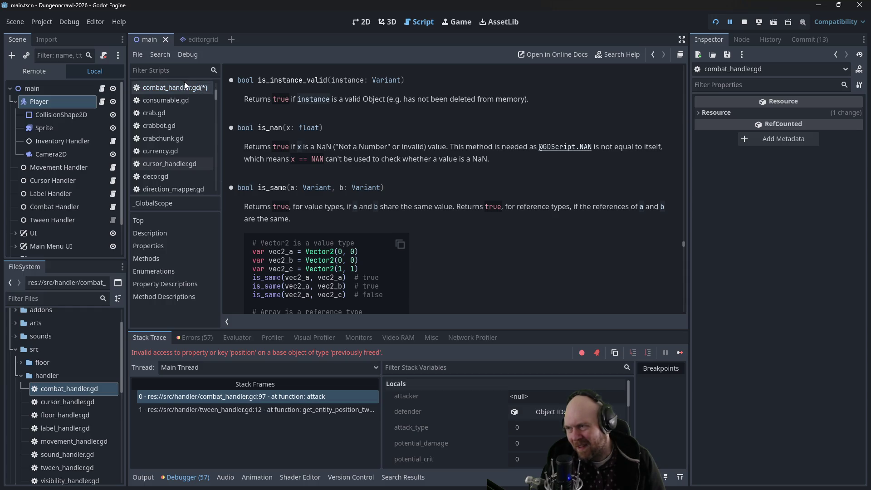
{"action": "scroll", "coordinate": [401, 154], "scroll_direction": "up", "scroll_amount": 4}
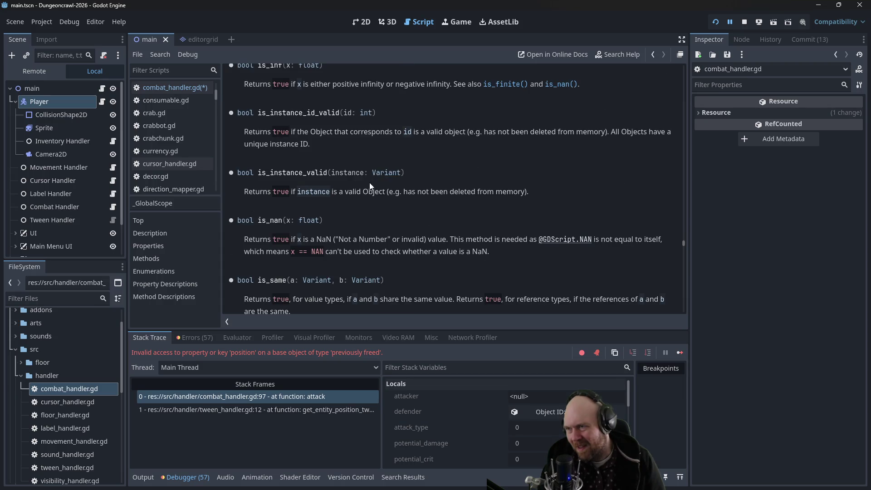
{"action": "scroll", "coordinate": [369, 182], "scroll_direction": "up", "scroll_amount": 1}
{"action": "left_click", "coordinate": [183, 88]}
- Replace the call with an 'attacker and defender:' check, a comment about waiting for a tween, and a return
{"action": "left_click", "coordinate": [464, 213]}
{"action": "key", "text": "ctrl+shift+Left"}
{"action": "key", "text": "ctrl+shift+Left"}
{"action": "type", "text": "attacker a"}
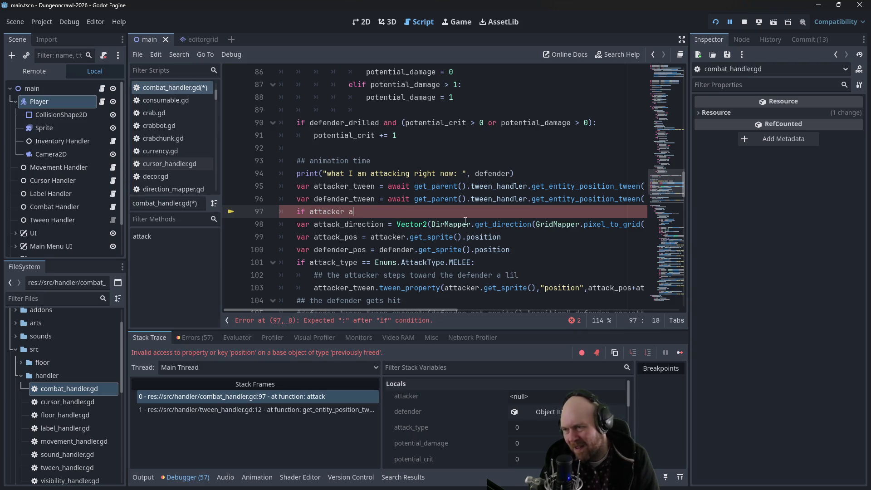
{"action": "type", "text": "nd defender: (they"}
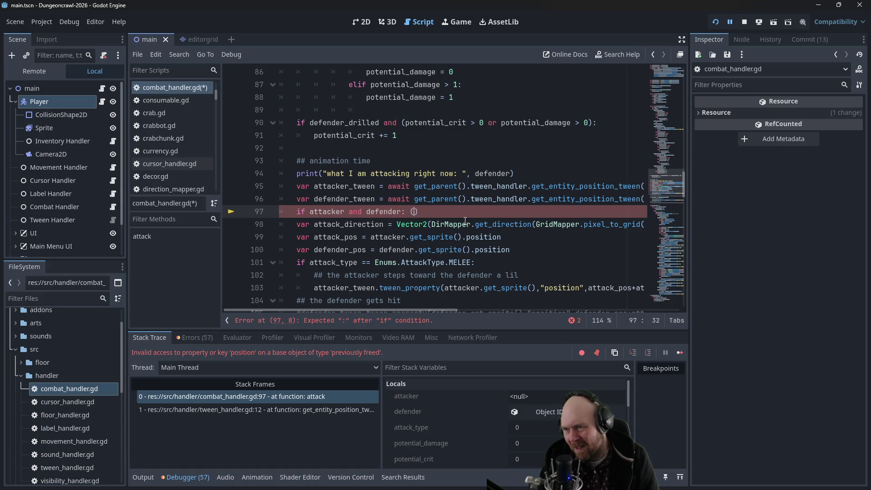
{"action": "key", "text": "BackSpace"}
{"action": "key", "text": "BackSpace"}
{"action": "key", "text": "BackSpace"}
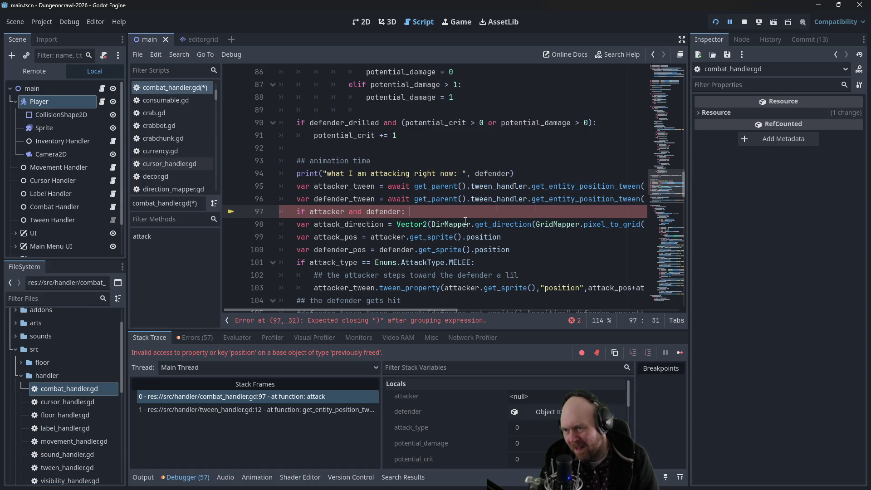
{"action": "type", "text": "#check to make"}
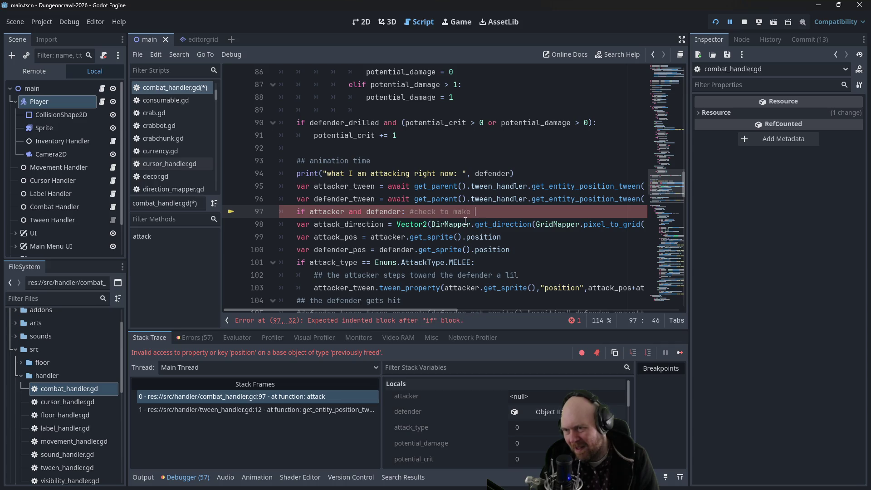
{"action": "type", "text": "die while we were"}
{"action": "type", "text": " waiting for a t"}
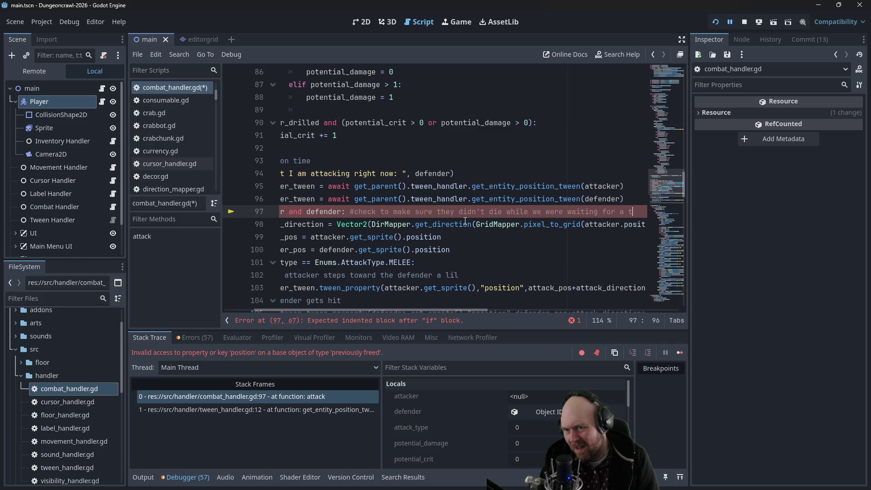
{"action": "type", "text": "wenn I guess"}
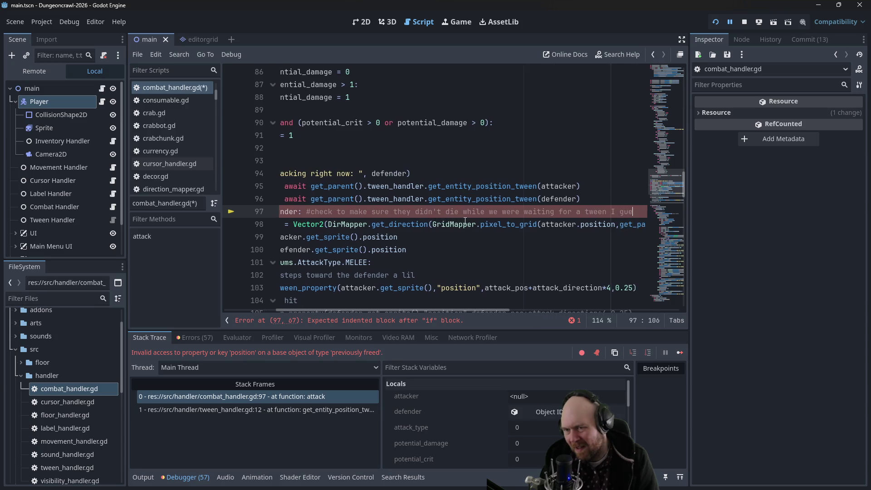
{"action": "key", "text": "Return"}
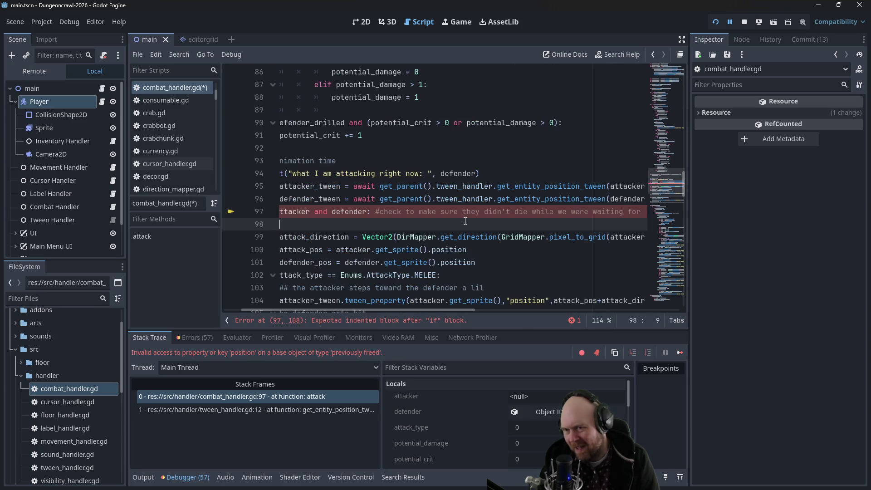
{"action": "type", "text": "ret"}
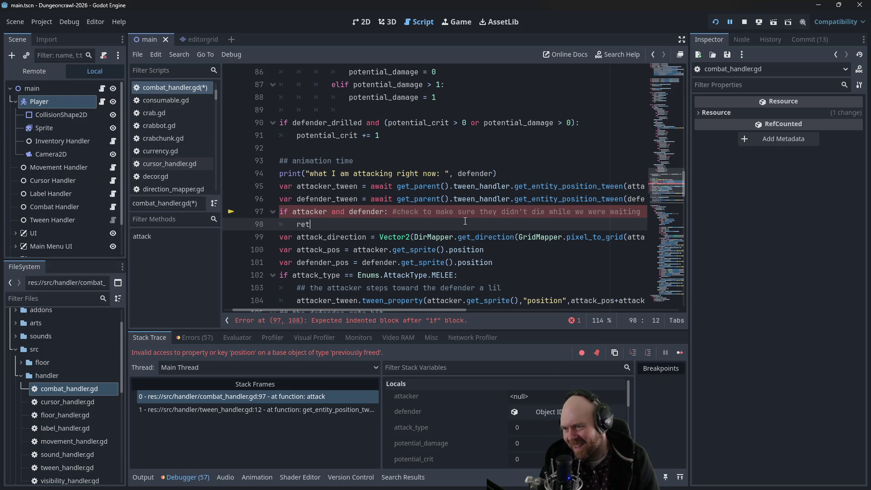
{"action": "key", "text": "Up"}
- Negate both checks to 'if !attacker and !defender:' and save the script
{"action": "type", "text": "!"}
{"action": "key", "text": "Right"}
{"action": "key", "text": "Right"}
{"action": "key", "text": "Right"}
{"action": "type", "text": "!"}
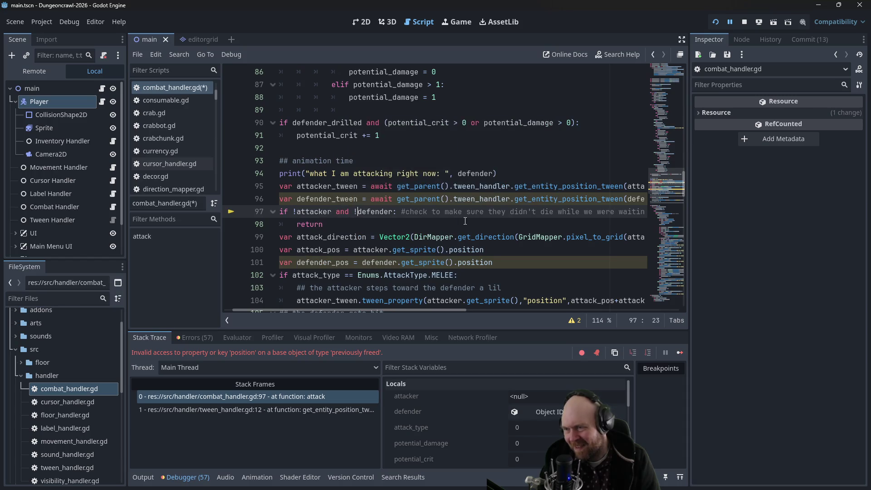
{"action": "key", "text": "ctrl+s"}
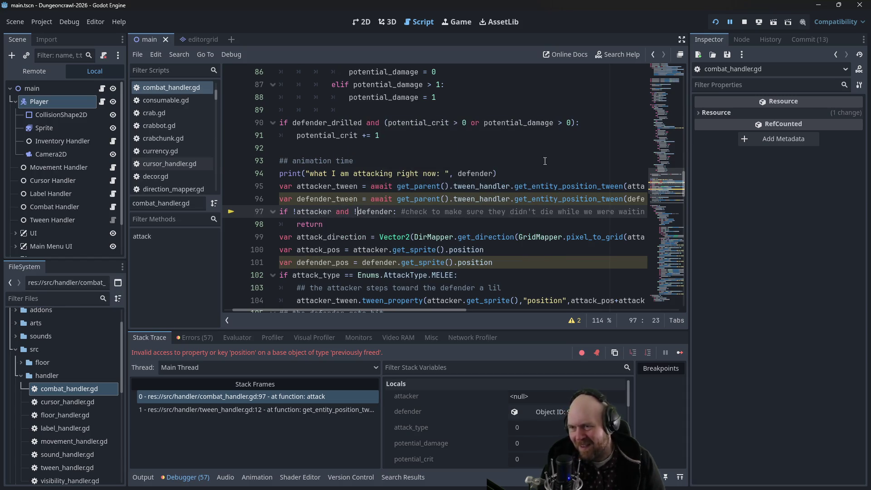
{"action": "left_click", "coordinate": [757, 23]}
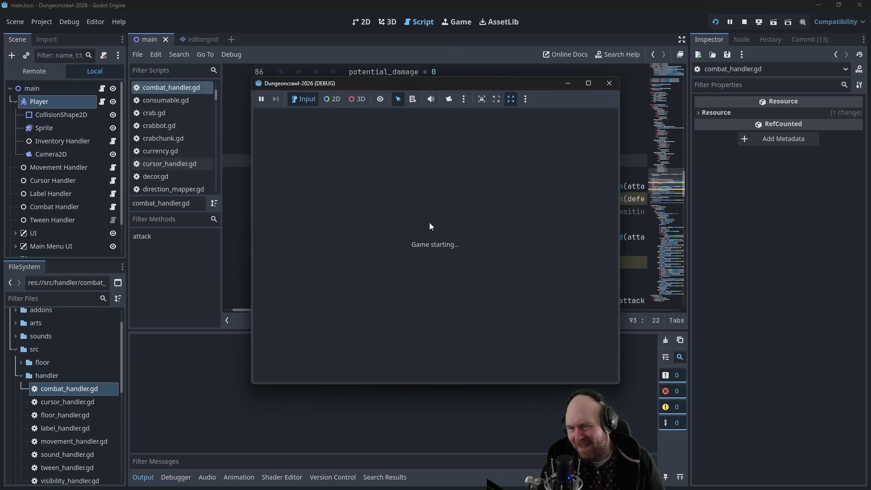
- Start and stop a test game, then open a new line above the guard's return
{"action": "left_click", "coordinate": [382, 240]}
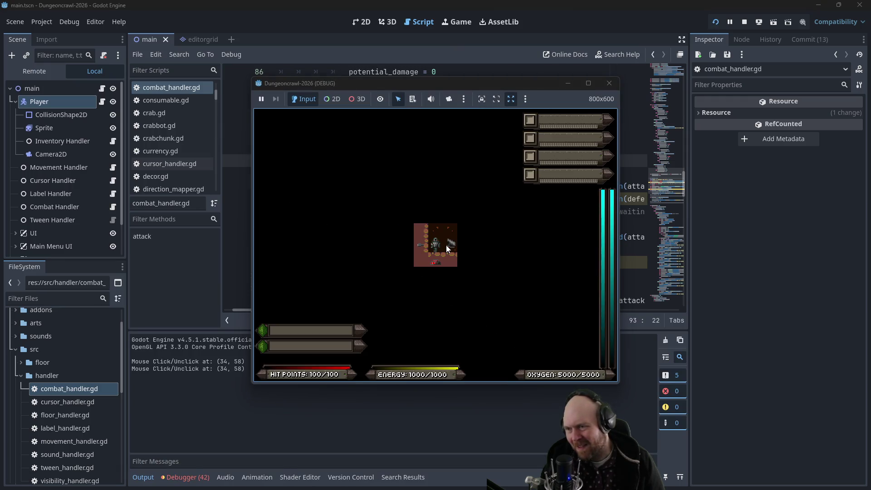
{"action": "left_click", "coordinate": [609, 83]}
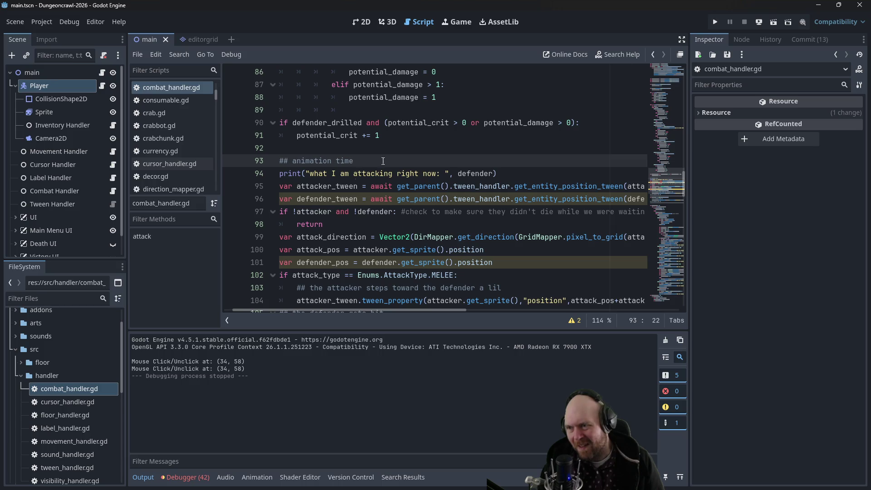
{"action": "left_click", "coordinate": [302, 225]}
{"action": "key", "text": "ctrl+shift+Return"}
- Add print_debug("attacker or defender disappeared before we could tween, hmm") before the return and save
{"action": "type", "text": "print_debug(\"a"}
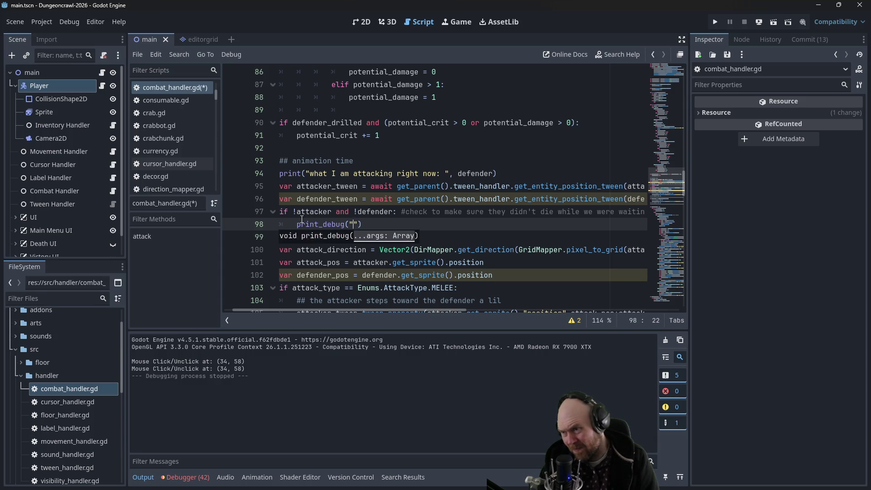
{"action": "type", "text": "ttacker or defender disa"}
{"action": "type", "text": "ppeared before we could tween,"}
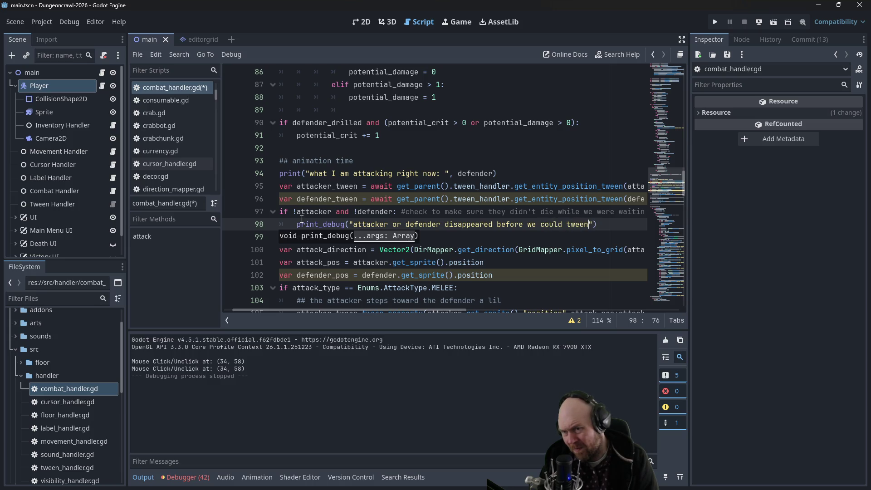
{"action": "type", "text": " hmm"}
{"action": "key", "text": "Return"}
{"action": "type", "text": "return"}
{"action": "left_click", "coordinate": [461, 161]}
{"action": "key", "text": "ctrl+s"}
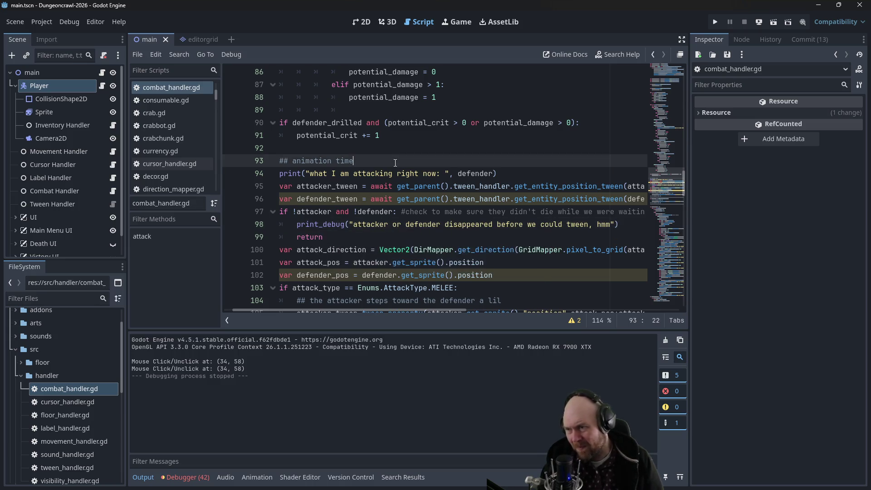
{"action": "left_click", "coordinate": [718, 21]}
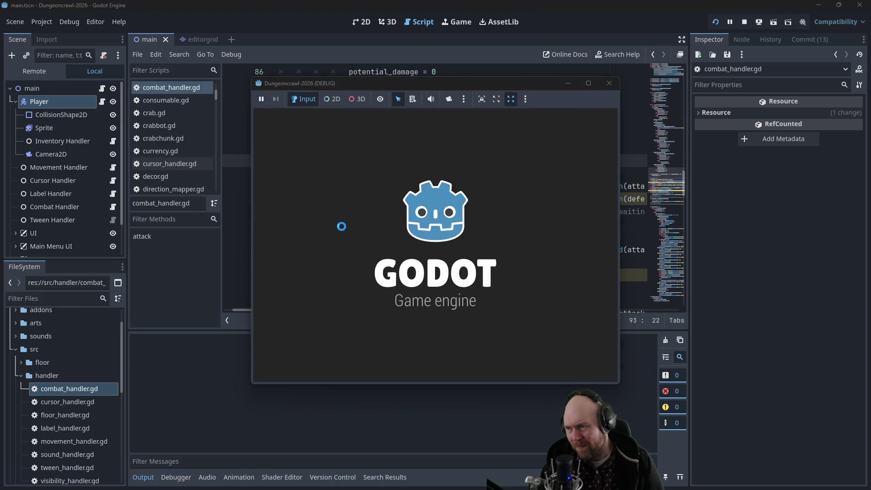
- Start a new game, stop it, and relaunch twice to get a fresh run
{"action": "left_click", "coordinate": [434, 242]}
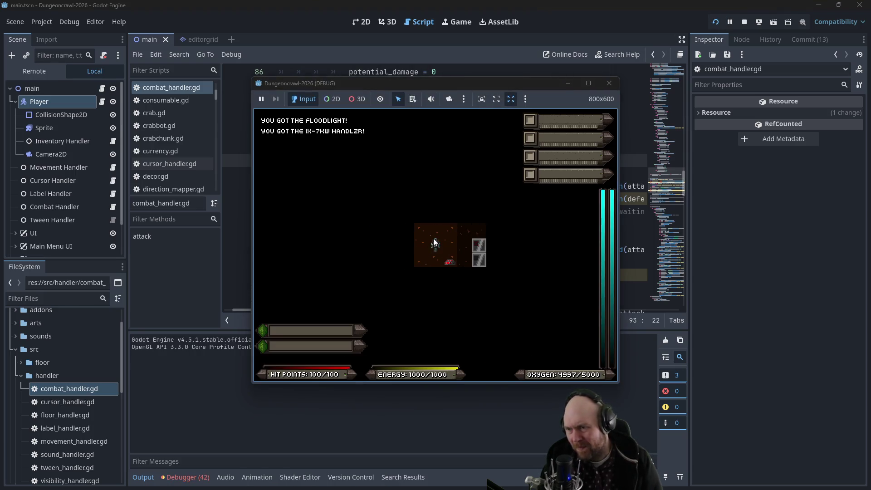
{"action": "key", "text": "Up"}
{"action": "key", "text": "Up"}
{"action": "key", "text": "Right"}
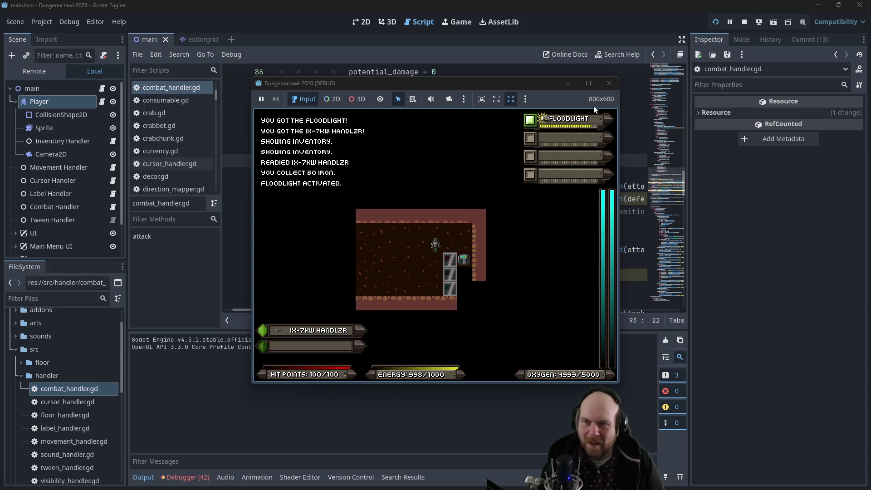
{"action": "left_click", "coordinate": [609, 83]}
{"action": "left_click", "coordinate": [713, 22]}
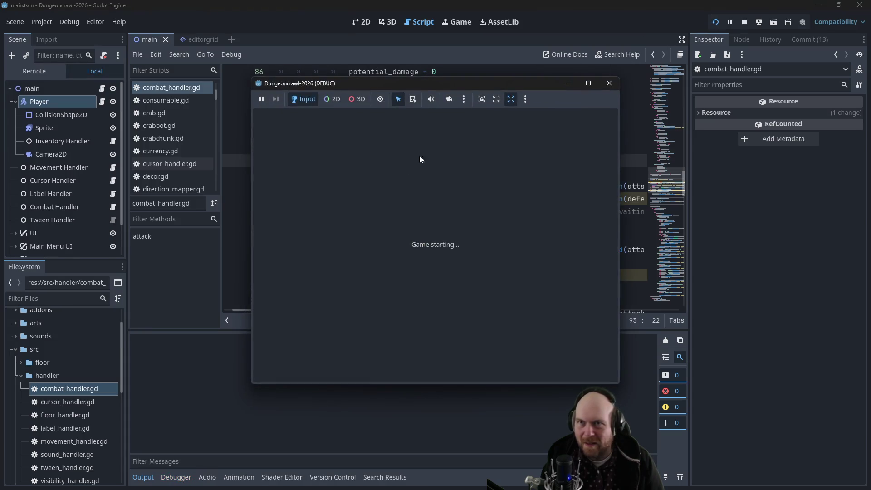
{"action": "left_click", "coordinate": [388, 236]}
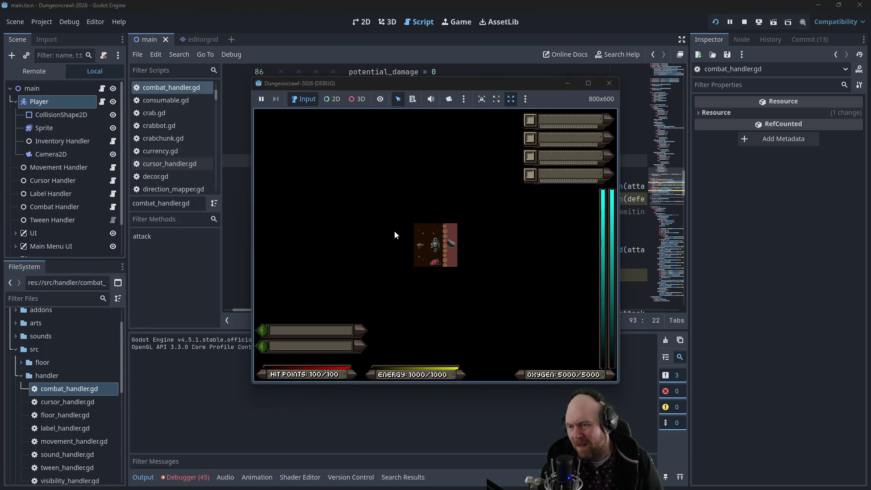
{"action": "left_click", "coordinate": [618, 84]}
{"action": "left_click", "coordinate": [717, 25]}
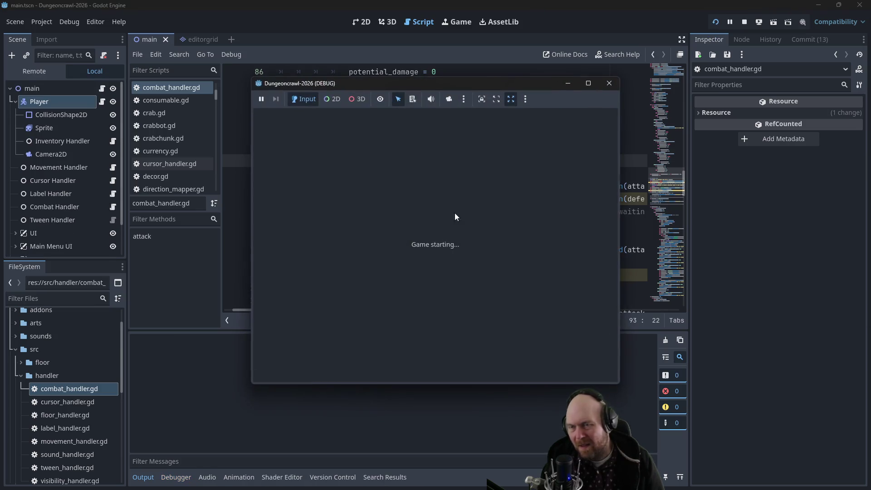
{"action": "left_click", "coordinate": [382, 239]}
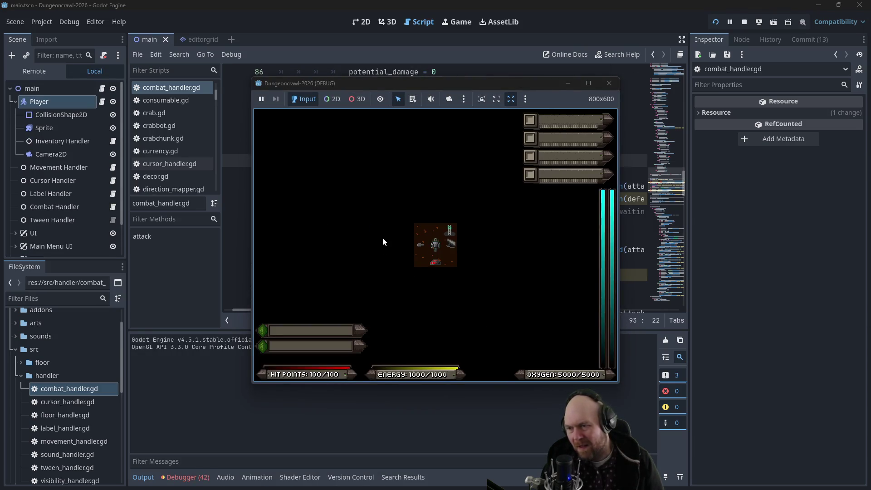
- Pick up items, ready the handlzr, descend a level and walk down the corridor
{"action": "key", "text": "Right"}
{"action": "key", "text": "i"}
{"action": "key", "text": "i"}
{"action": "key", "text": "1"}
{"action": "key", "text": "2"}
{"action": "key", "text": "Up"}
{"action": "key", "text": "y"}
{"action": "key", "text": "Left"}
{"action": "key", "text": "Left"}
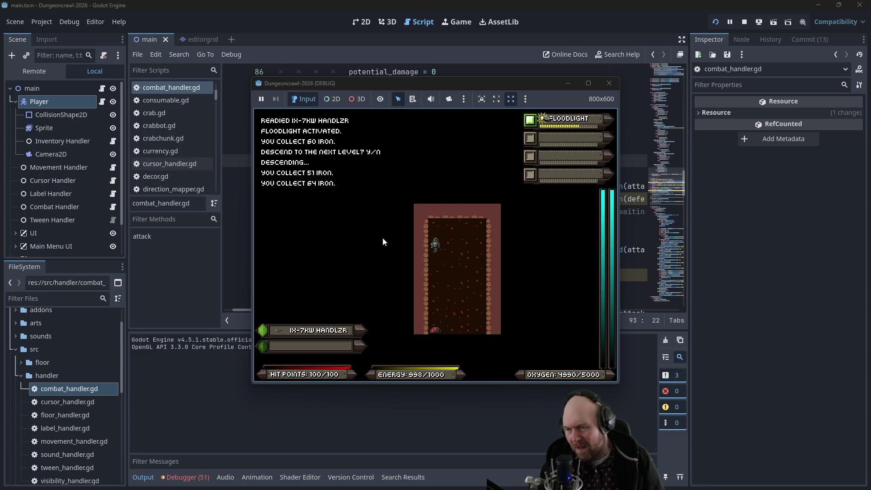
{"action": "key", "text": "Down"}
{"action": "key", "text": "Down"}
{"action": "key", "text": "Down"}
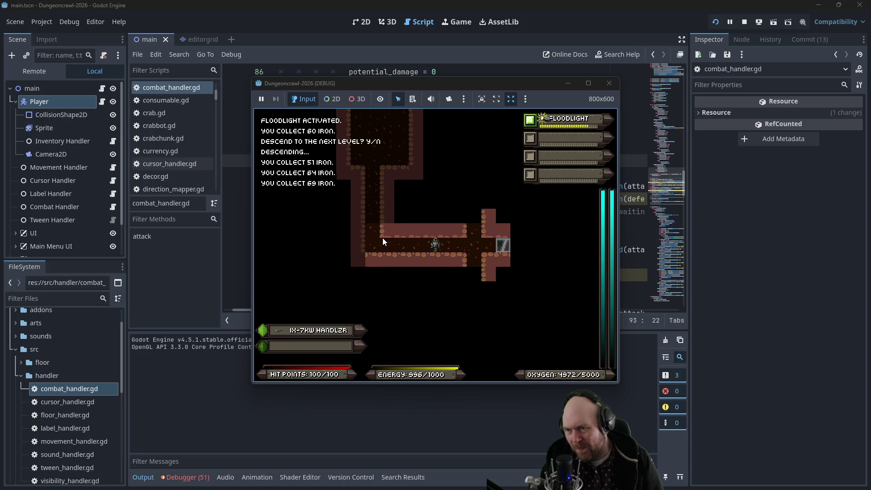
{"action": "key", "text": "Down"}
{"action": "key", "text": "Down"}
{"action": "key", "text": "Down"}
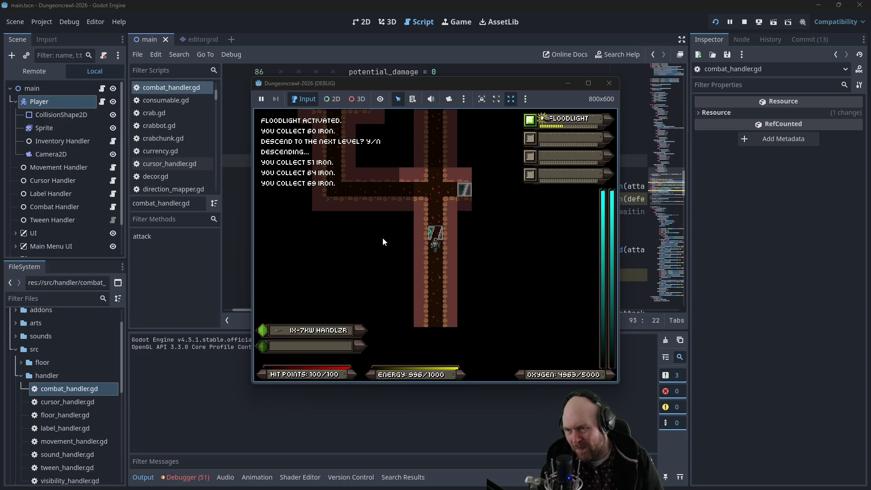
{"action": "key", "text": "Down"}
{"action": "key", "text": "Down"}
{"action": "key", "text": "Down"}
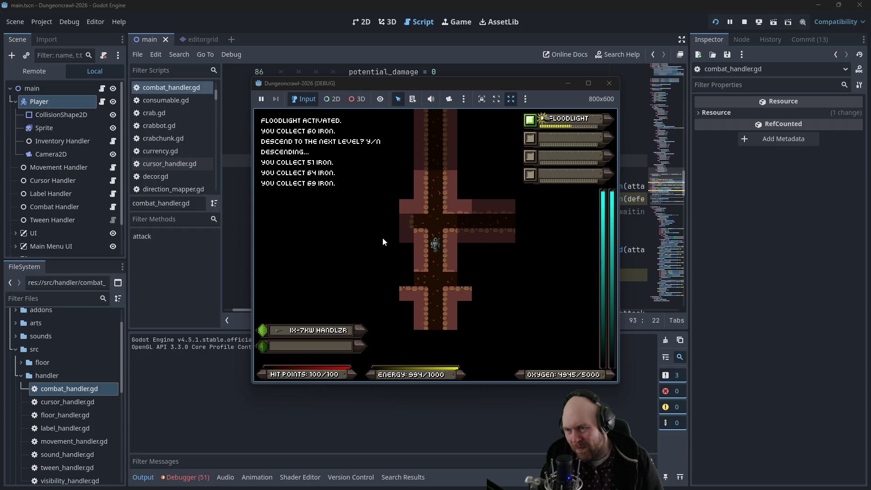
{"action": "key", "text": "Down"}
{"action": "key", "text": "Left"}
{"action": "key", "text": "Left"}
{"action": "key", "text": "Left"}
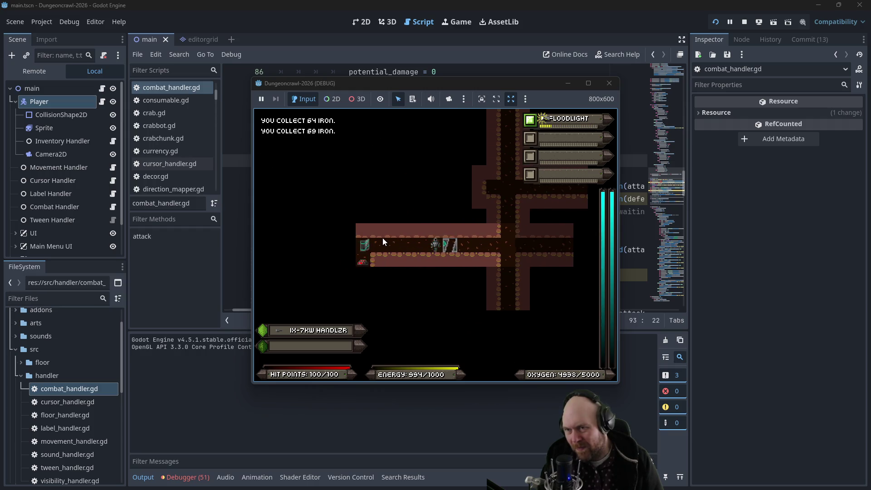
{"action": "key", "text": "Left"}
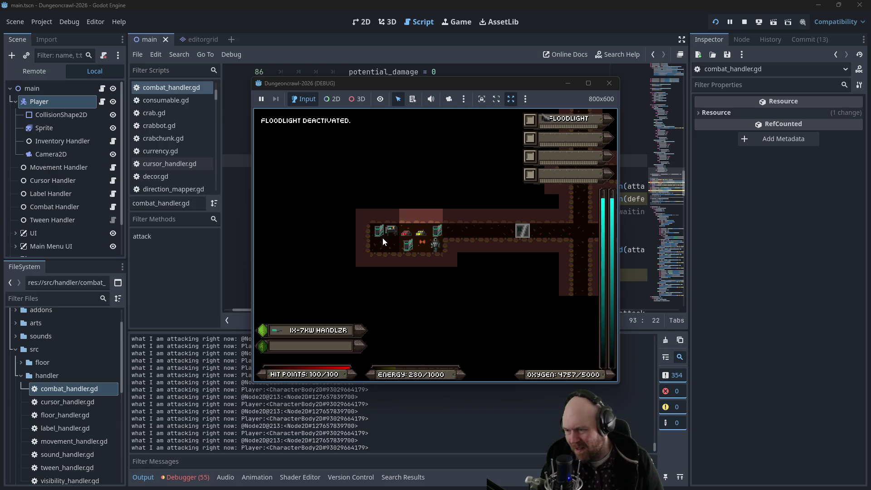
- Relight the floodlight, walk left toward the enemies accepting the power cable, then stop the game
{"action": "key", "text": "1"}
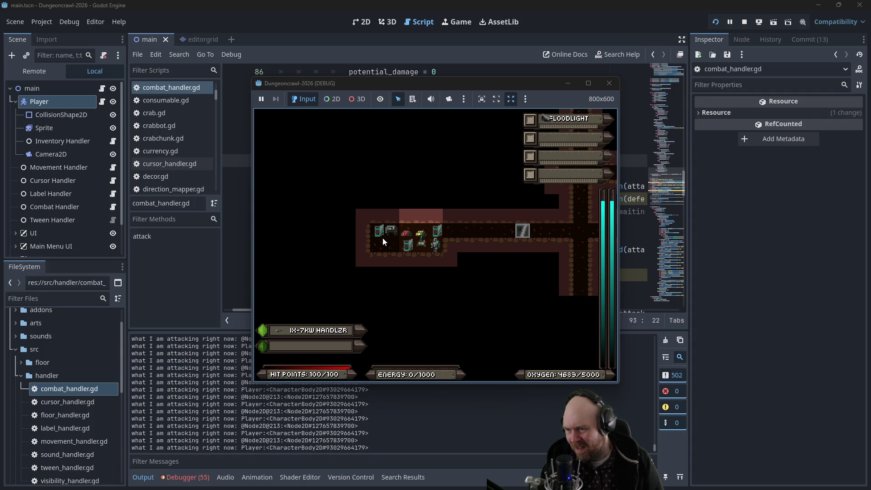
{"action": "key", "text": "Left"}
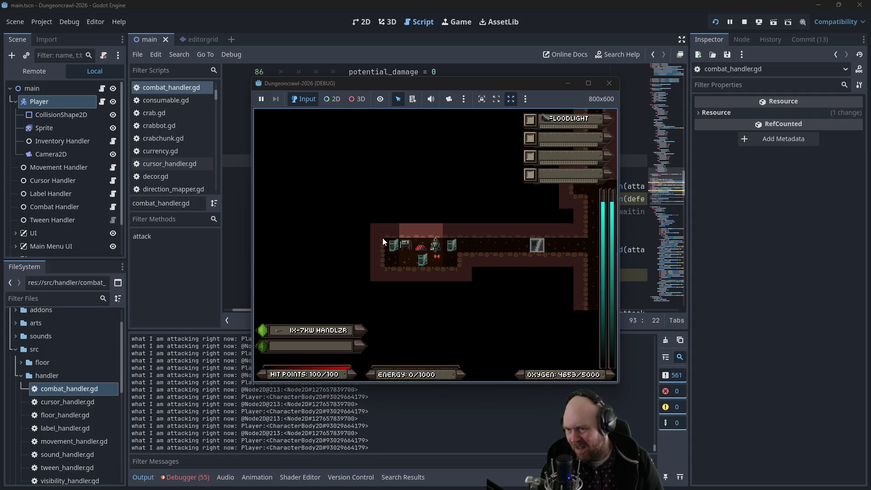
{"action": "key", "text": "Left"}
{"action": "key", "text": "Left"}
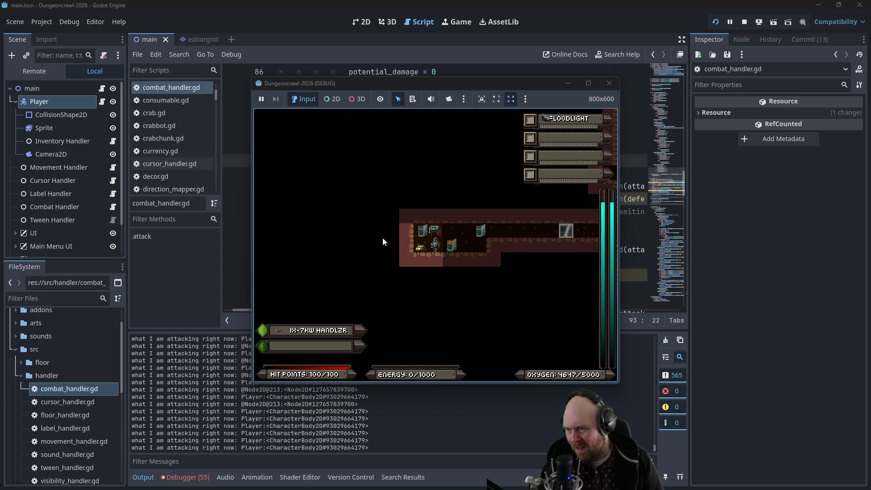
{"action": "key", "text": "y"}
{"action": "key", "text": "Left"}
{"action": "key", "text": "y"}
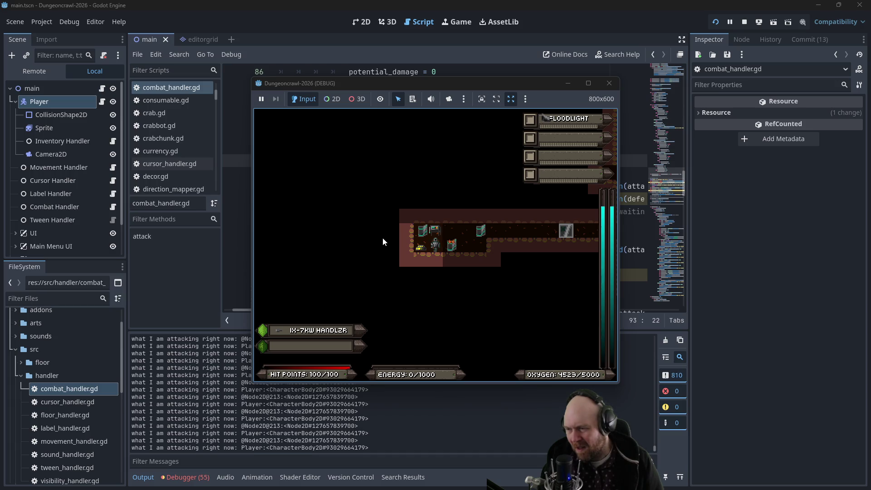
{"action": "key", "text": "Left"}
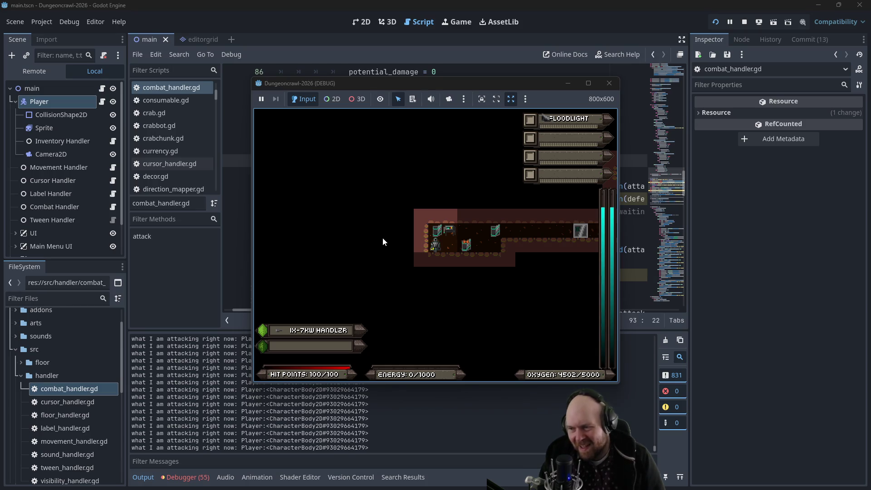
{"action": "left_click", "coordinate": [609, 83]}
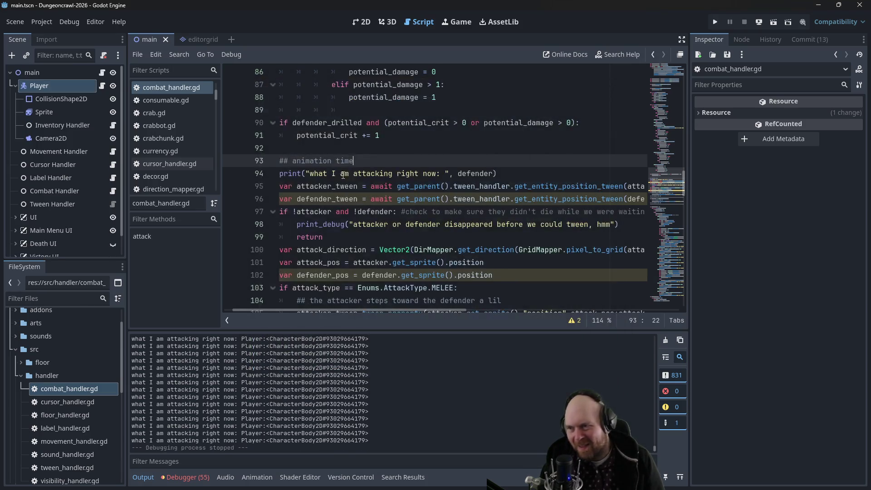
- Add a blank line after line 113 and copy the attacking print statement from line 94
{"action": "scroll", "coordinate": [300, 209], "scroll_direction": "down", "scroll_amount": 4}
{"action": "scroll", "coordinate": [300, 209], "scroll_direction": "up", "scroll_amount": 1}
{"action": "scroll", "coordinate": [300, 209], "scroll_direction": "up", "scroll_amount": 3}
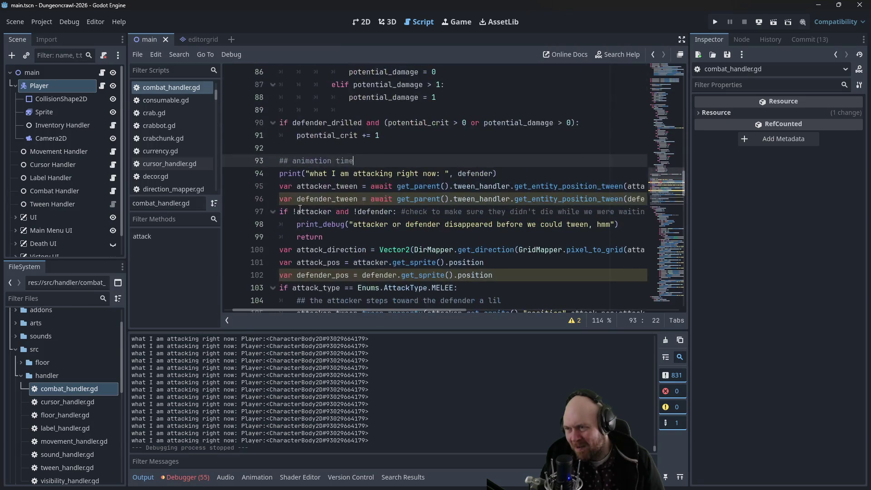
{"action": "scroll", "coordinate": [297, 210], "scroll_direction": "down", "scroll_amount": 5}
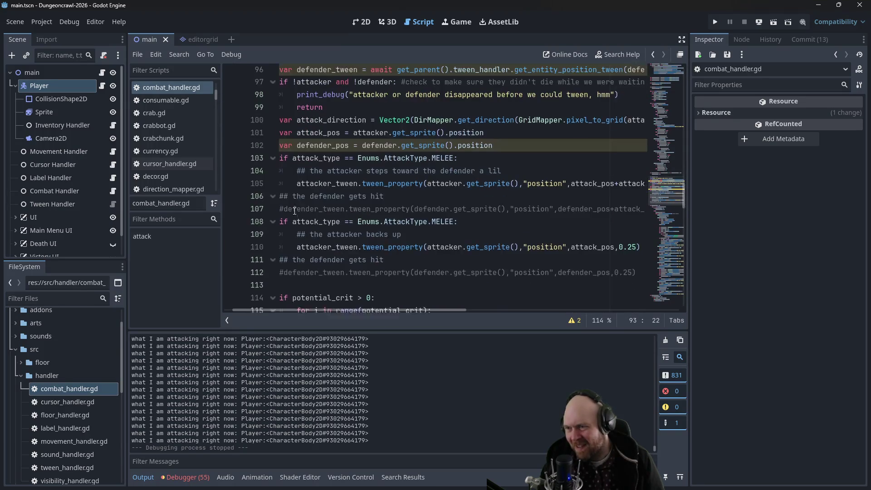
{"action": "left_click", "coordinate": [299, 216]}
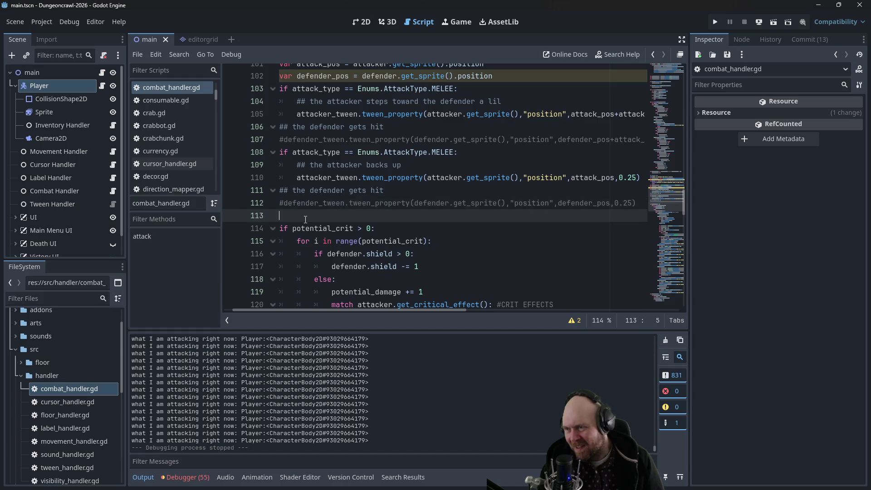
{"action": "key", "text": "Return"}
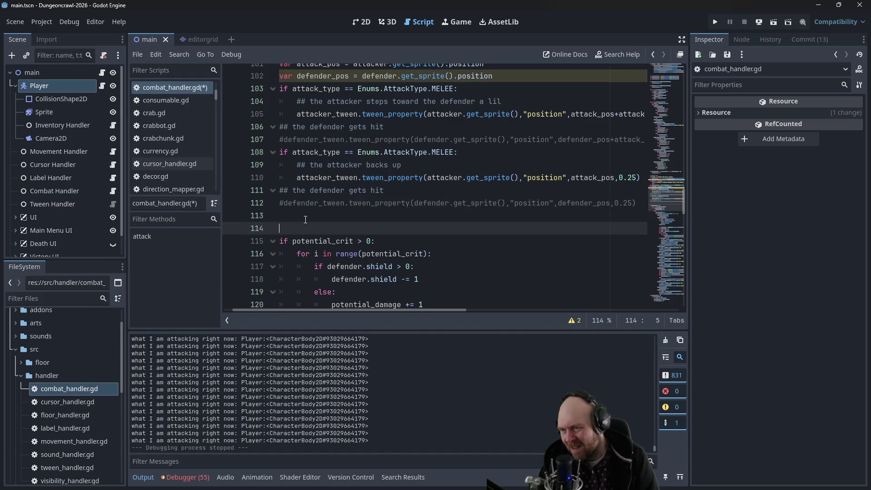
{"action": "scroll", "coordinate": [407, 162], "scroll_direction": "up", "scroll_amount": 3}
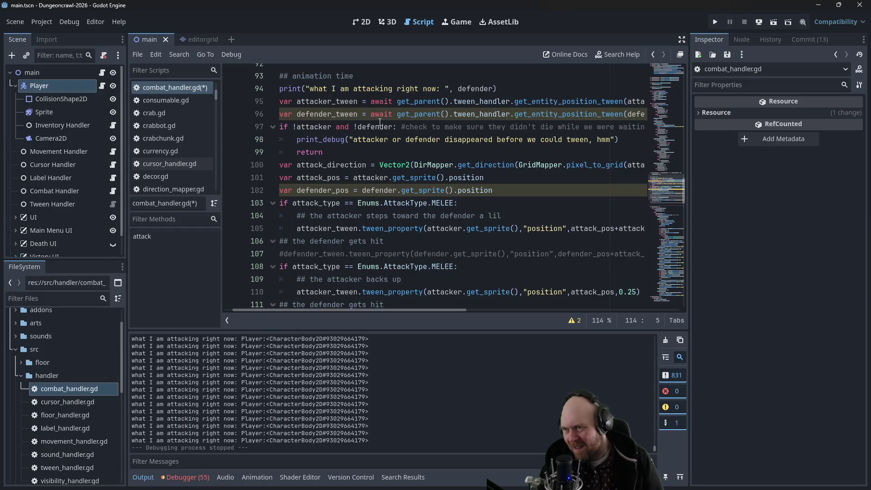
{"action": "left_click_drag", "start_coordinate": [497, 89], "coordinate": [281, 88]}
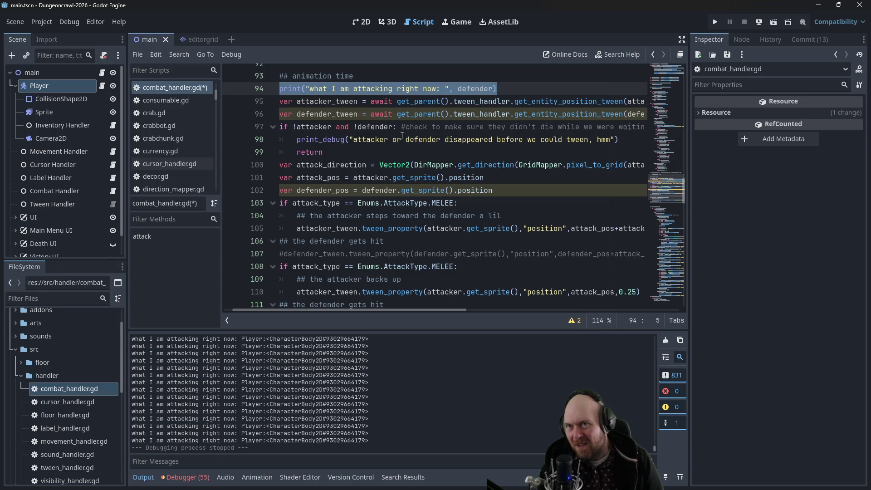
- Paste the print under the potential_crit check with message 'calculating crits on', save, and start a new game
{"action": "scroll", "coordinate": [432, 163], "scroll_direction": "down", "scroll_amount": 5}
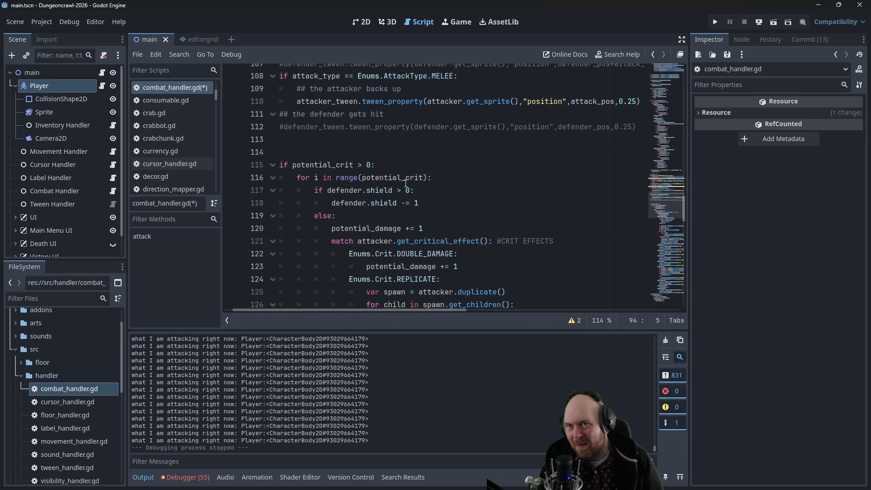
{"action": "left_click", "coordinate": [398, 168]}
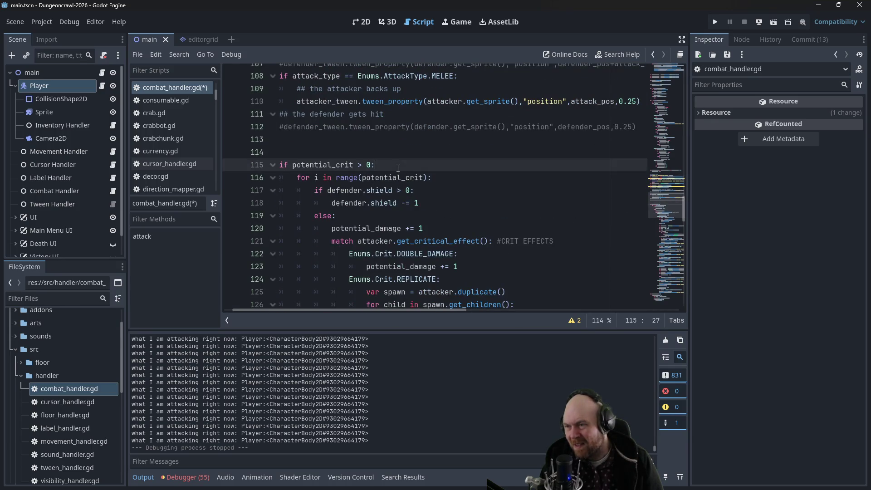
{"action": "key", "text": "Return"}
{"action": "key", "text": "ctrl+v"}
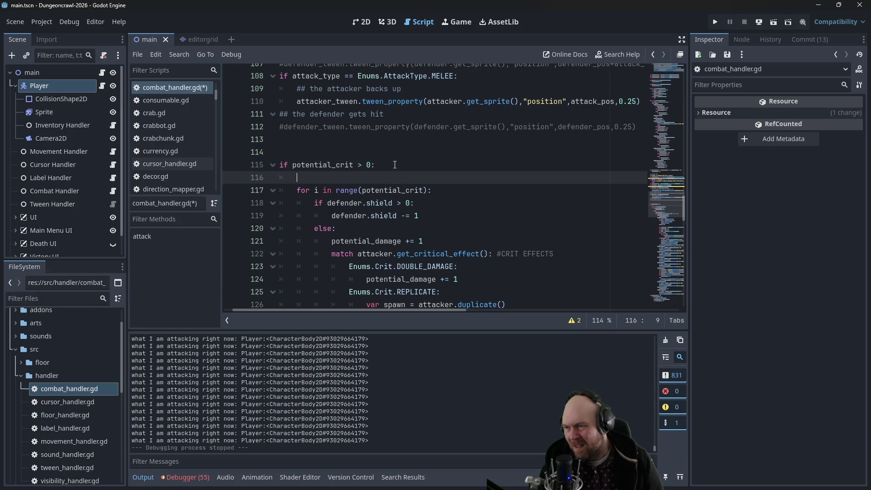
{"action": "left_click_drag", "start_coordinate": [327, 178], "coordinate": [453, 177]}
{"action": "type", "text": "cal"}
{"action": "type", "text": "culating crits on"}
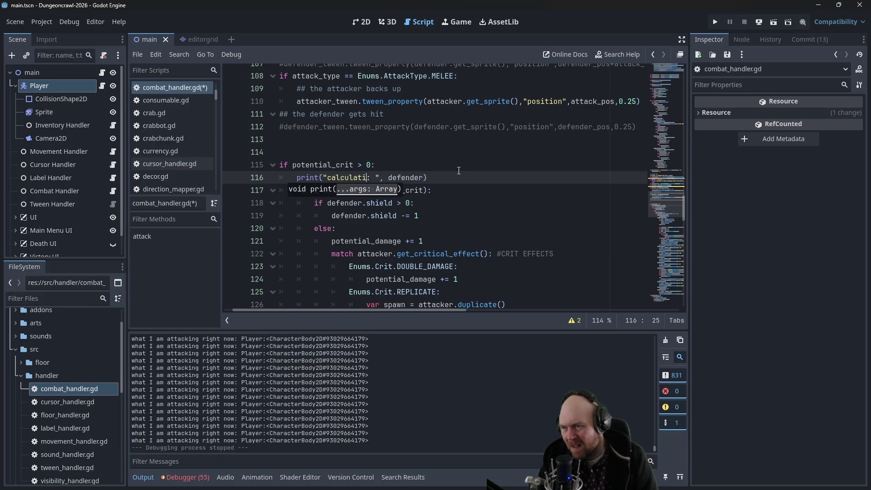
{"action": "key", "text": "ctrl+s"}
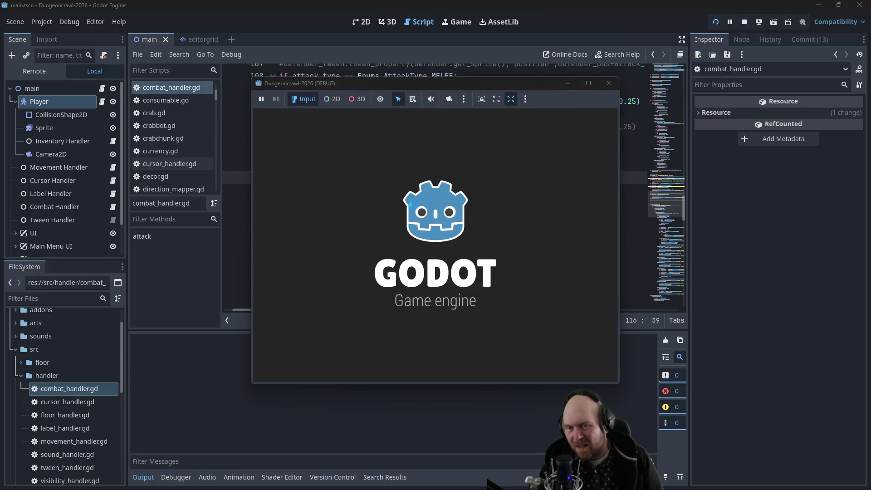
{"action": "left_click", "coordinate": [391, 230]}
- Open the inventory, light the floodlight, ready the IX-7KW HANDLZR, and descend a level
{"action": "key", "text": "i"}
{"action": "key", "text": "i"}
{"action": "key", "text": "f"}
{"action": "key", "text": "1"}
{"action": "key", "text": "Up"}
{"action": "key", "text": "Up"}
{"action": "key", "text": "Up"}
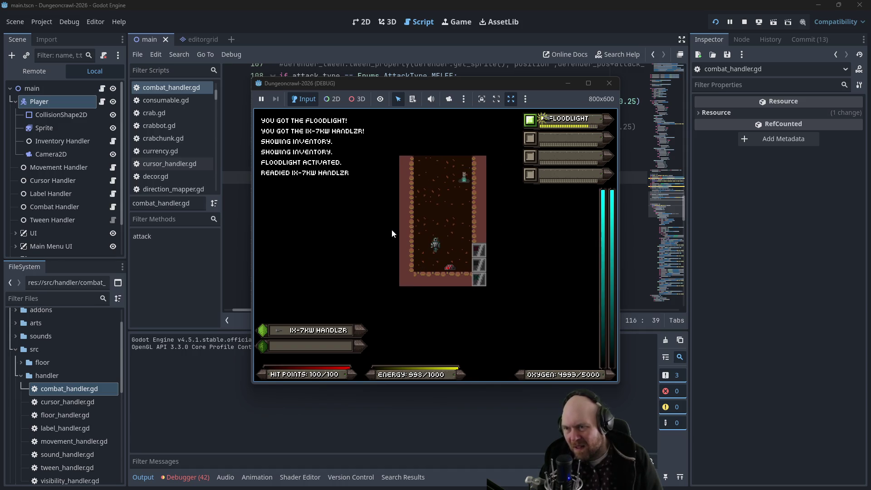
{"action": "key", "text": "y"}
- Collect the key and iron, then transfer power to the door
{"action": "key", "text": "Up"}
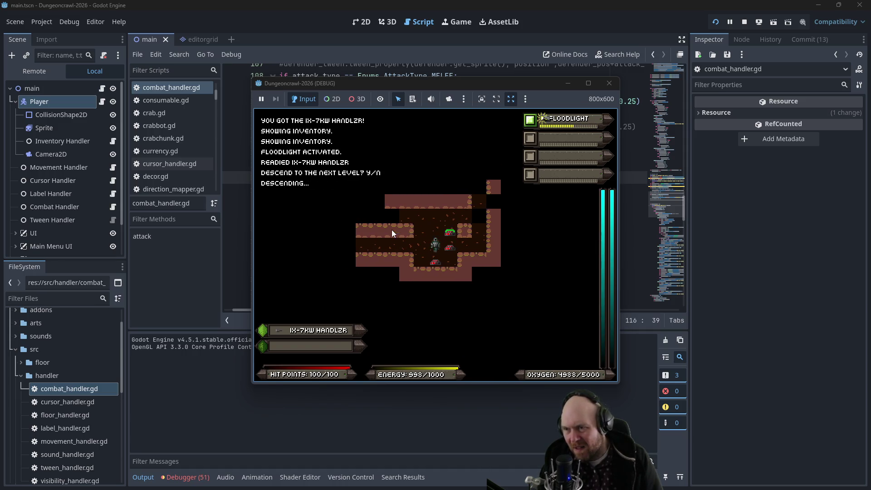
{"action": "key", "text": "Down"}
{"action": "key", "text": "Left"}
{"action": "key", "text": "Right"}
{"action": "key", "text": "Right"}
{"action": "key", "text": "Up"}
{"action": "key", "text": "Up"}
{"action": "key", "text": "Up"}
{"action": "key", "text": "Up"}
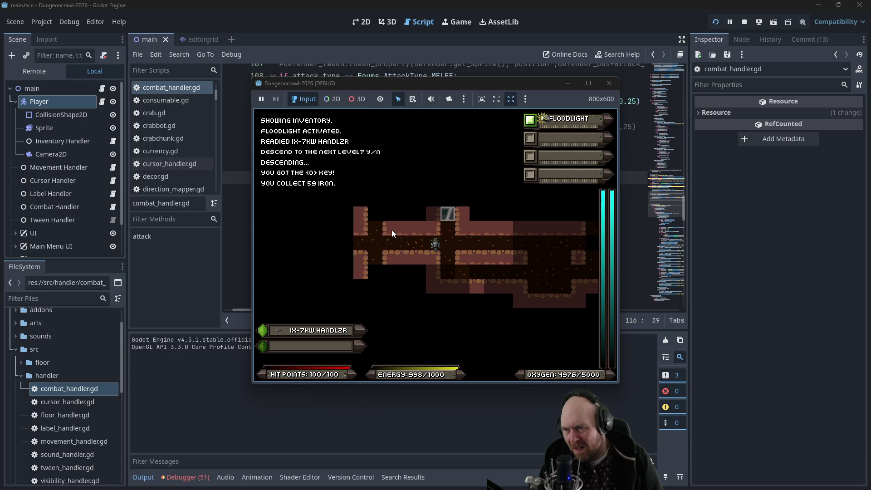
{"action": "key", "text": "Up"}
{"action": "key", "text": "Up"}
{"action": "key", "text": "Up"}
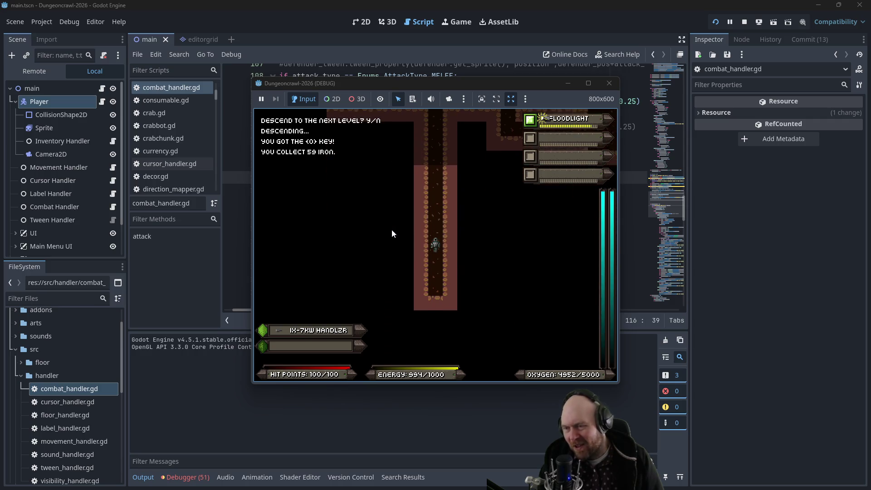
{"action": "key", "text": "Up"}
{"action": "key", "text": "Up"}
{"action": "key", "text": "Up"}
{"action": "key", "text": "Up"}
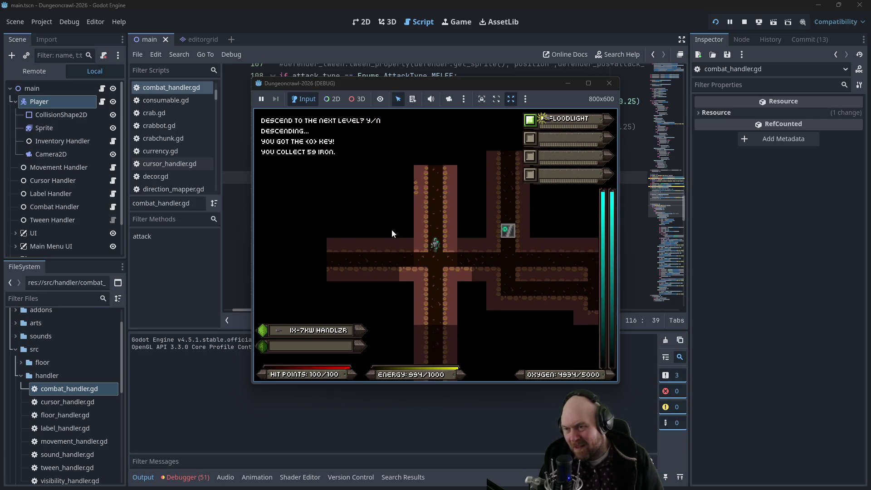
{"action": "key", "text": "y"}
{"action": "key", "text": "Up"}
{"action": "key", "text": "y"}
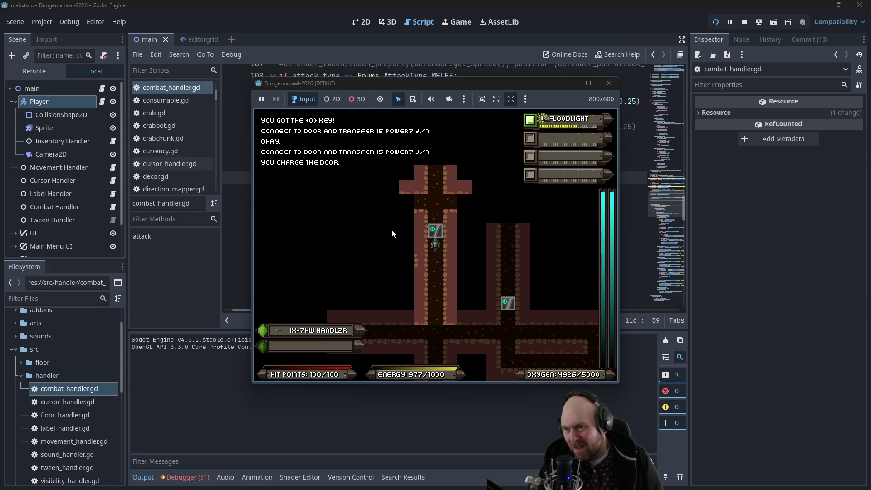
{"action": "key", "text": "Up"}
- Walk down the corridors to the scout orb, move the game window aside, and close the stalled game
{"action": "key", "text": "Down"}
{"action": "key", "text": "Down"}
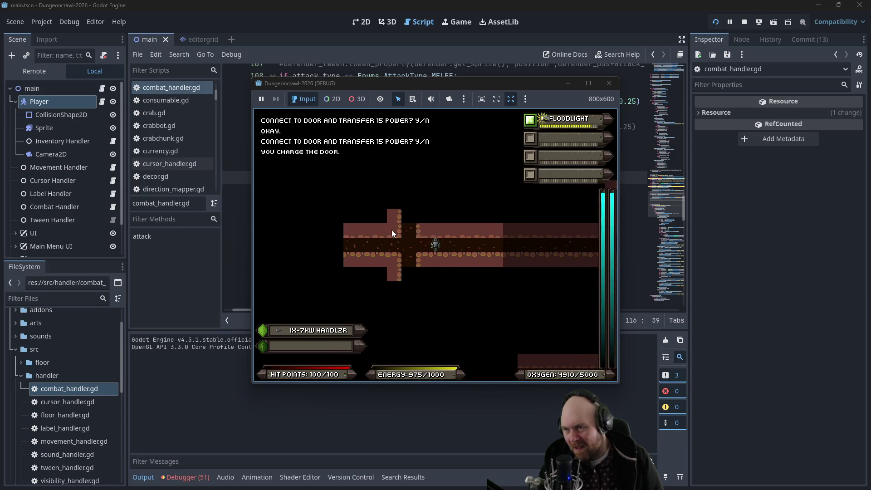
{"action": "key", "text": "Down"}
{"action": "key", "text": "Down"}
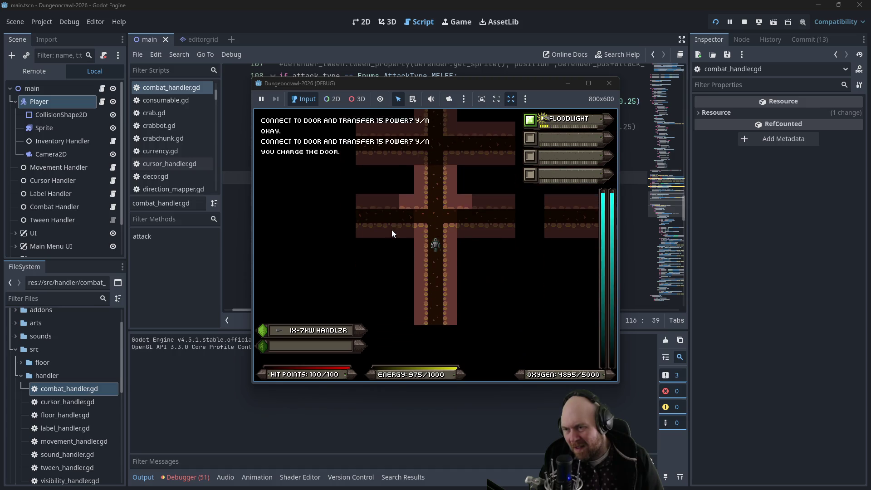
{"action": "key", "text": "Down"}
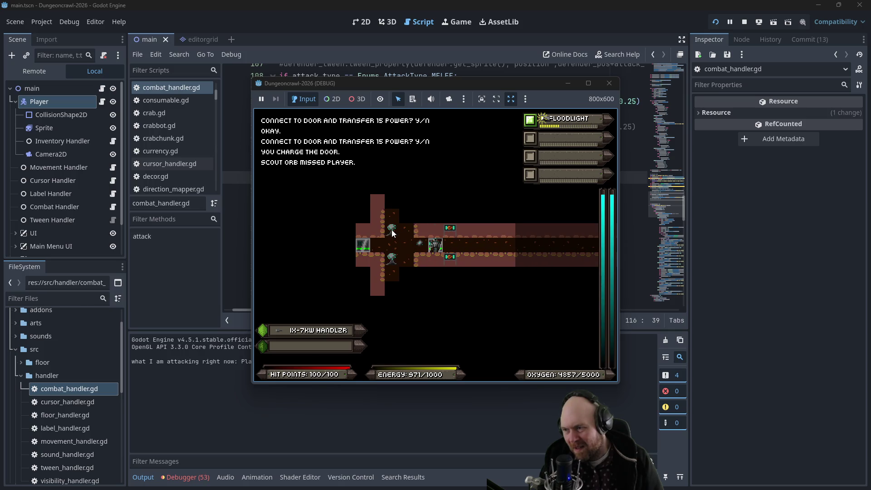
{"action": "mouse_move", "coordinate": [413, 85]}
{"action": "left_mouse_down"}
{"action": "mouse_move", "coordinate": [492, 78]}
{"action": "mouse_move", "coordinate": [448, 57]}
{"action": "left_mouse_up"}
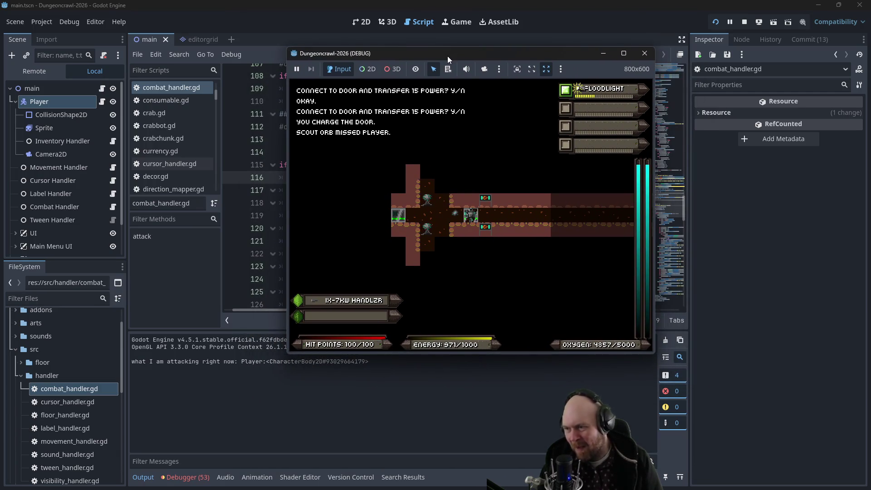
{"action": "left_click", "coordinate": [532, 223]}
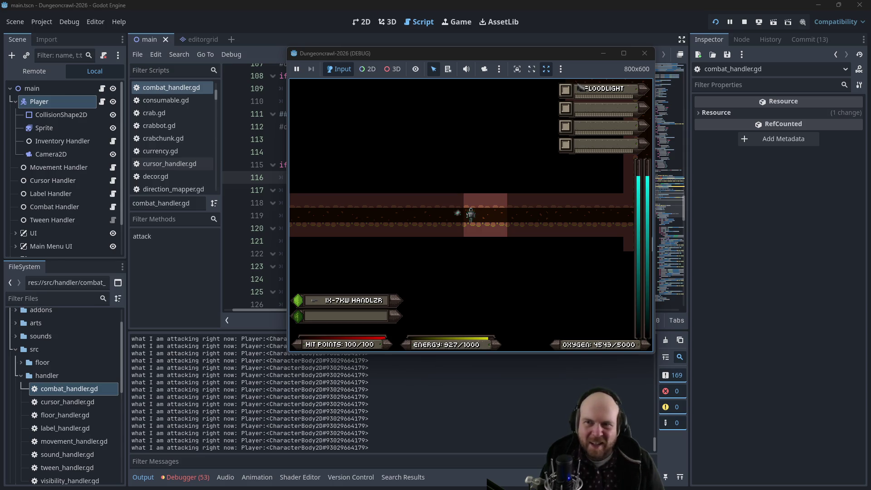
{"action": "left_click", "coordinate": [645, 53]}
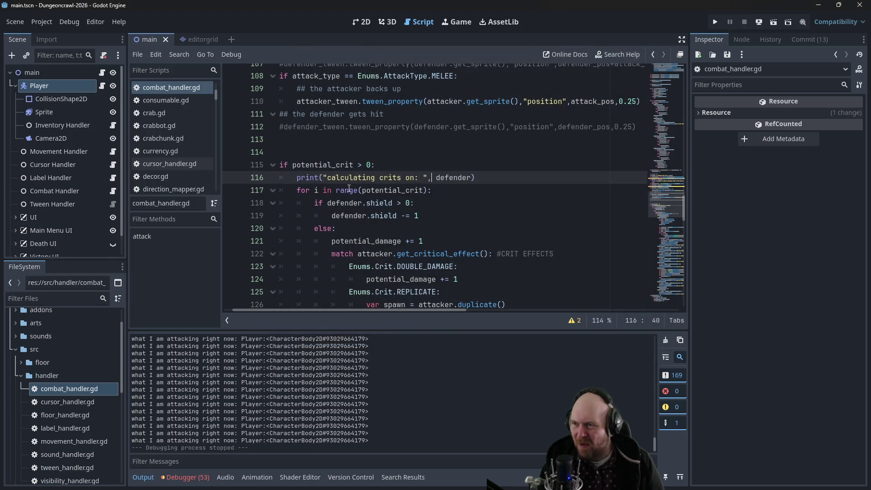
- Insert print("we got past the await") above the attacker check on line 97 and save
{"action": "scroll", "coordinate": [348, 188], "scroll_direction": "up", "scroll_amount": 5}
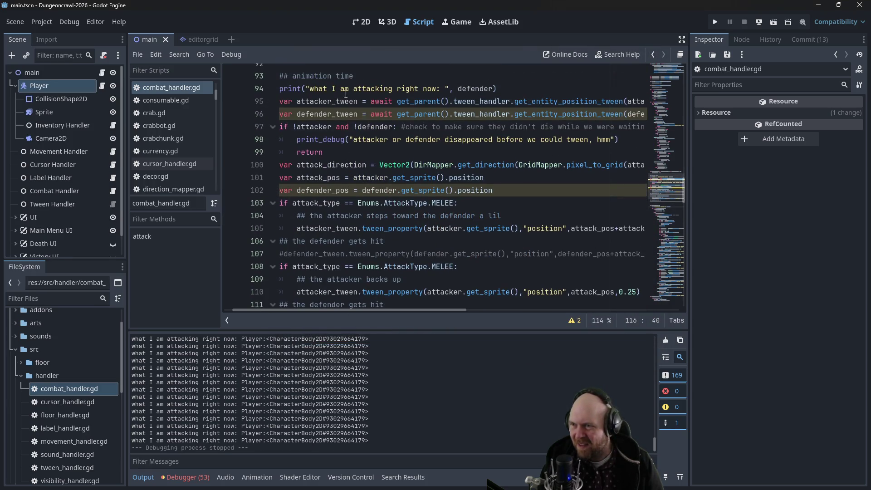
{"action": "left_click", "coordinate": [282, 126]}
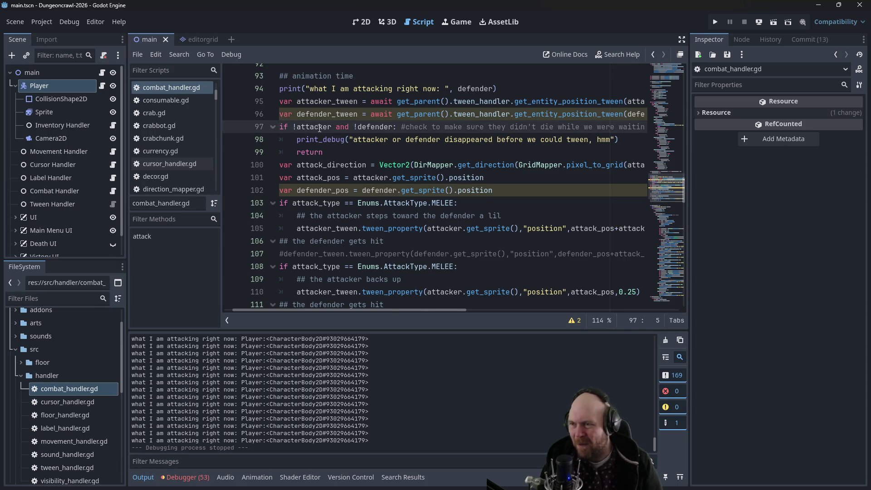
{"action": "key", "text": "Return"}
{"action": "key", "text": "Up"}
{"action": "type", "text": "print(\"we "}
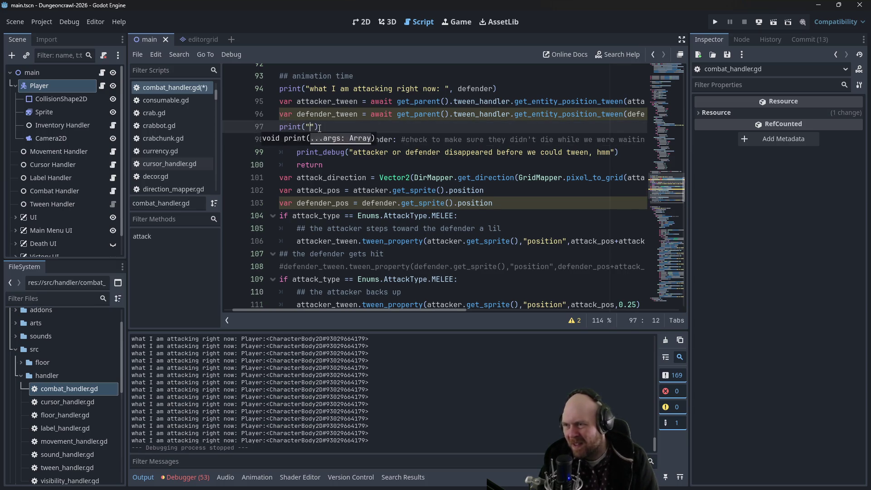
{"action": "type", "text": "got past the await"}
{"action": "key", "text": "ctrl+s"}
- Relaunch the game and start a new game from the main menu
{"action": "left_click", "coordinate": [391, 101]}
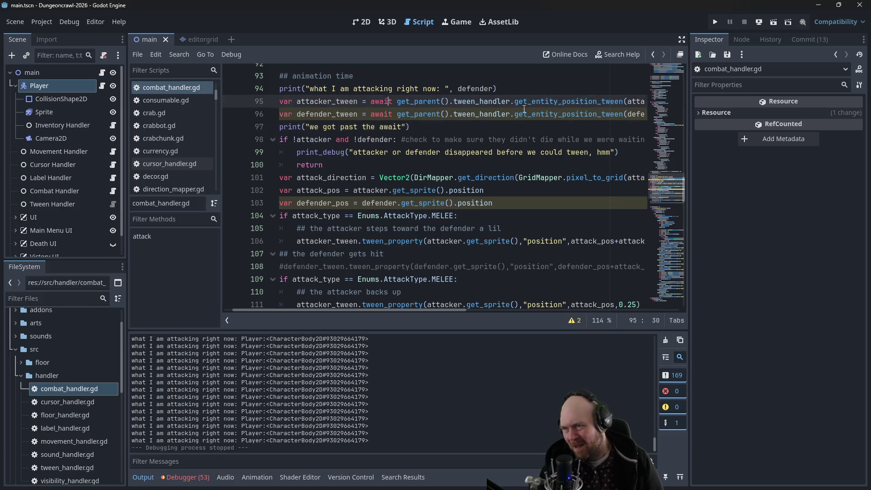
{"action": "left_click", "coordinate": [715, 22]}
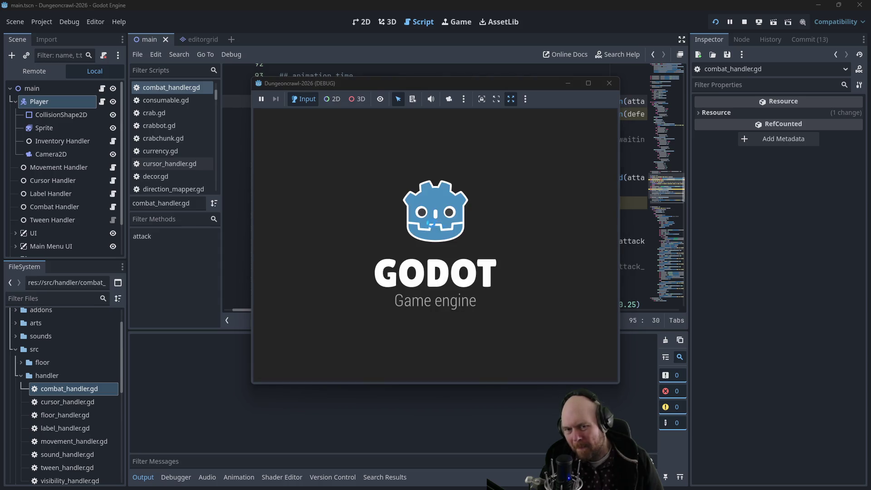
{"action": "left_click", "coordinate": [383, 235]}
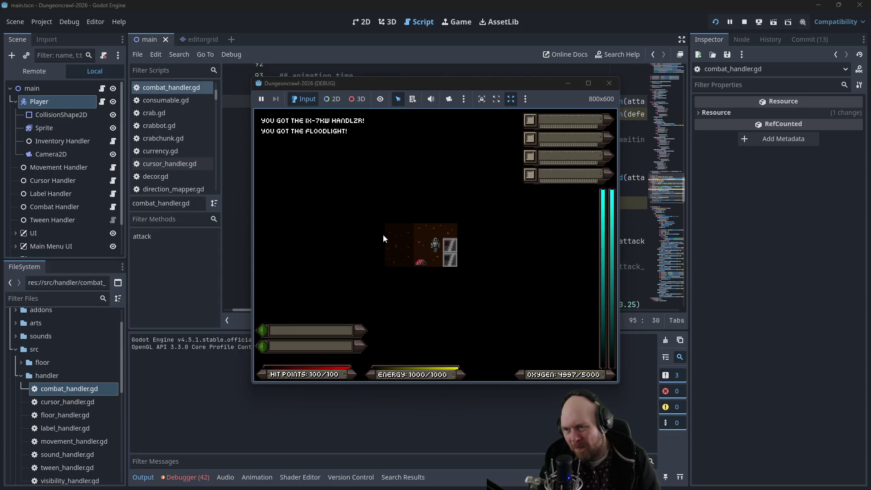
- Switch on the floodlight, descend to the next level and collect the 30 gold
{"action": "key", "text": "1"}
{"action": "key", "text": "Right"}
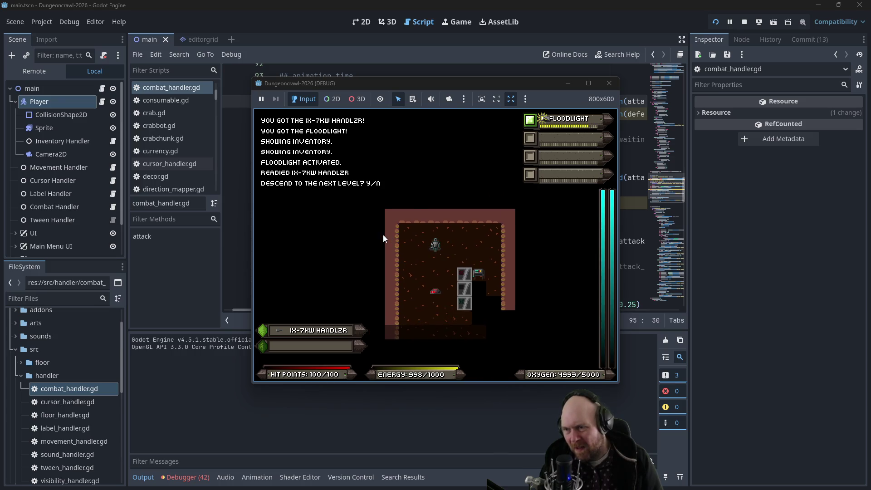
{"action": "key", "text": "y"}
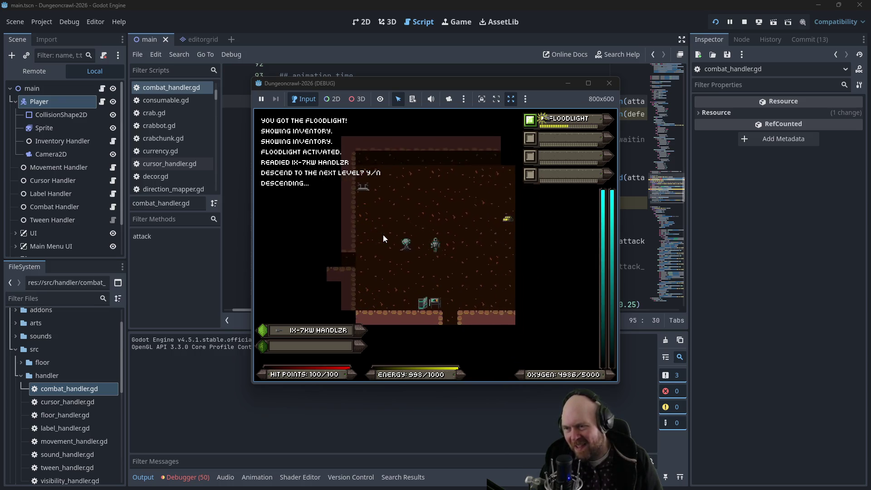
{"action": "key", "text": "Right"}
{"action": "key", "text": "Right"}
{"action": "key", "text": "Right"}
{"action": "key", "text": "Up"}
{"action": "key", "text": "Up"}
{"action": "key", "text": "Up"}
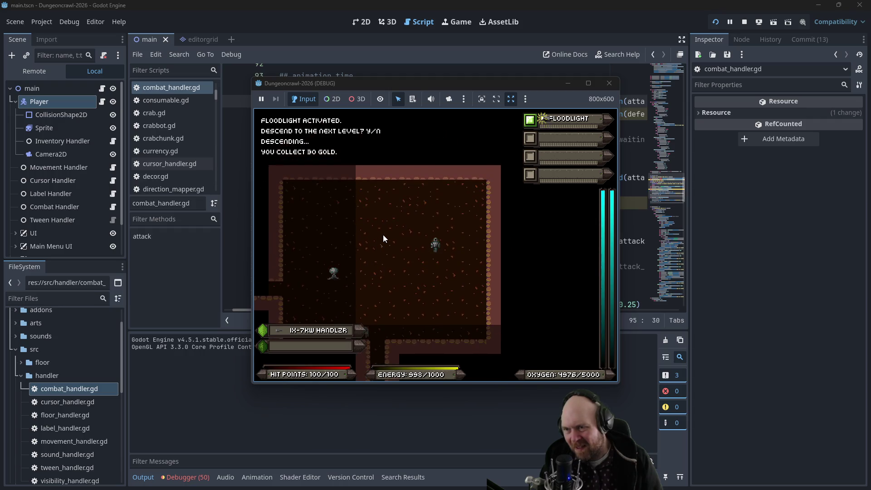
- Walk down the corridor into the slime, check the Output log, and close the game
{"action": "key", "text": "Left"}
{"action": "key", "text": "Left"}
{"action": "key", "text": "Left"}
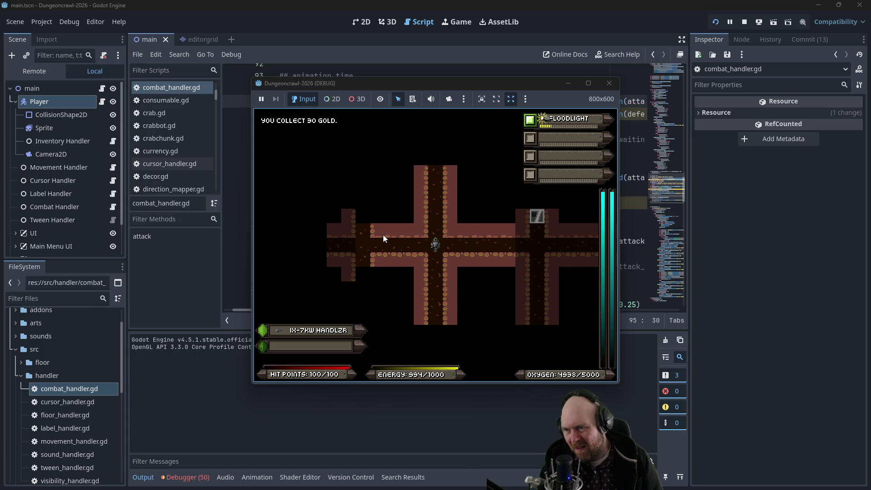
{"action": "key", "text": "Down"}
{"action": "key", "text": "Down"}
{"action": "key", "text": "Down"}
{"action": "key", "text": "Down"}
{"action": "key", "text": "Down"}
{"action": "key", "text": "Down"}
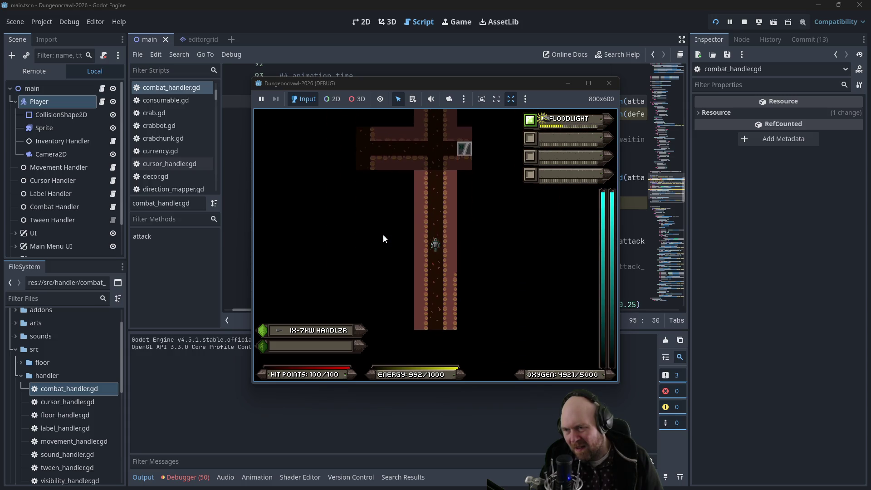
{"action": "key", "text": "Down"}
{"action": "key", "text": "Down"}
{"action": "key", "text": "Down"}
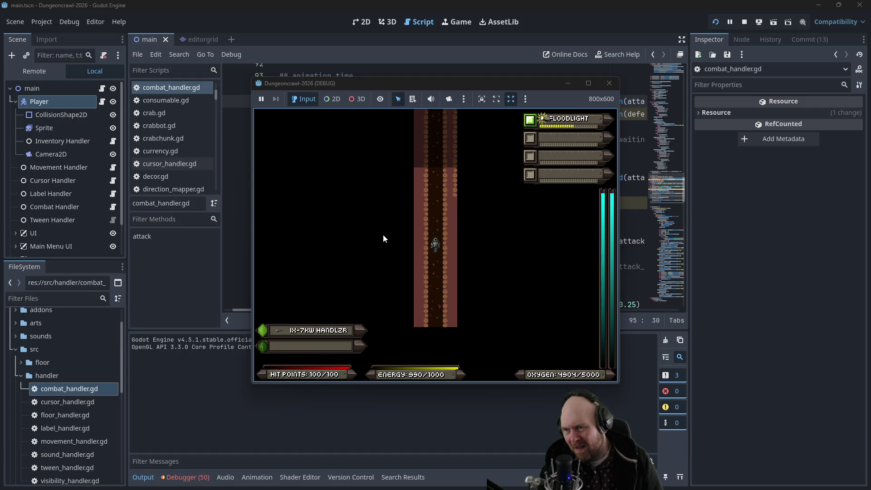
{"action": "key", "text": "Down"}
{"action": "key", "text": "Down"}
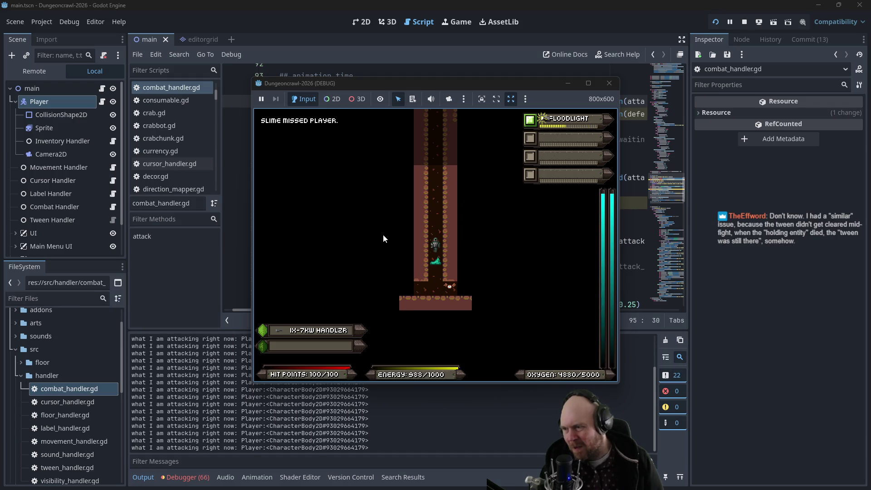
{"action": "scroll", "coordinate": [197, 448], "scroll_direction": "up", "scroll_amount": 5}
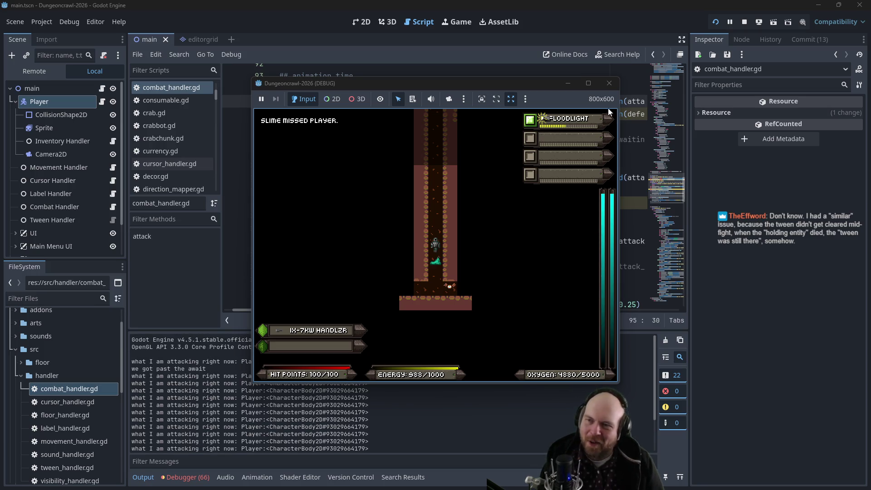
{"action": "left_click", "coordinate": [608, 83]}
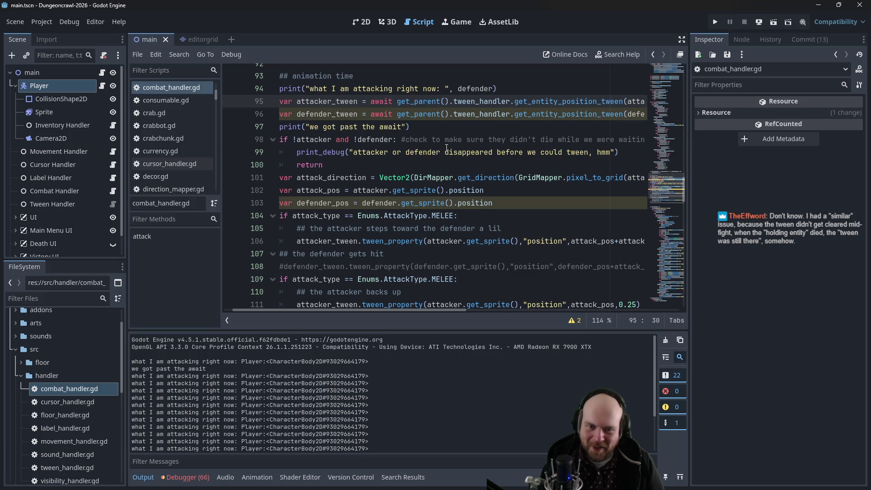
{"action": "left_click", "coordinate": [436, 152]}
{"action": "left_click", "coordinate": [429, 163]}
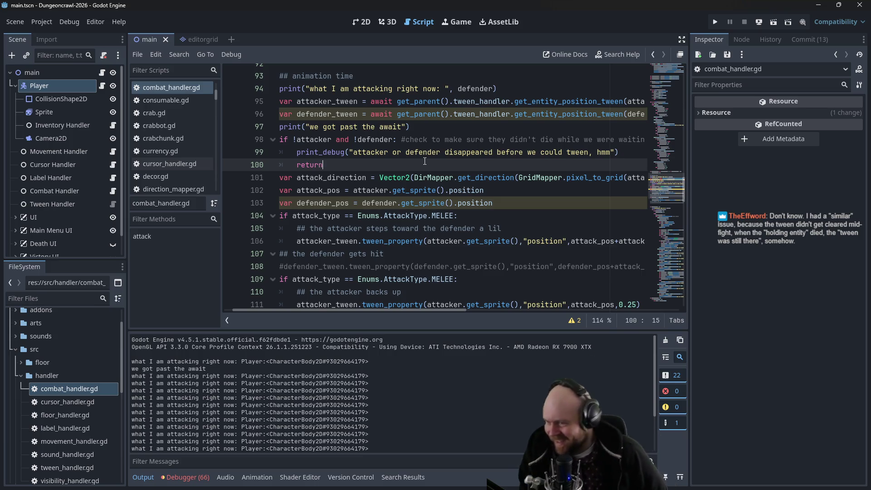
{"action": "left_click", "coordinate": [404, 145]}
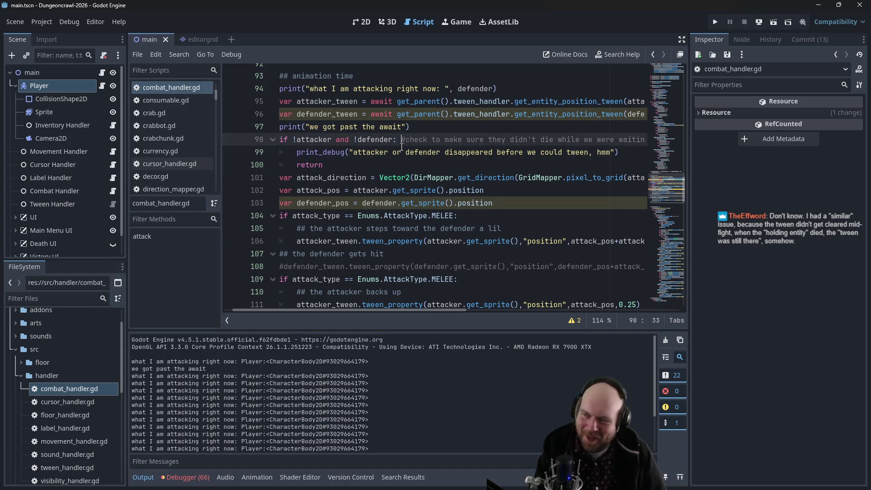
{"action": "left_click", "coordinate": [401, 147]}
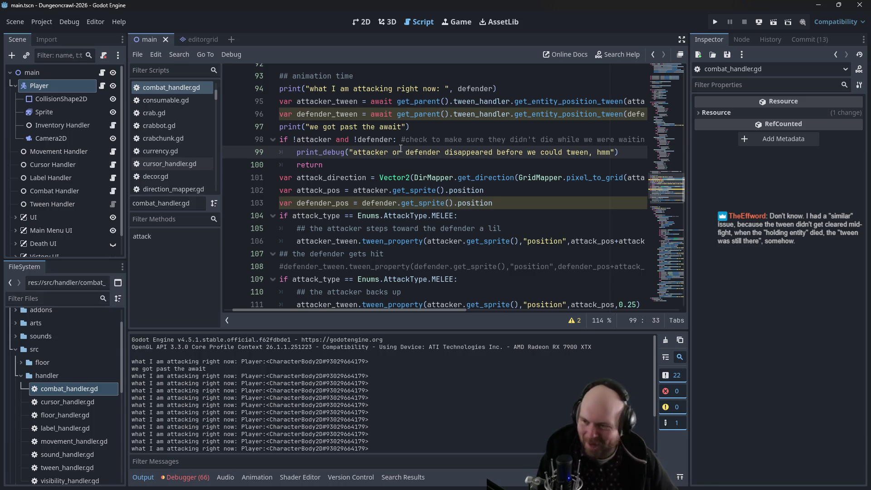
{"action": "left_click", "coordinate": [427, 164]}
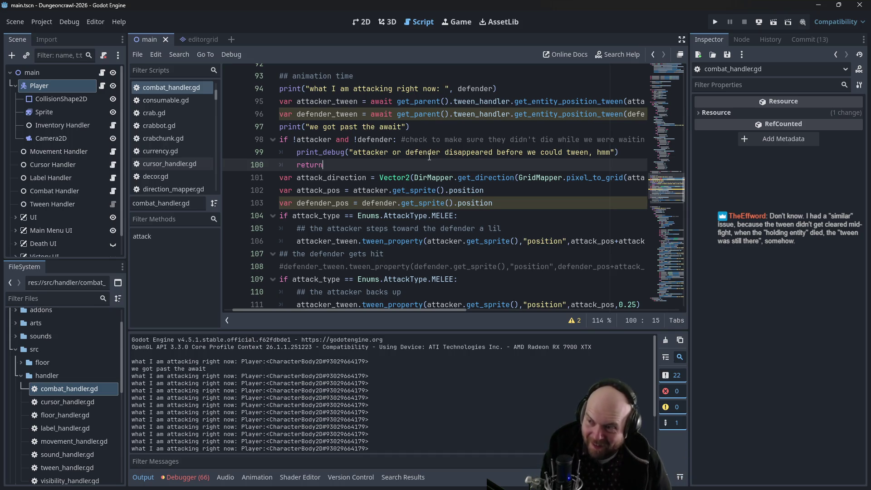
{"action": "scroll", "coordinate": [429, 157], "scroll_direction": "up", "scroll_amount": 1}
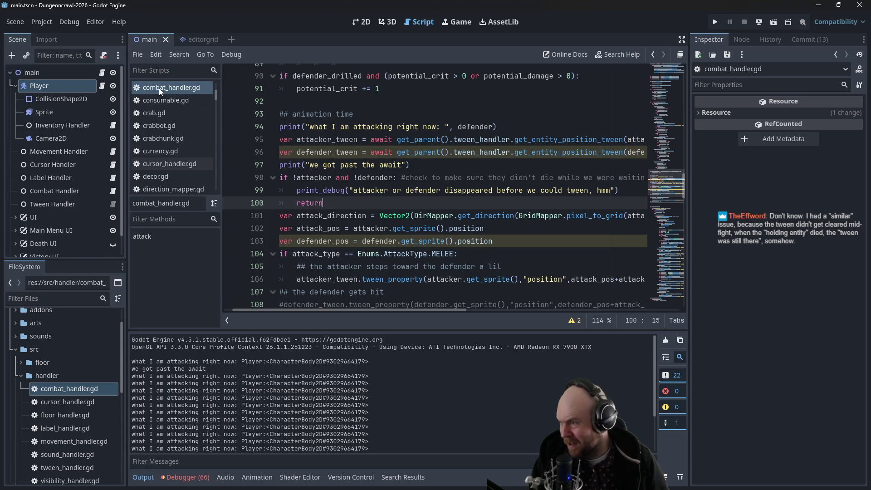
- Open tween_handler.gd and inspect the is_running check and await tween.finished on lines 9–10
{"action": "scroll", "coordinate": [67, 418], "scroll_direction": "down", "scroll_amount": 3}
{"action": "double_click", "coordinate": [66, 406]}
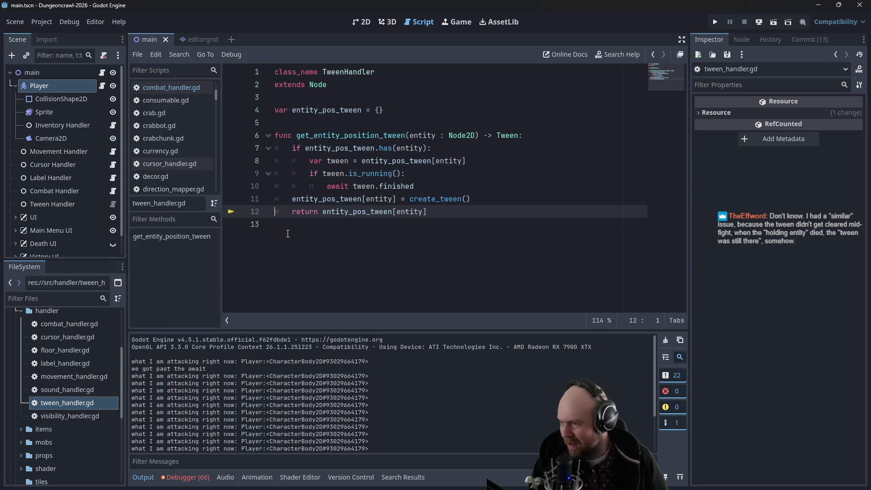
{"action": "left_click", "coordinate": [420, 174]}
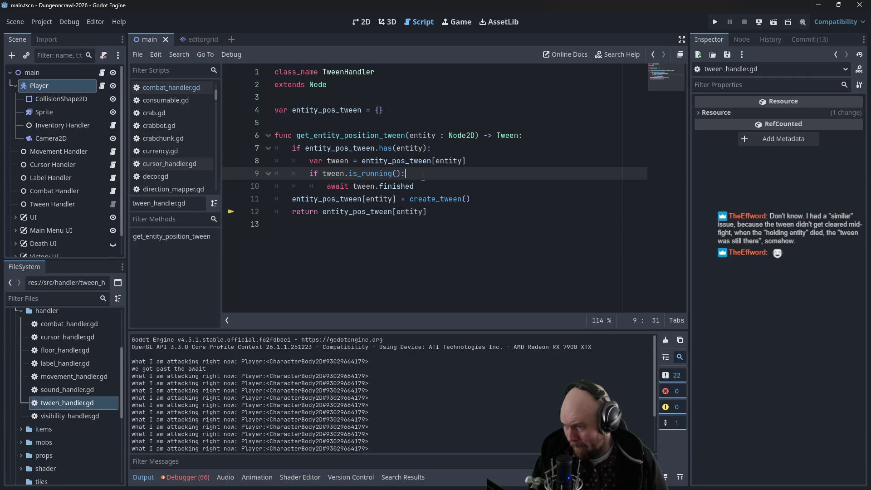
{"action": "left_click", "coordinate": [419, 182]}
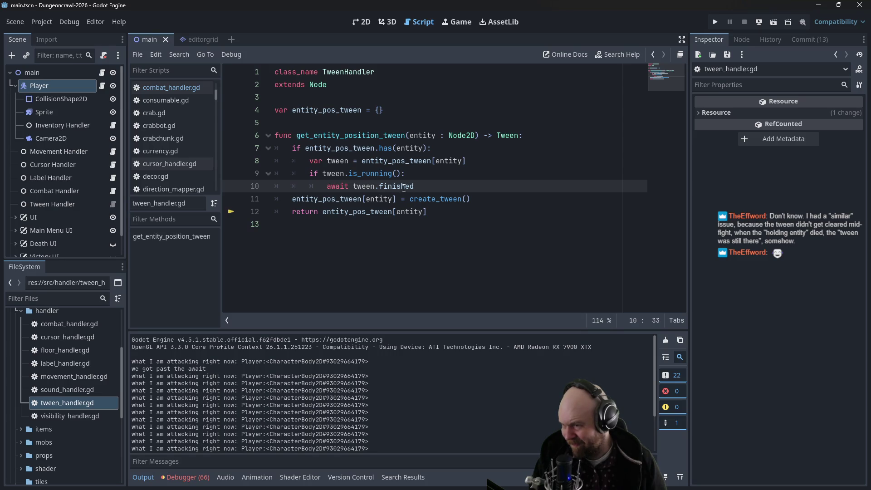
{"action": "left_click", "coordinate": [336, 177], "text": "ctrl"}
{"action": "left_click", "coordinate": [335, 166]}
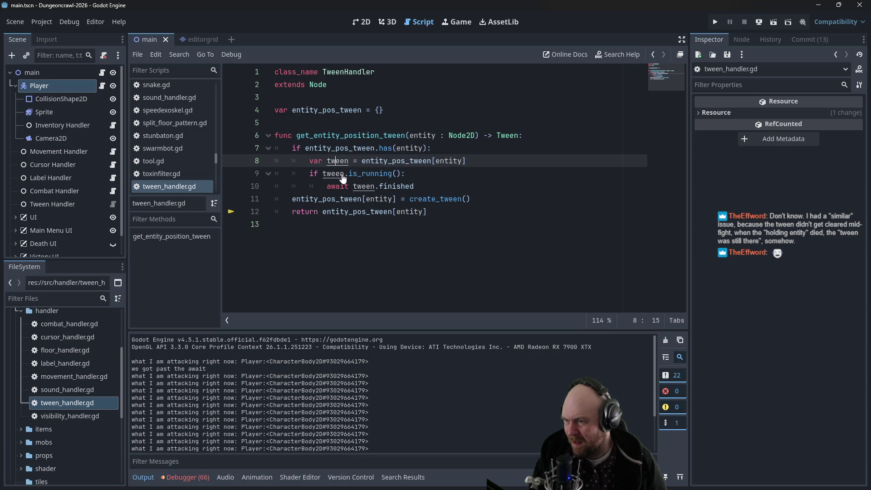
- Open the Tween class reference from the return type and browse its methods like kill and tween_property
{"action": "left_click", "coordinate": [506, 136], "text": "ctrl"}
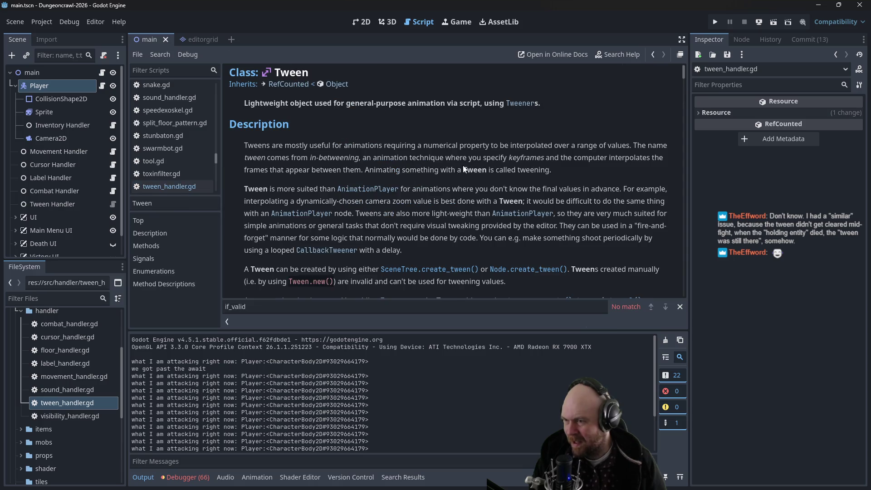
{"action": "scroll", "coordinate": [463, 170], "scroll_direction": "down", "scroll_amount": 10}
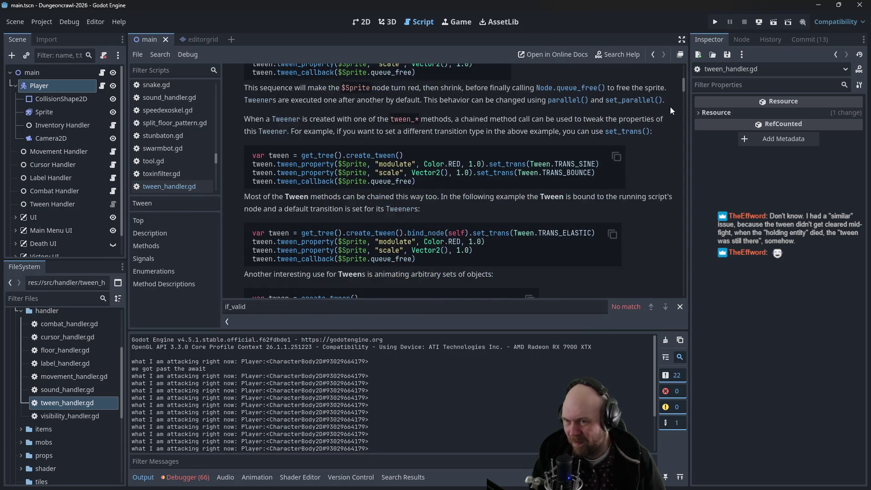
{"action": "mouse_move", "coordinate": [684, 89]}
{"action": "left_mouse_down"}
{"action": "mouse_move", "coordinate": [668, 168]}
{"action": "mouse_move", "coordinate": [666, 255]}
{"action": "mouse_move", "coordinate": [658, 186]}
{"action": "left_mouse_up"}
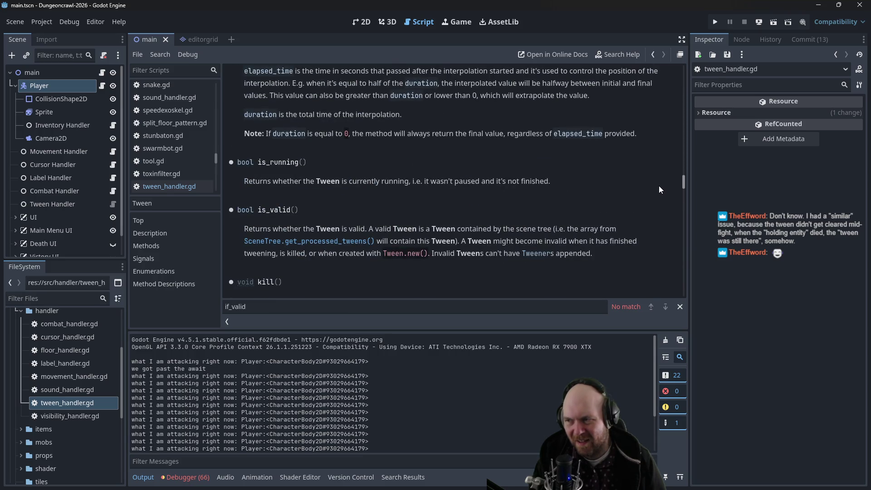
{"action": "left_click_drag", "start_coordinate": [659, 186], "coordinate": [657, 184]}
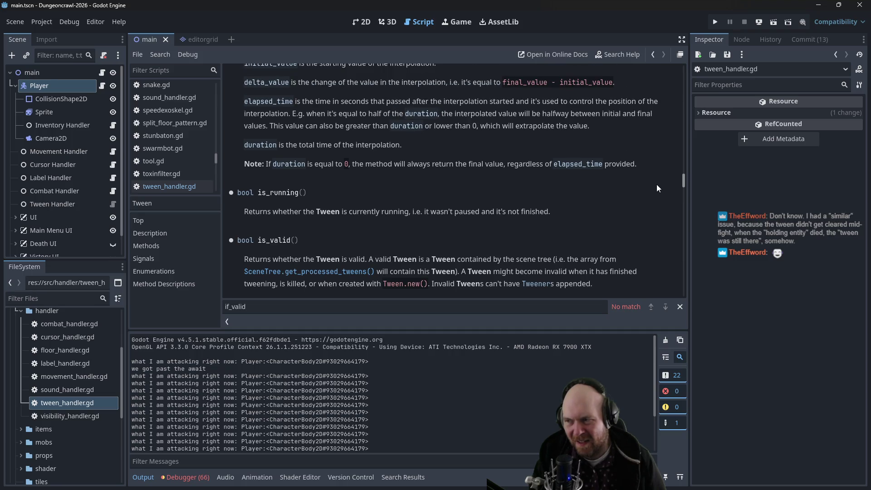
{"action": "scroll", "coordinate": [416, 214], "scroll_direction": "up", "scroll_amount": 6}
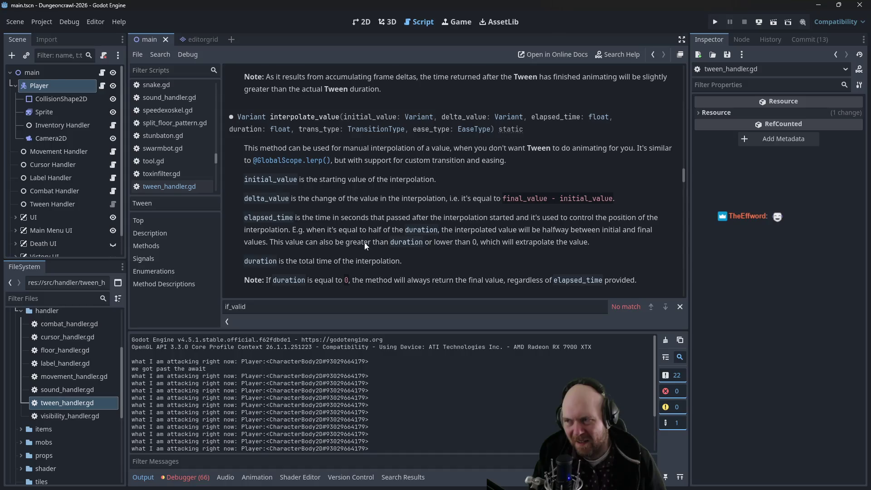
{"action": "scroll", "coordinate": [396, 236], "scroll_direction": "up", "scroll_amount": 1}
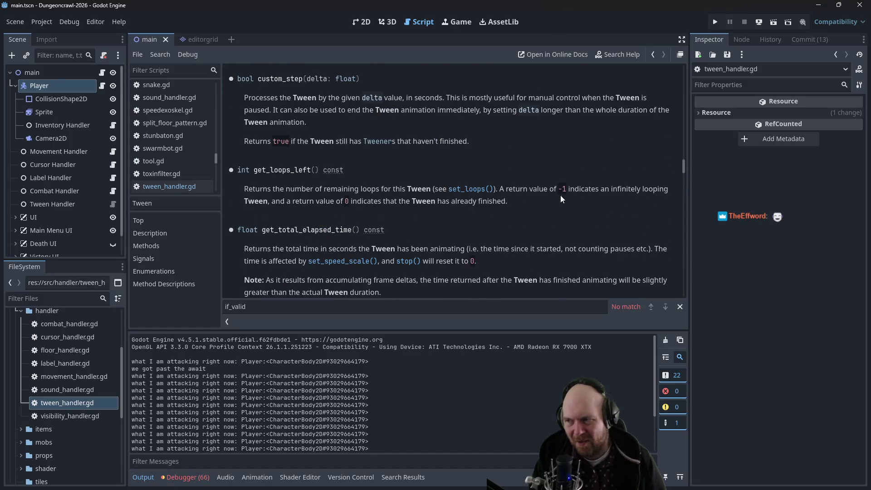
{"action": "scroll", "coordinate": [560, 195], "scroll_direction": "up", "scroll_amount": 8}
{"action": "scroll", "coordinate": [530, 236], "scroll_direction": "up", "scroll_amount": 10}
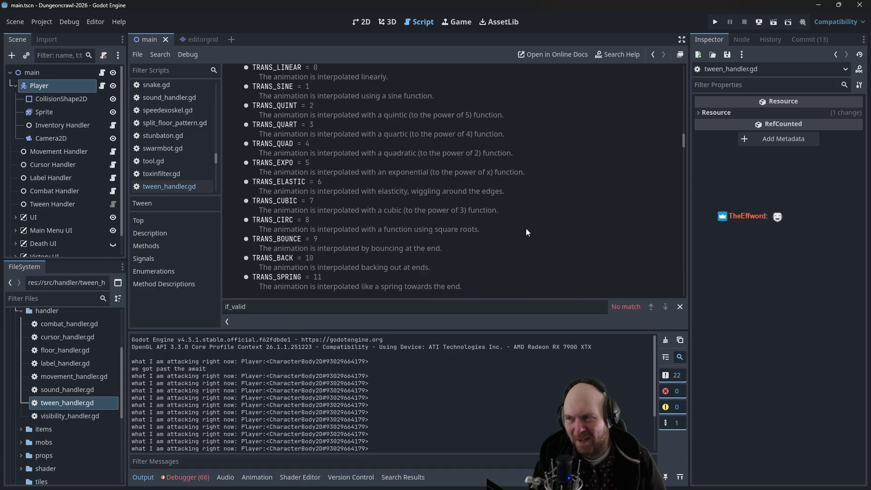
{"action": "scroll", "coordinate": [635, 222], "scroll_direction": "up", "scroll_amount": 1}
{"action": "left_click_drag", "start_coordinate": [684, 140], "coordinate": [682, 123]}
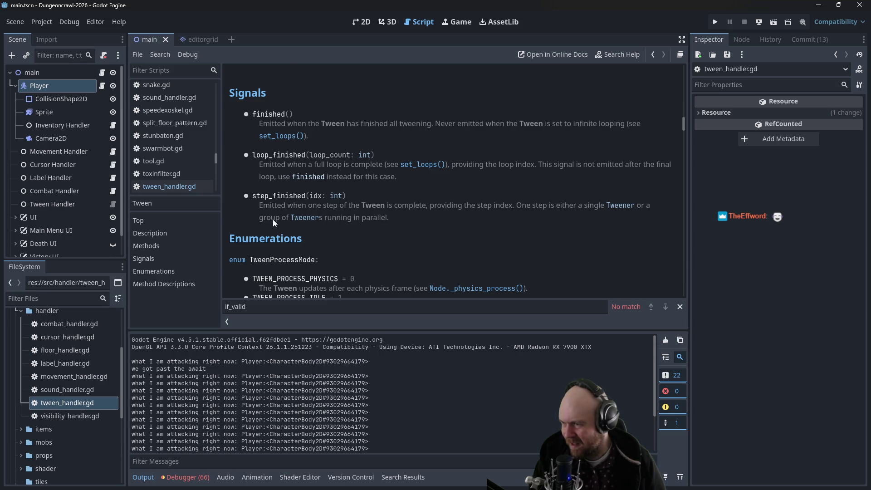
{"action": "scroll", "coordinate": [271, 219], "scroll_direction": "up", "scroll_amount": 10}
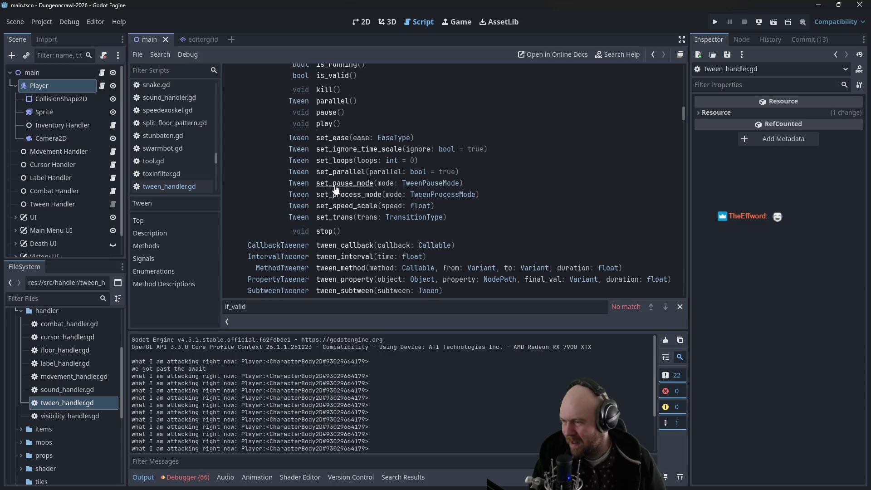
{"action": "scroll", "coordinate": [336, 189], "scroll_direction": "up", "scroll_amount": 3}
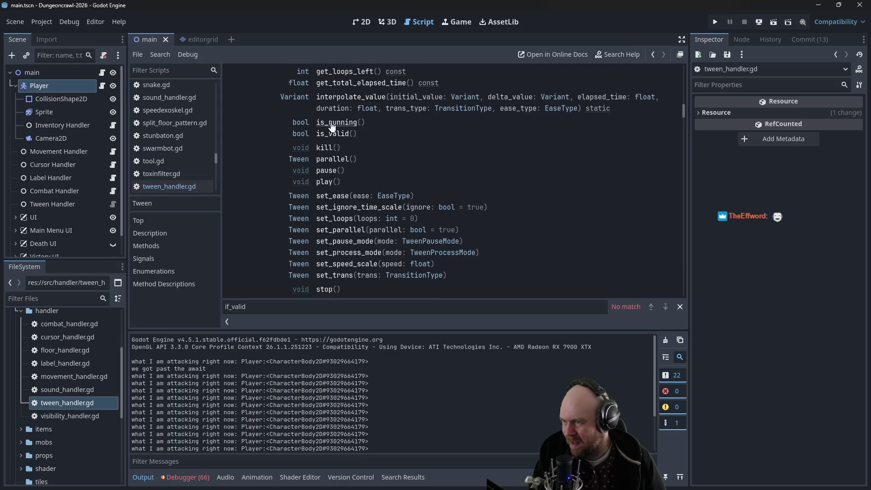
{"action": "left_click", "coordinate": [164, 184]}
{"action": "left_click_drag", "start_coordinate": [309, 174], "coordinate": [405, 174]}
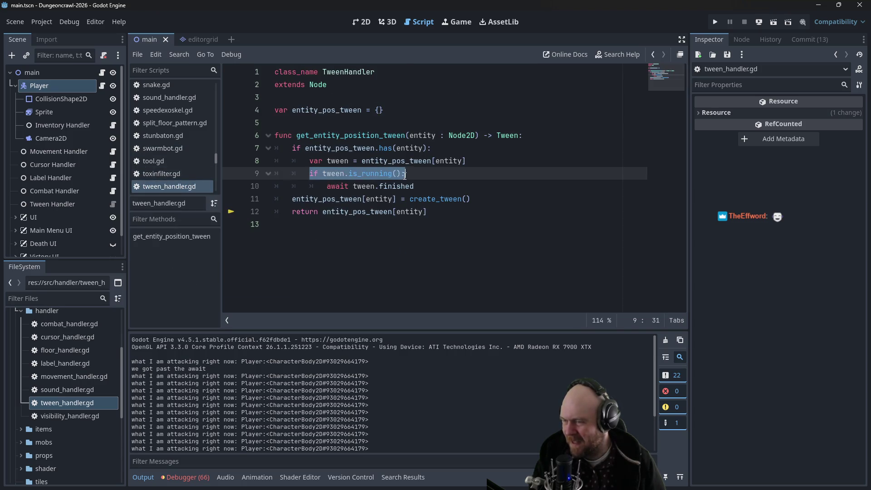
{"action": "left_click_drag", "start_coordinate": [327, 186], "coordinate": [422, 191]}
{"action": "left_click", "coordinate": [397, 174]}
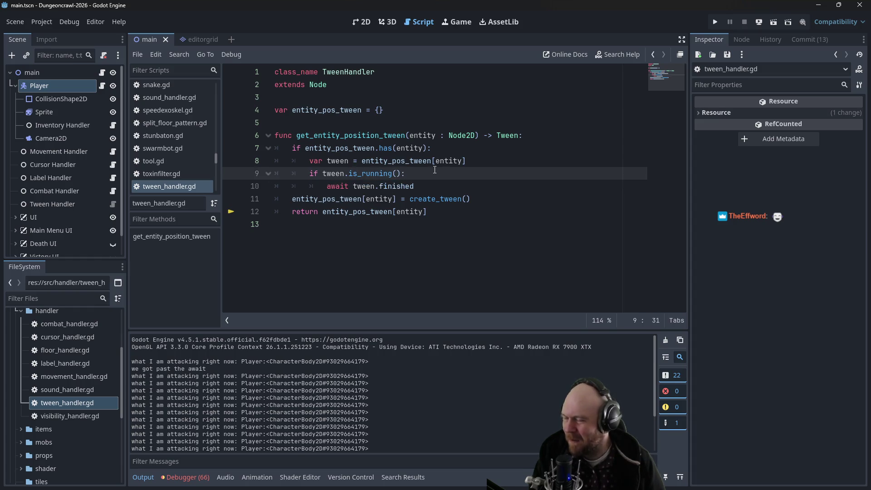
{"action": "left_click_drag", "start_coordinate": [326, 186], "coordinate": [415, 187]}
{"action": "key", "text": "Right"}
{"action": "left_click_drag", "start_coordinate": [328, 186], "coordinate": [415, 187]}
{"action": "key", "text": "Right"}
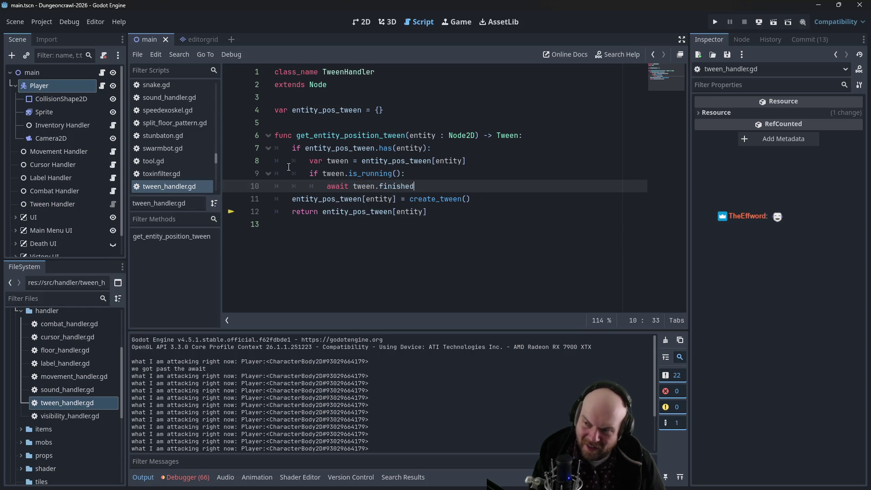
{"action": "left_click", "coordinate": [333, 174], "text": "ctrl"}
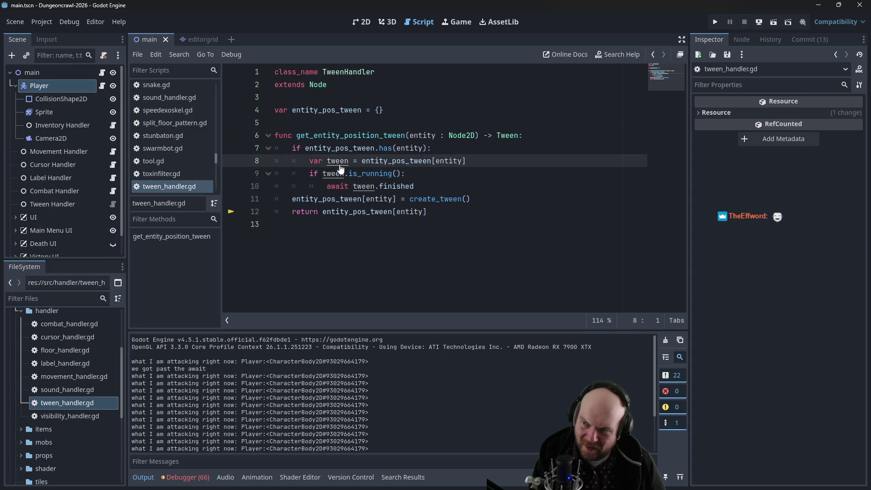
{"action": "left_click", "coordinate": [506, 135], "text": "ctrl"}
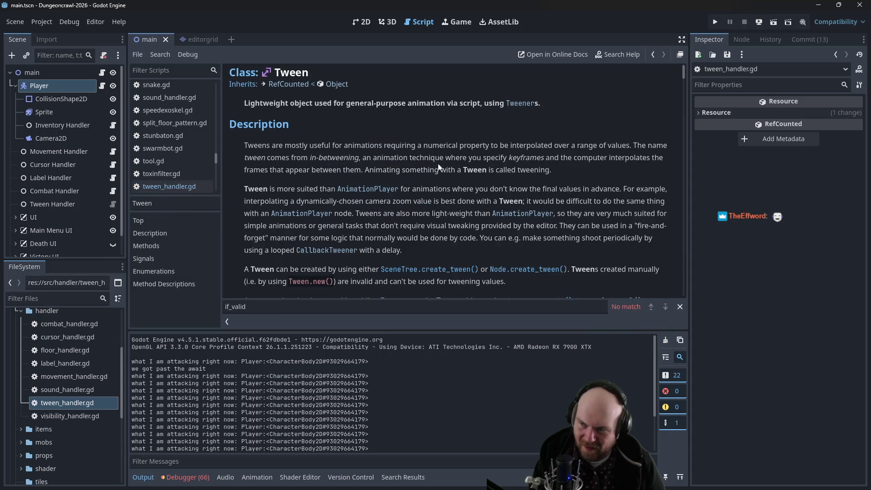
- Scroll through the Tween method descriptions and jump to the pause() entry
{"action": "scroll", "coordinate": [412, 198], "scroll_direction": "down", "scroll_amount": 5}
{"action": "scroll", "coordinate": [415, 197], "scroll_direction": "down", "scroll_amount": 5}
{"action": "scroll", "coordinate": [474, 192], "scroll_direction": "down", "scroll_amount": 2}
{"action": "scroll", "coordinate": [541, 158], "scroll_direction": "up", "scroll_amount": 2}
{"action": "scroll", "coordinate": [563, 145], "scroll_direction": "down", "scroll_amount": 2}
{"action": "scroll", "coordinate": [568, 145], "scroll_direction": "down", "scroll_amount": 3}
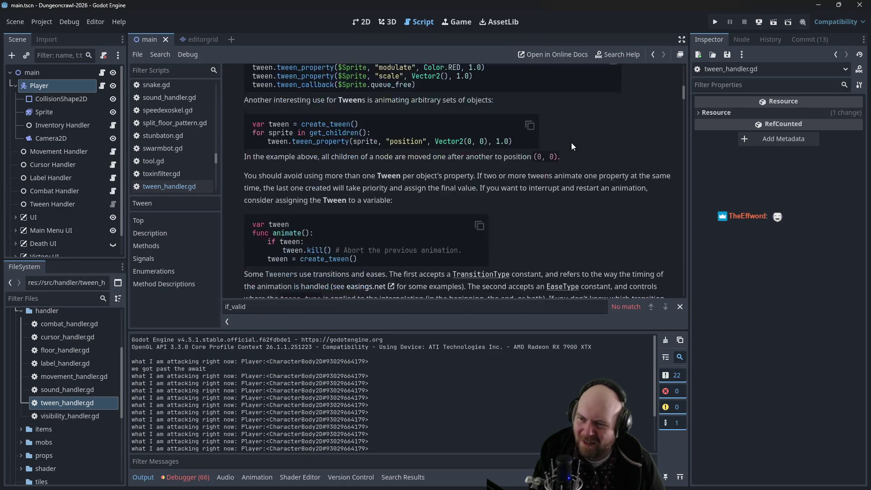
{"action": "mouse_move", "coordinate": [683, 92]}
{"action": "left_mouse_down"}
{"action": "mouse_move", "coordinate": [673, 159]}
{"action": "mouse_move", "coordinate": [654, 63]}
{"action": "mouse_move", "coordinate": [672, 94]}
{"action": "mouse_move", "coordinate": [676, 61]}
{"action": "mouse_move", "coordinate": [669, 172]}
{"action": "mouse_move", "coordinate": [671, 108]}
{"action": "mouse_move", "coordinate": [671, 119]}
{"action": "mouse_move", "coordinate": [581, 132]}
{"action": "left_mouse_up"}
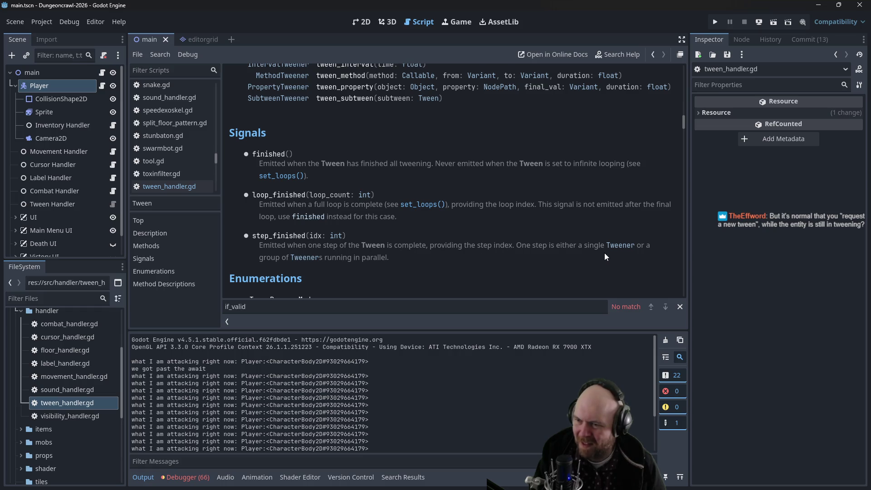
{"action": "scroll", "coordinate": [419, 263], "scroll_direction": "down", "scroll_amount": 3}
{"action": "scroll", "coordinate": [386, 256], "scroll_direction": "up", "scroll_amount": 5}
{"action": "scroll", "coordinate": [306, 220], "scroll_direction": "up", "scroll_amount": 4}
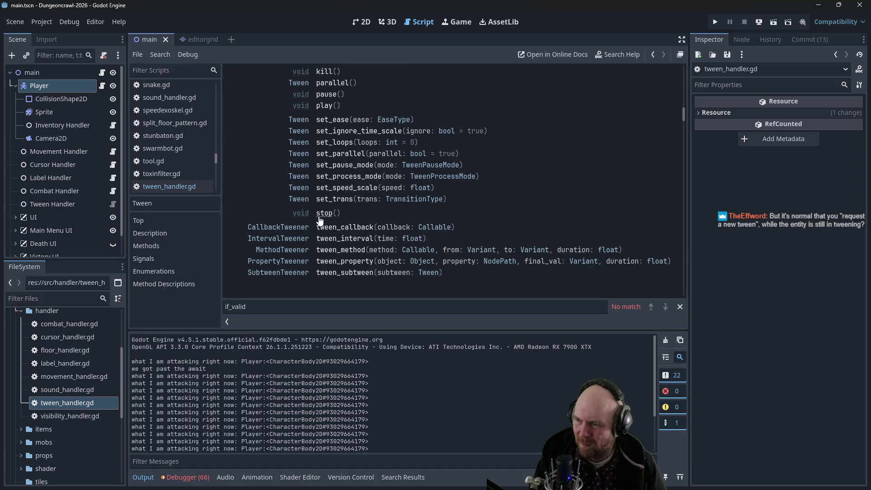
{"action": "scroll", "coordinate": [323, 97], "scroll_direction": "up", "scroll_amount": 2}
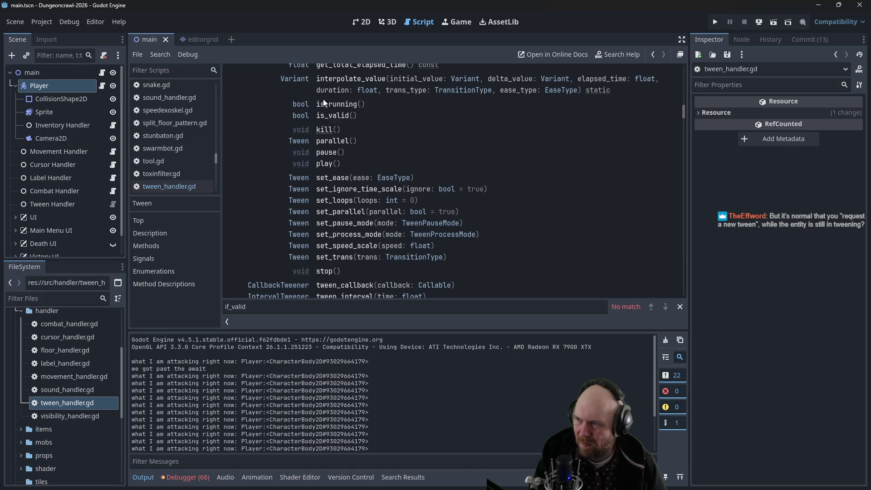
{"action": "left_click", "coordinate": [327, 153]}
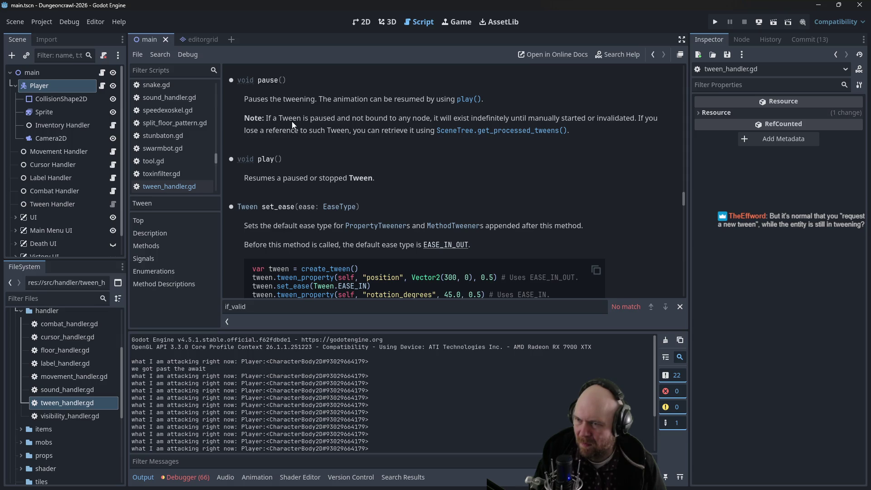
- Scroll the Tween help page back up to the Methods summary table
{"action": "scroll", "coordinate": [245, 127], "scroll_direction": "up", "scroll_amount": 5}
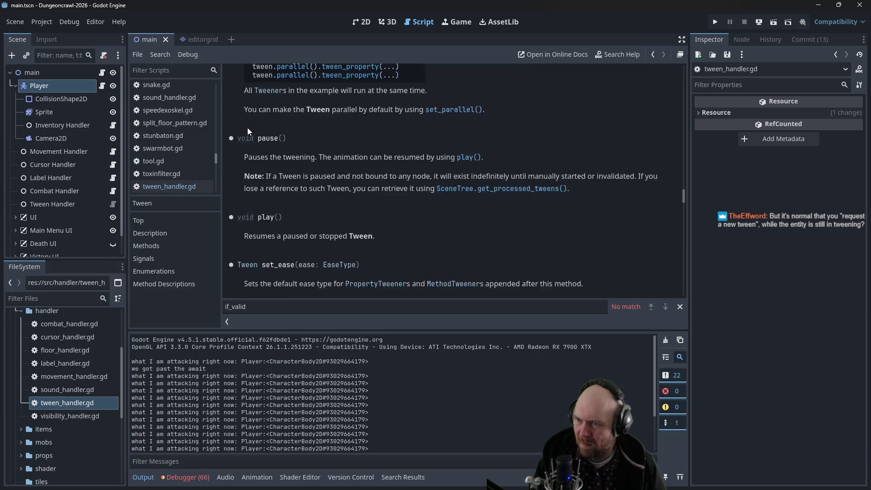
{"action": "scroll", "coordinate": [265, 141], "scroll_direction": "up", "scroll_amount": 6}
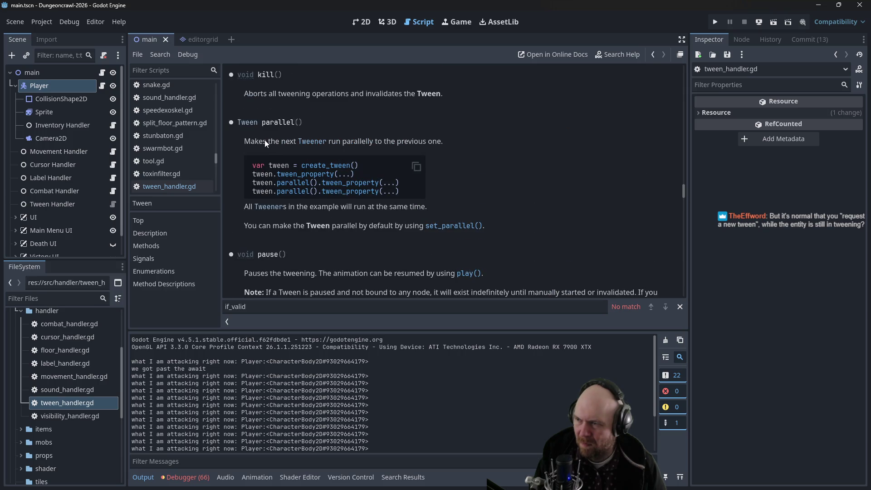
{"action": "scroll", "coordinate": [266, 146], "scroll_direction": "up", "scroll_amount": 10}
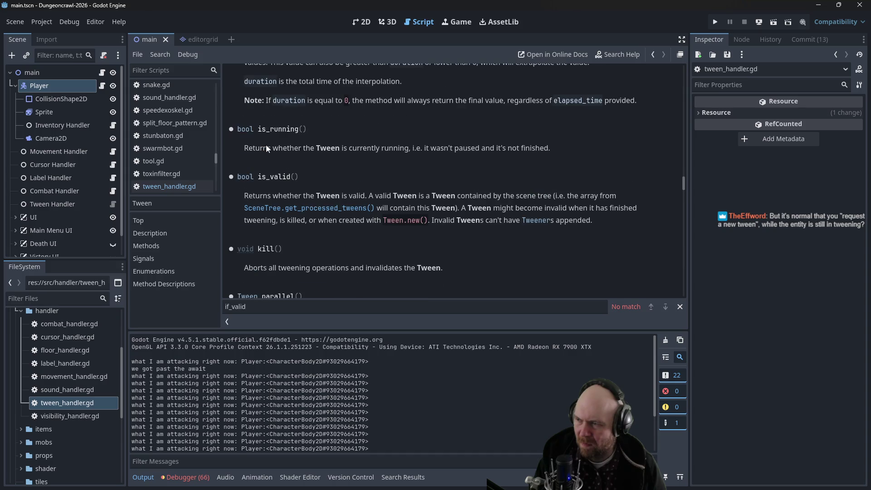
{"action": "scroll", "coordinate": [269, 146], "scroll_direction": "up", "scroll_amount": 10}
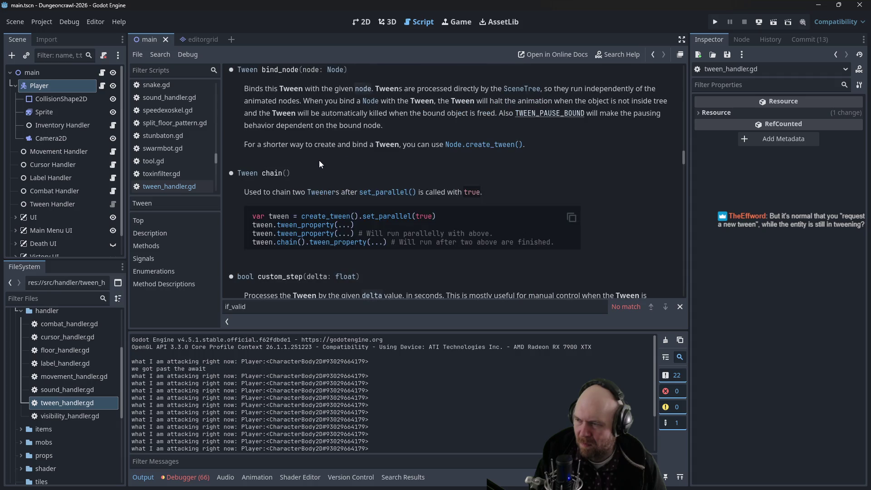
{"action": "scroll", "coordinate": [319, 160], "scroll_direction": "up", "scroll_amount": 4}
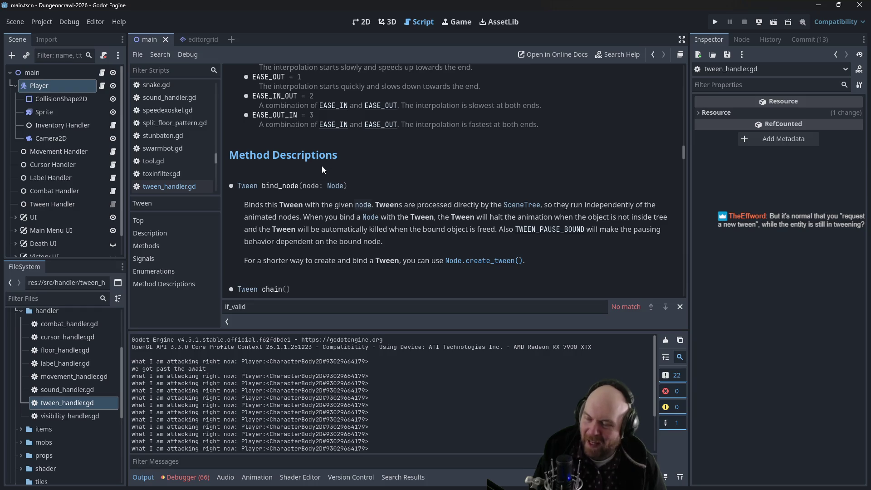
{"action": "scroll", "coordinate": [499, 177], "scroll_direction": "up", "scroll_amount": 5}
{"action": "left_click_drag", "start_coordinate": [684, 148], "coordinate": [683, 121]}
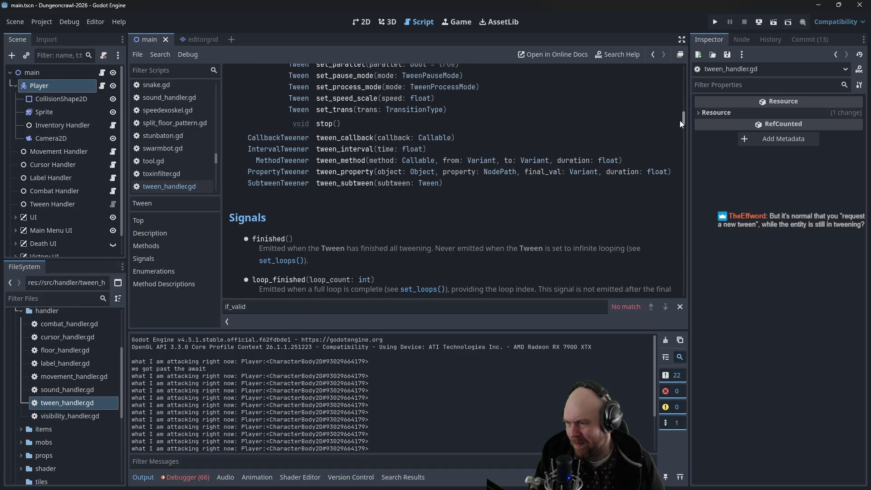
{"action": "left_click_drag", "start_coordinate": [678, 121], "coordinate": [682, 107]}
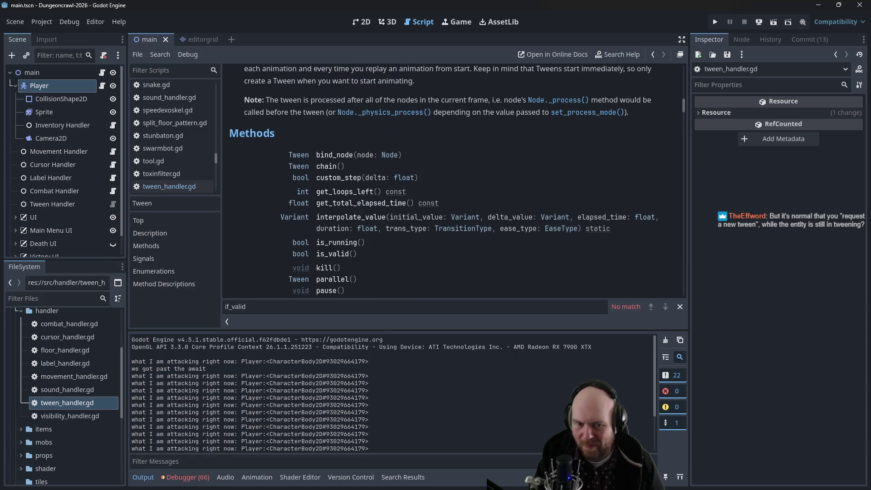
{"action": "key", "text": "alt+Tab"}
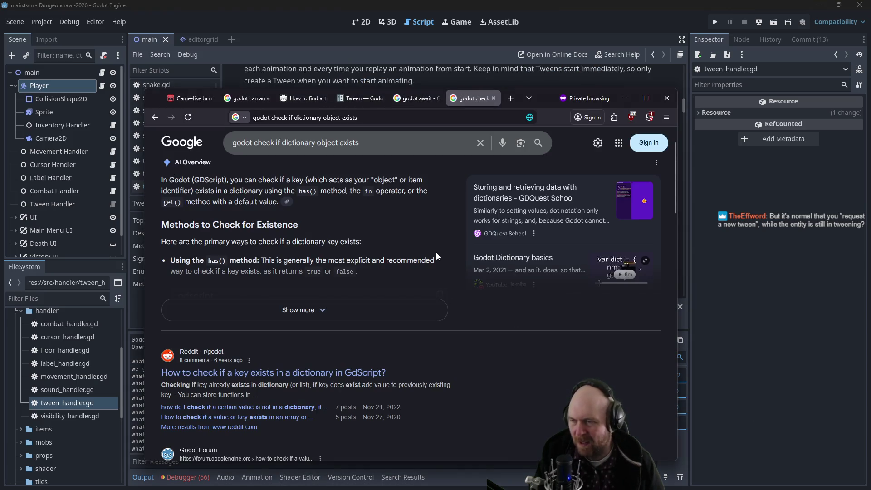
- Google 'godot awaiting a tween but it isn't signaling finished' and open the Reddit result
{"action": "key", "text": "ctrl+t"}
{"action": "type", "text": "awa"}
{"action": "key", "text": "BackSpace"}
{"action": "key", "text": "BackSpace"}
{"action": "key", "text": "BackSpace"}
{"action": "type", "text": "go"}
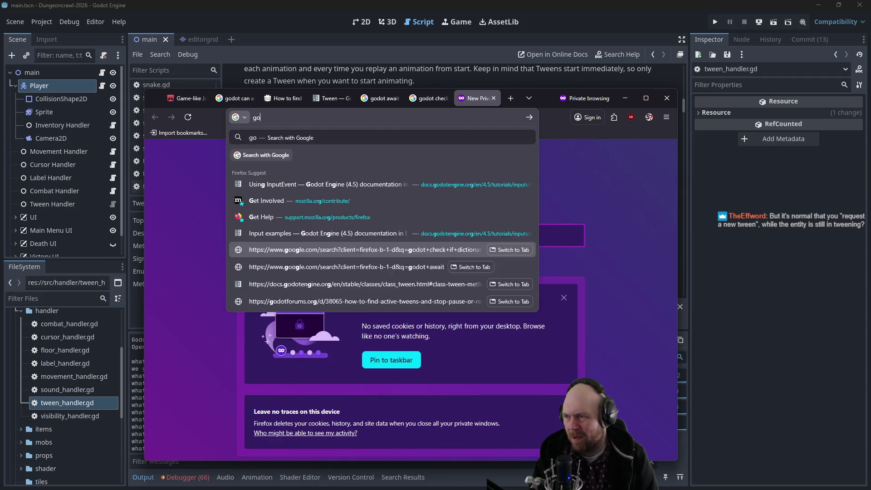
{"action": "type", "text": "dot awaiting a tt"}
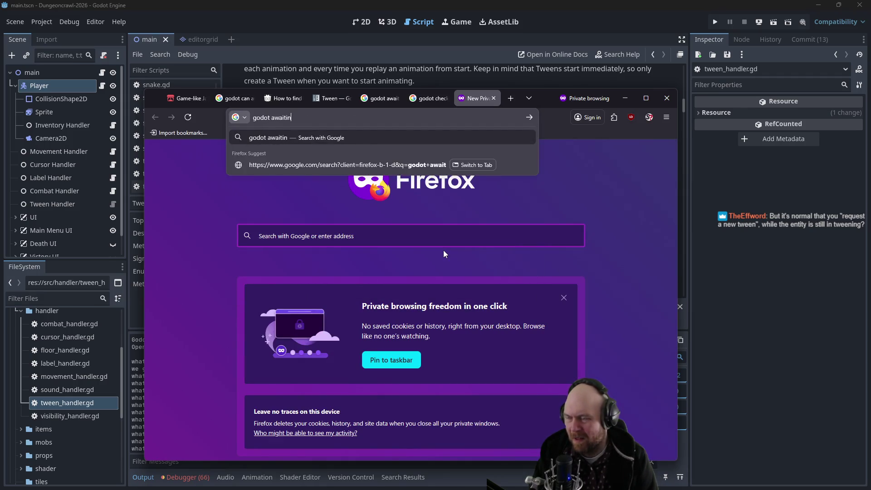
{"action": "key", "text": "BackSpace"}
{"action": "type", "text": "ween"}
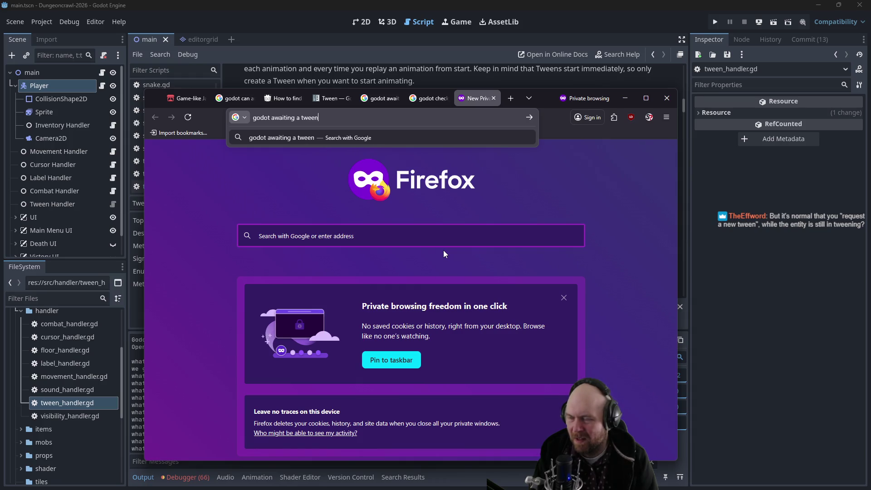
{"action": "type", "text": " but it isn't si"}
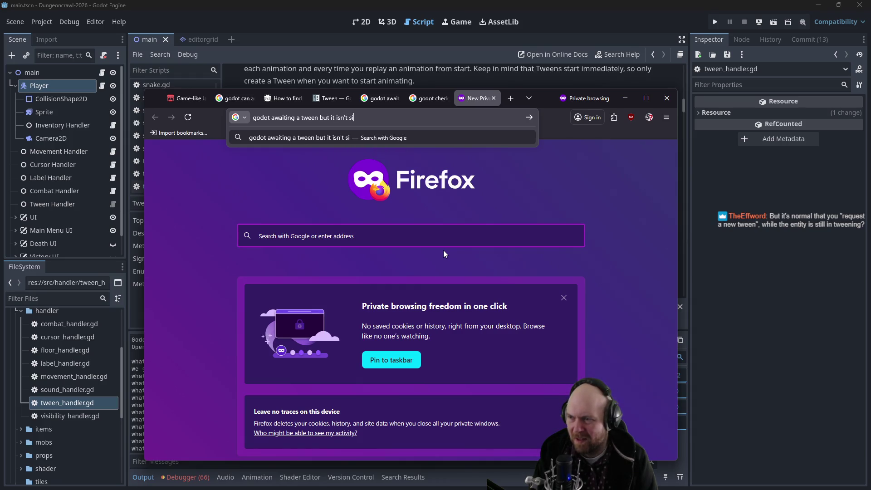
{"action": "type", "text": "gnaling finished"}
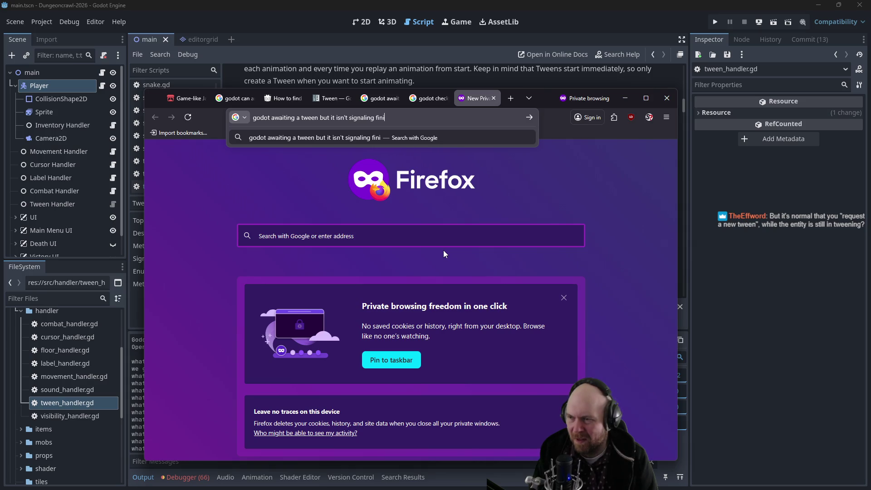
{"action": "key", "text": "Return"}
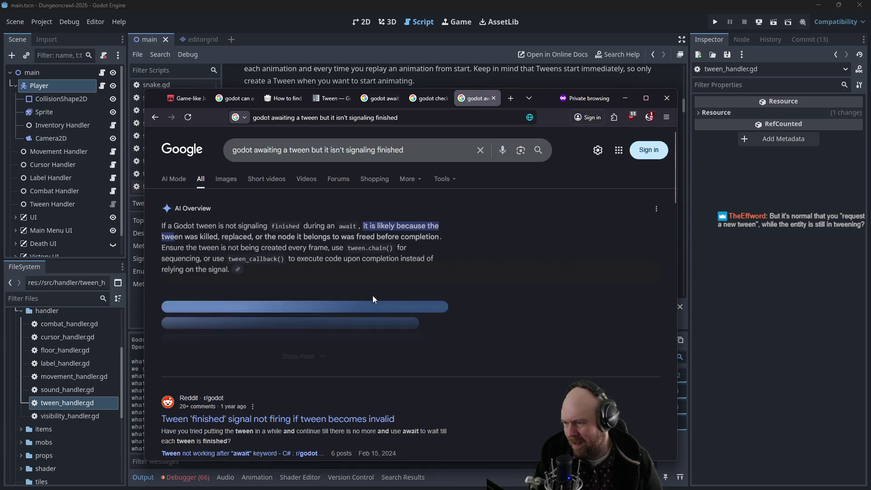
{"action": "scroll", "coordinate": [372, 295], "scroll_direction": "down", "scroll_amount": 2}
{"action": "left_click", "coordinate": [282, 370]}
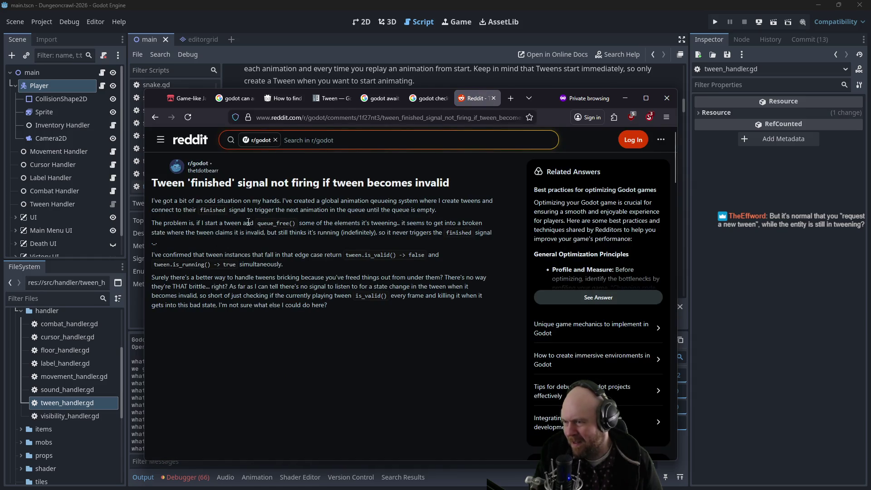
- Adjust the extension's site permission and dismiss its popup on the Reddit thread
{"action": "left_click", "coordinate": [649, 117]}
{"action": "left_click", "coordinate": [631, 134]}
{"action": "scroll", "coordinate": [273, 267], "scroll_direction": "down", "scroll_amount": 5}
{"action": "scroll", "coordinate": [291, 257], "scroll_direction": "down", "scroll_amount": 3}
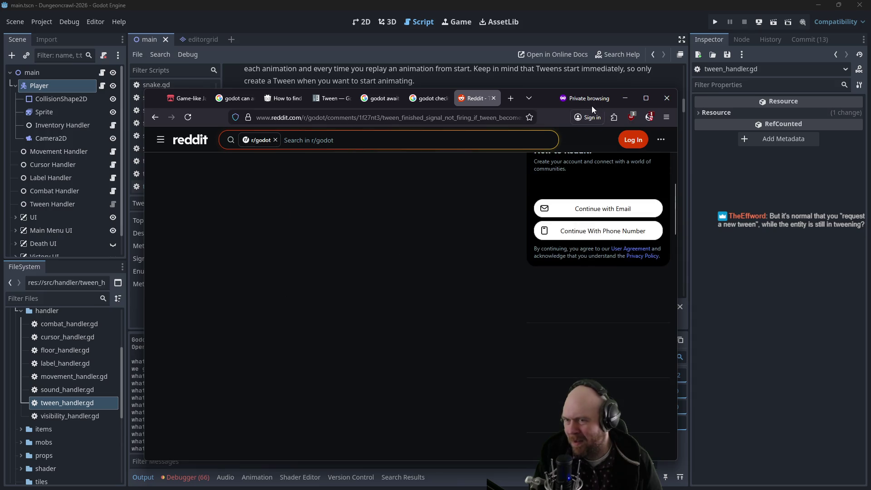
{"action": "left_click", "coordinate": [648, 118]}
{"action": "left_click", "coordinate": [420, 284]}
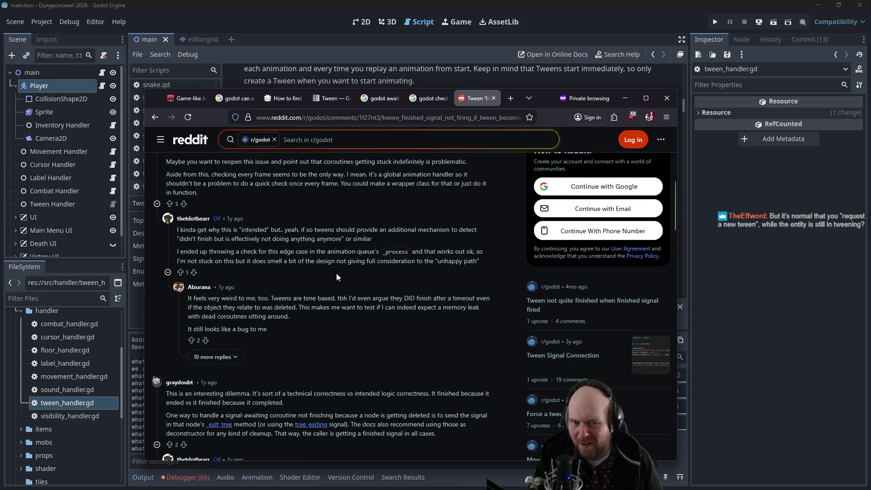
- Read through the thread's comments, then return to the Godot editor
{"action": "scroll", "coordinate": [294, 280], "scroll_direction": "up", "scroll_amount": 4}
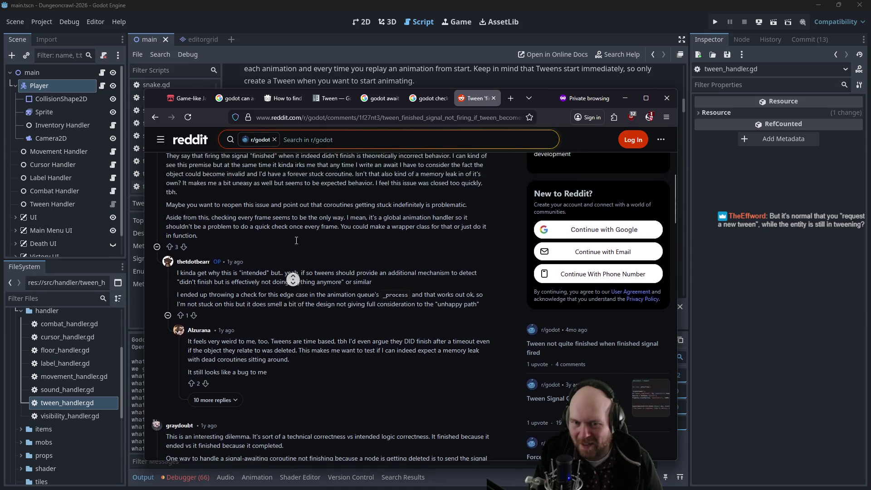
{"action": "scroll", "coordinate": [264, 272], "scroll_direction": "down", "scroll_amount": 2}
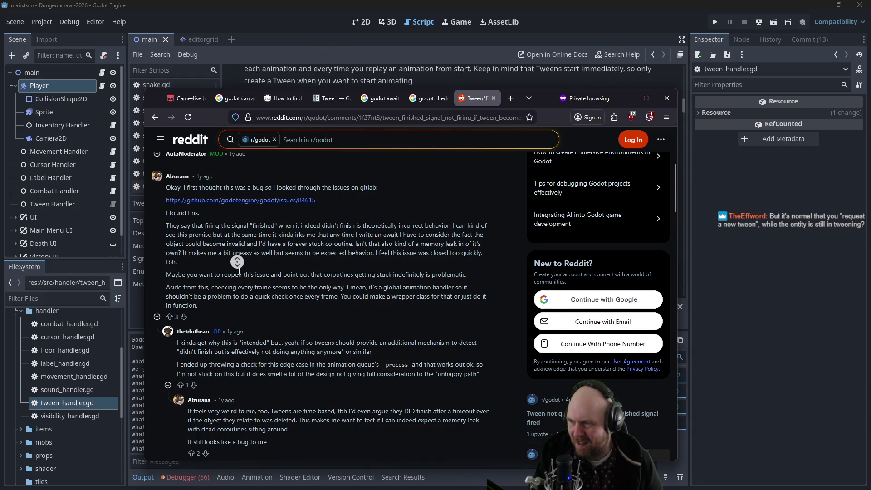
{"action": "scroll", "coordinate": [237, 270], "scroll_direction": "down", "scroll_amount": 1}
{"action": "scroll", "coordinate": [233, 274], "scroll_direction": "up", "scroll_amount": 1}
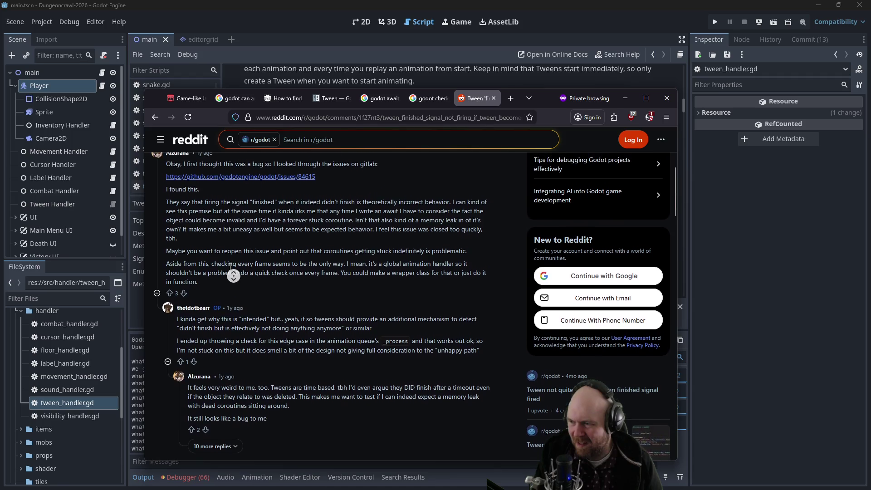
{"action": "left_click", "coordinate": [725, 228]}
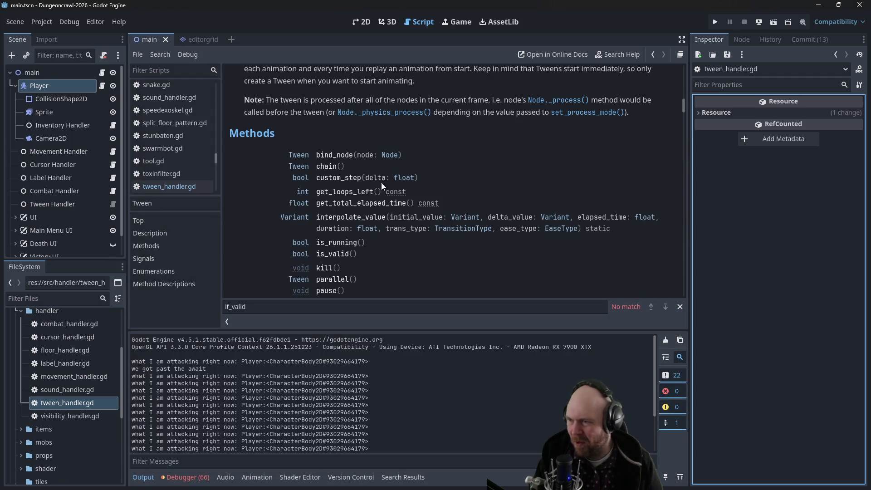
- Bring back tween_handler.gd and locate the await tween.finished statement on line 10
{"action": "left_click", "coordinate": [653, 54]}
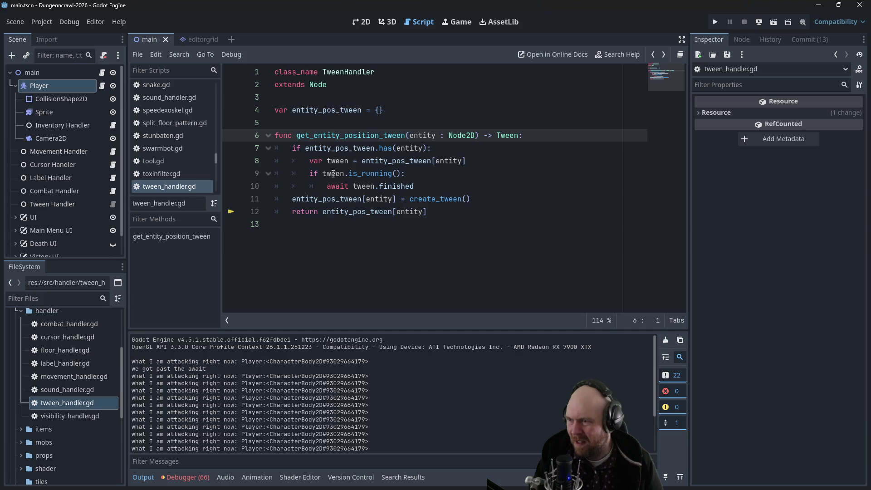
{"action": "left_click", "coordinate": [313, 174]}
{"action": "mouse_move", "coordinate": [316, 173]}
{"action": "left_mouse_down"}
{"action": "mouse_move", "coordinate": [404, 174]}
{"action": "mouse_move", "coordinate": [301, 187]}
{"action": "left_mouse_up"}
{"action": "left_click", "coordinate": [405, 174]}
{"action": "left_click", "coordinate": [301, 186]}
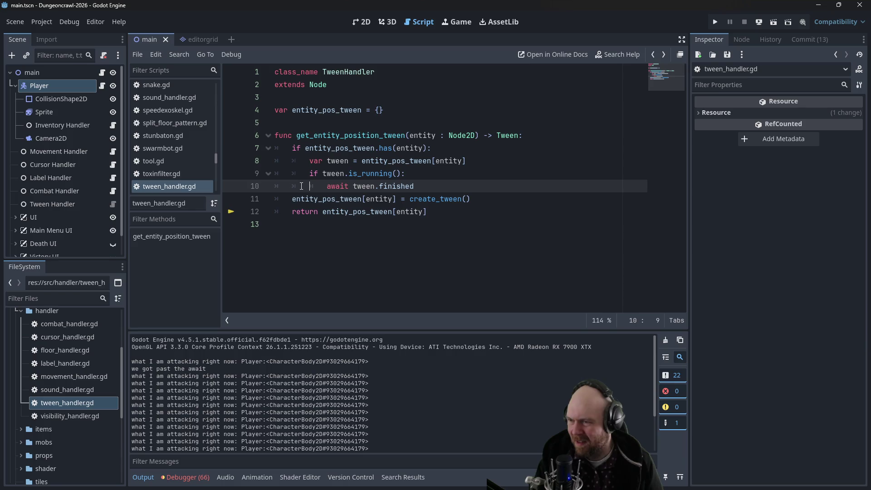
{"action": "left_click_drag", "start_coordinate": [328, 186], "coordinate": [414, 186]}
{"action": "left_click", "coordinate": [443, 188]}
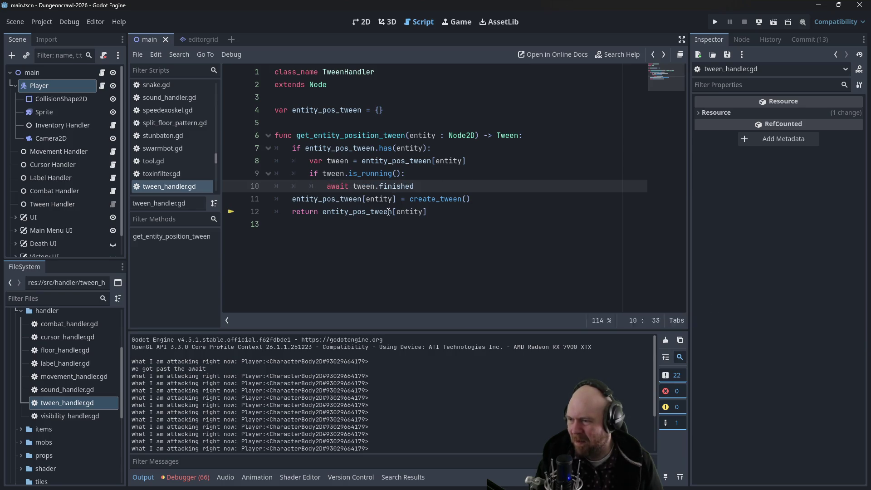
{"action": "left_click", "coordinate": [479, 212]}
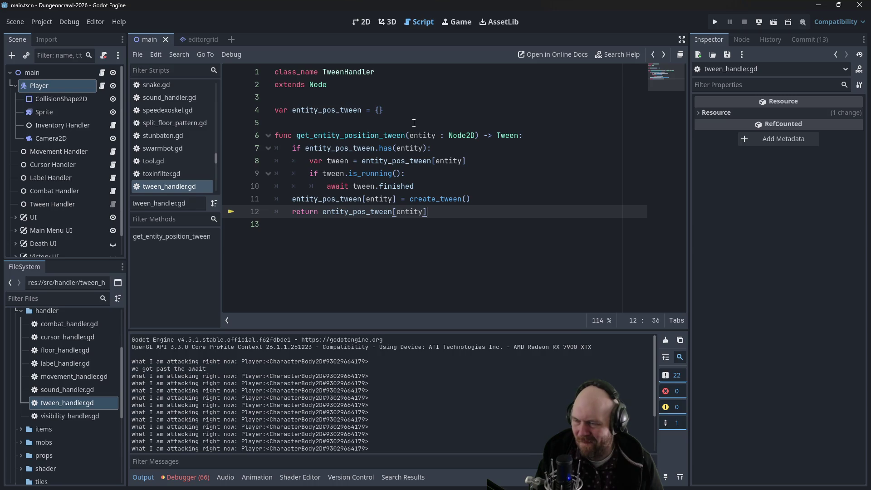
{"action": "left_click_drag", "start_coordinate": [427, 186], "coordinate": [326, 186]}
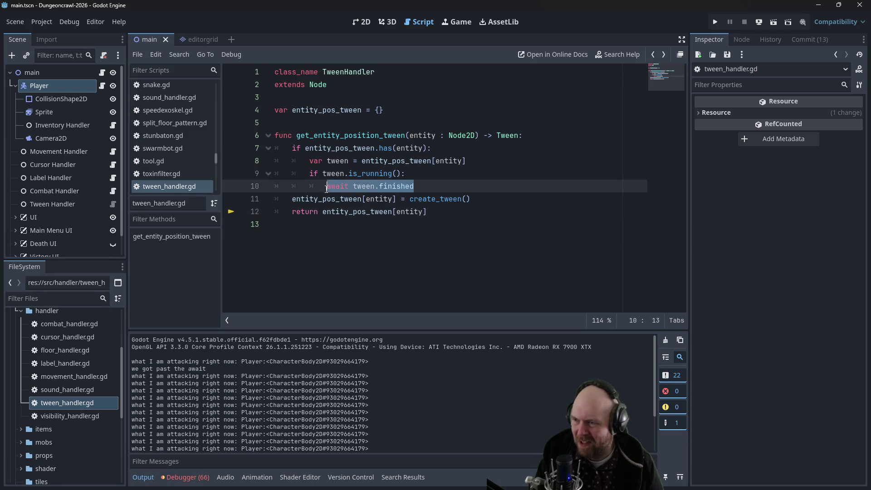
{"action": "left_click", "coordinate": [411, 173]}
- Add prints "awaiting tween..." before and "We awaited and we're moving on" after the await, then save
{"action": "key", "text": "Return"}
{"action": "type", "text": "pr"}
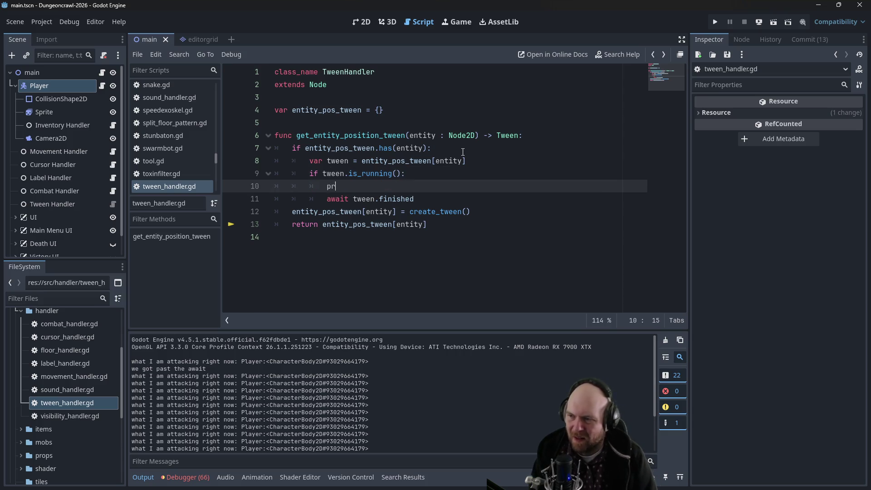
{"action": "type", "text": "int(\"awaiti"}
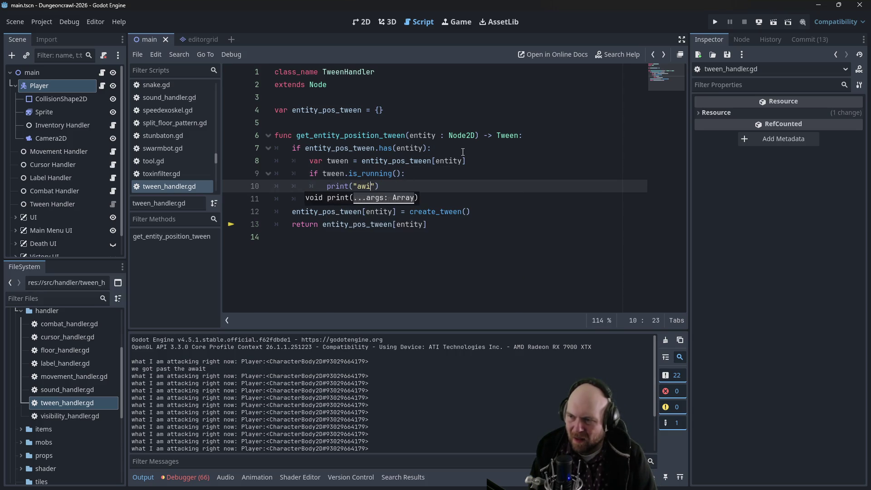
{"action": "type", "text": "ng tween...\""}
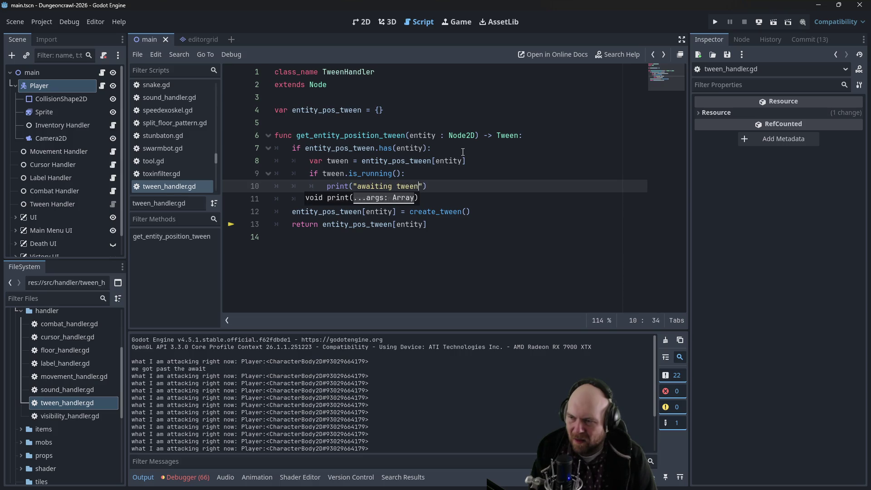
{"action": "type", "text": ", tween"}
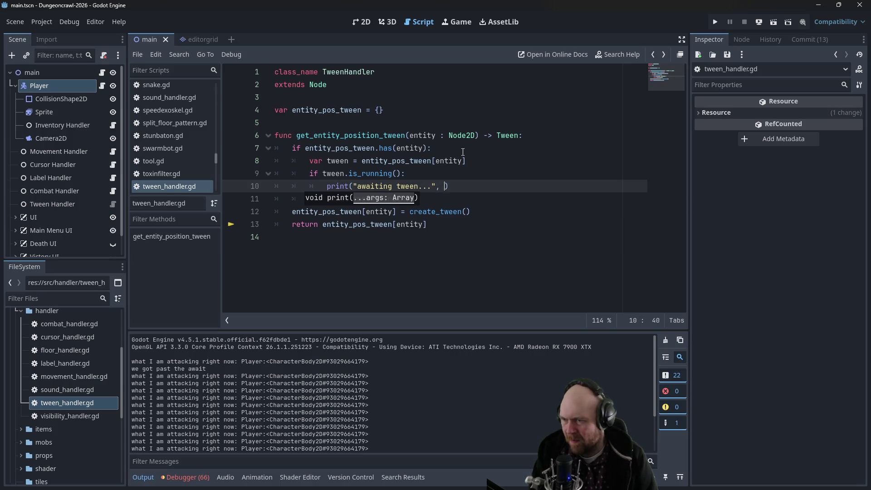
{"action": "key", "text": "Escape"}
{"action": "key", "text": "Down"}
{"action": "key", "text": "Return"}
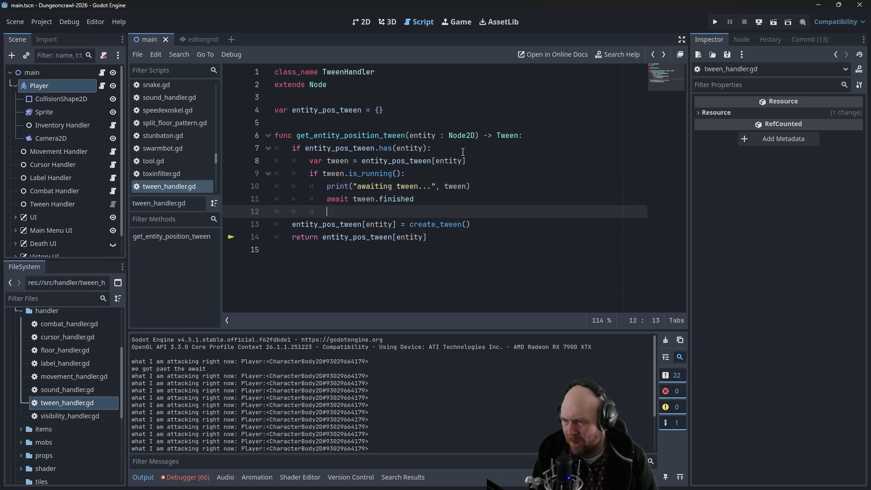
{"action": "type", "text": "(\"We awa"}
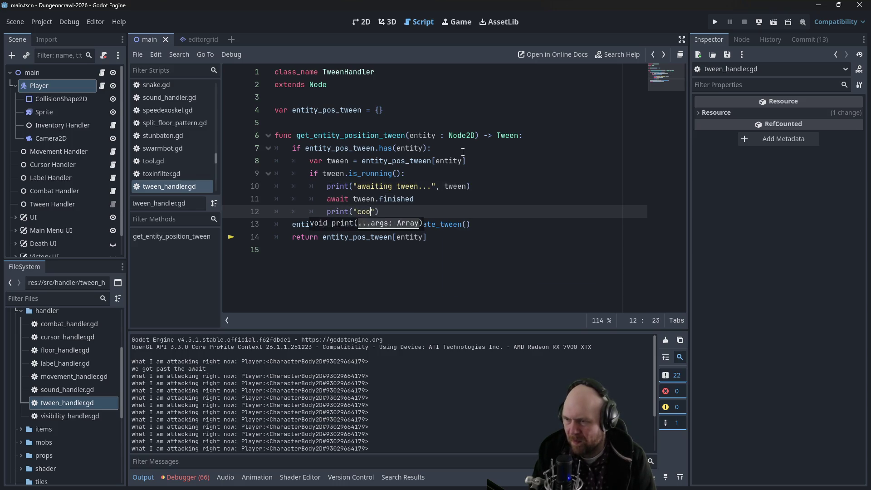
{"action": "type", "text": "ited and we'"}
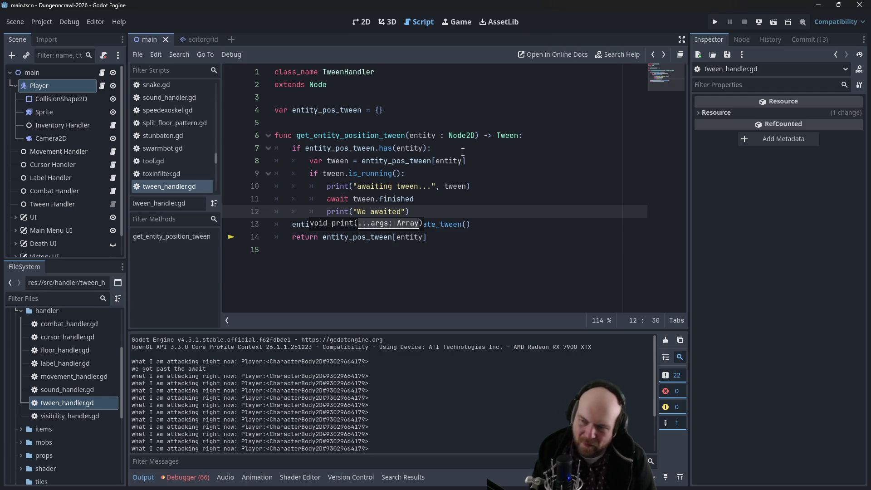
{"action": "type", "text": "re moving on"}
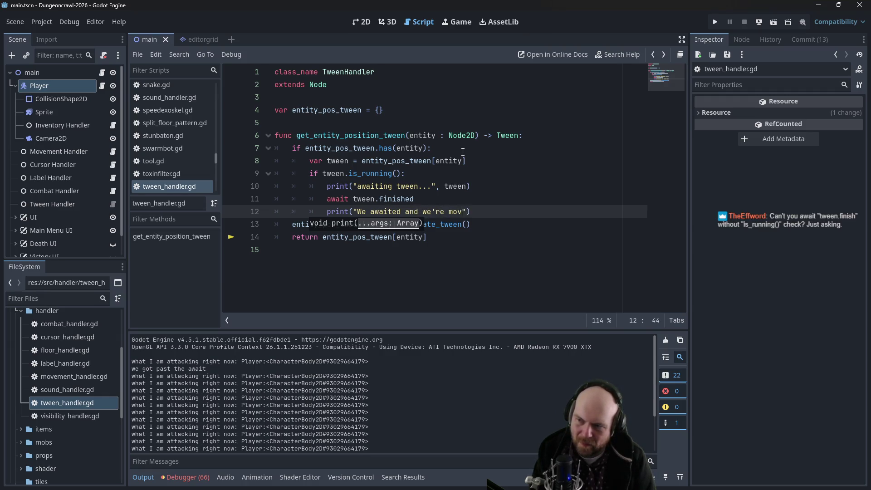
{"action": "key", "text": "ctrl+s"}
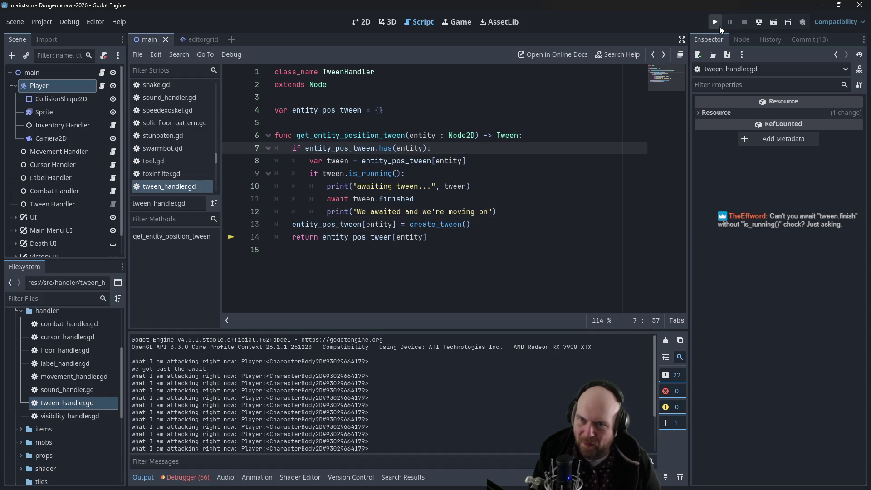
- Run the project, start a new game, ready the IX-7KW HANDLZR and descend a level
{"action": "left_click", "coordinate": [715, 22]}
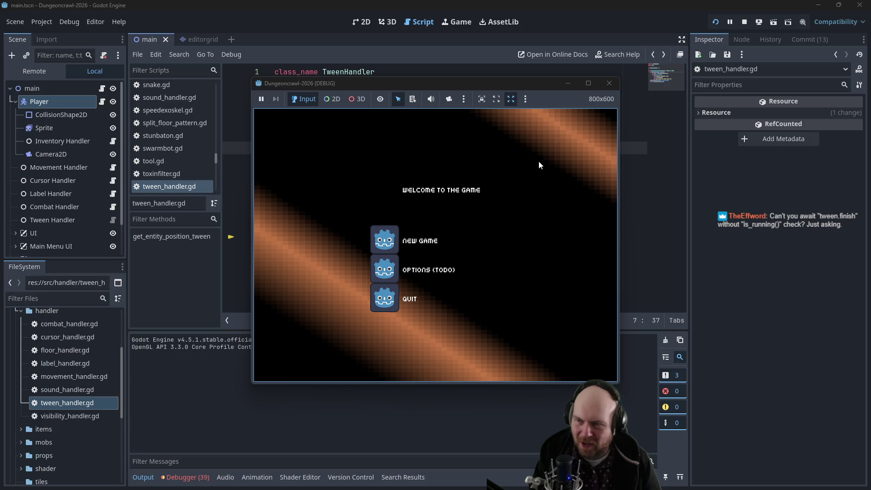
{"action": "left_click", "coordinate": [570, 83]}
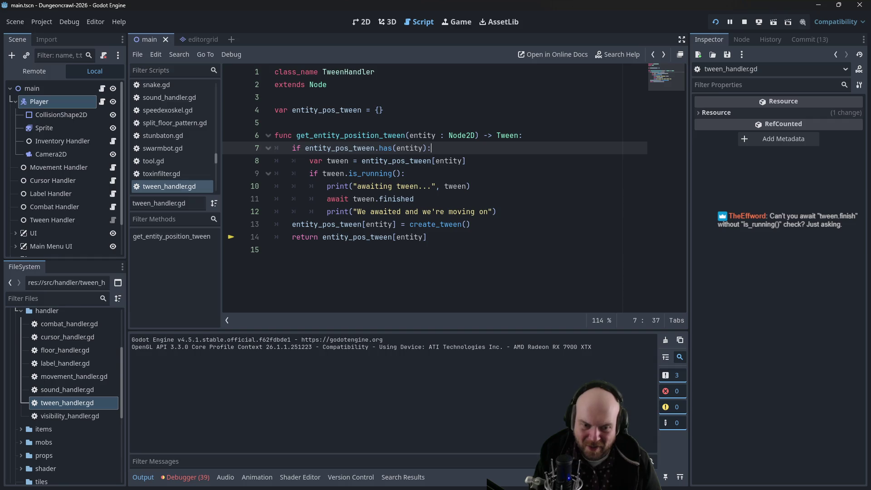
{"action": "key", "text": "F5"}
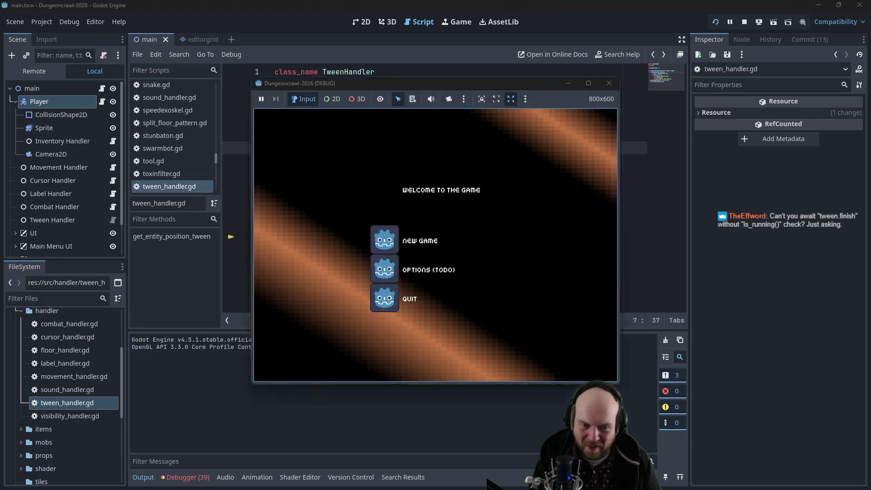
{"action": "left_click", "coordinate": [389, 239]}
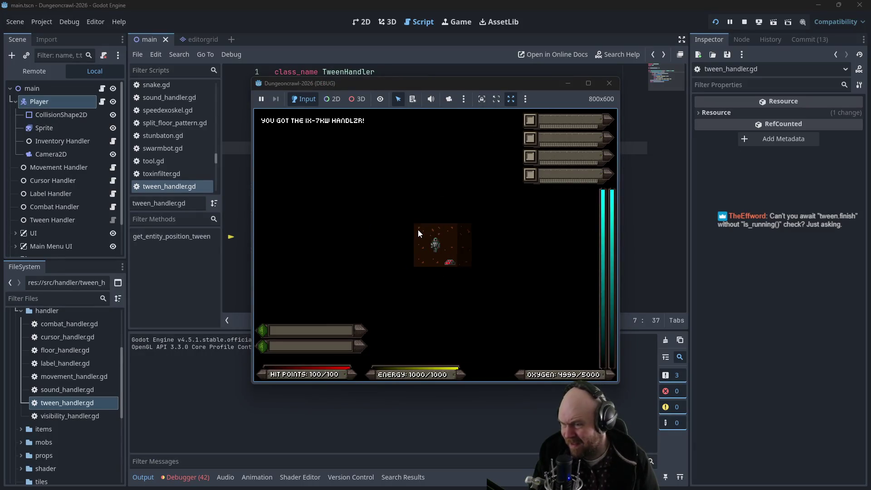
{"action": "key", "text": "i"}
{"action": "key", "text": "1"}
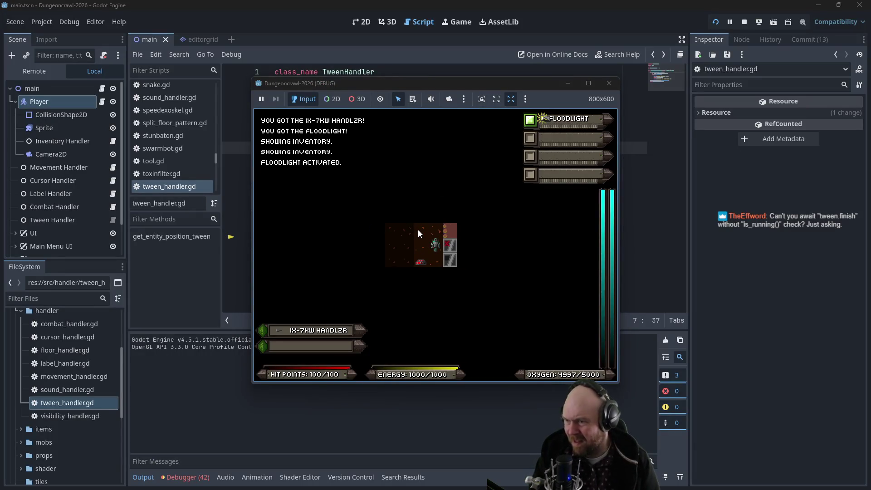
{"action": "key", "text": "q"}
{"action": "key", "text": "Left"}
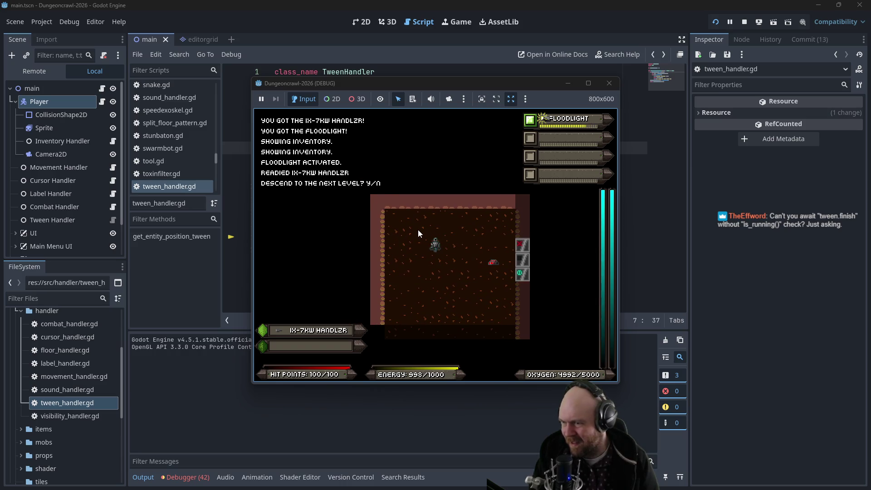
{"action": "key", "text": "y"}
{"action": "left_click_drag", "start_coordinate": [425, 240], "coordinate": [537, 258]}
- Walk the player through the room and down the corridor into the Martian butterfly
{"action": "key", "text": "Right"}
{"action": "key", "text": "Right"}
{"action": "key", "text": "Right"}
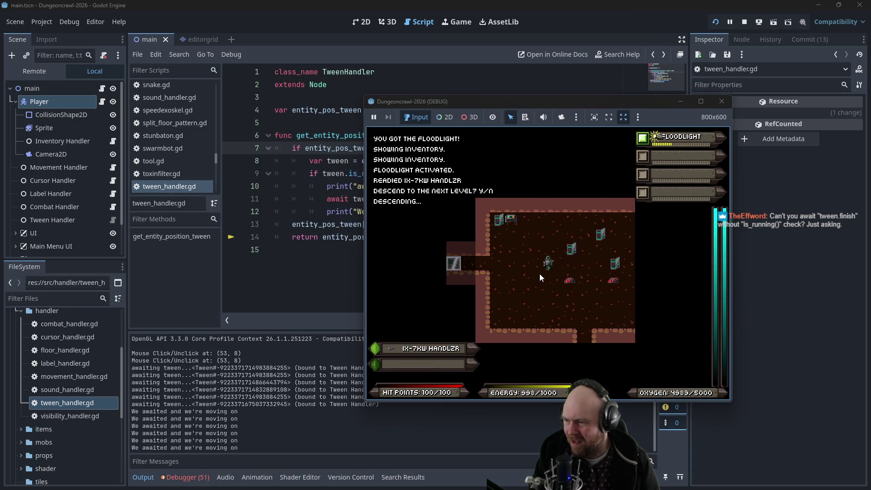
{"action": "key", "text": "Right"}
{"action": "key", "text": "Down"}
{"action": "key", "text": "Down"}
{"action": "key", "text": "Down"}
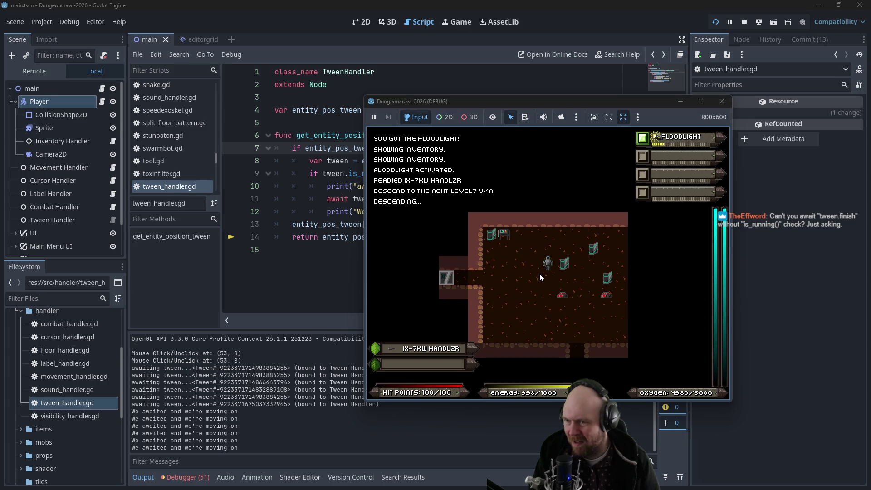
{"action": "key", "text": "Down"}
{"action": "key", "text": "f"}
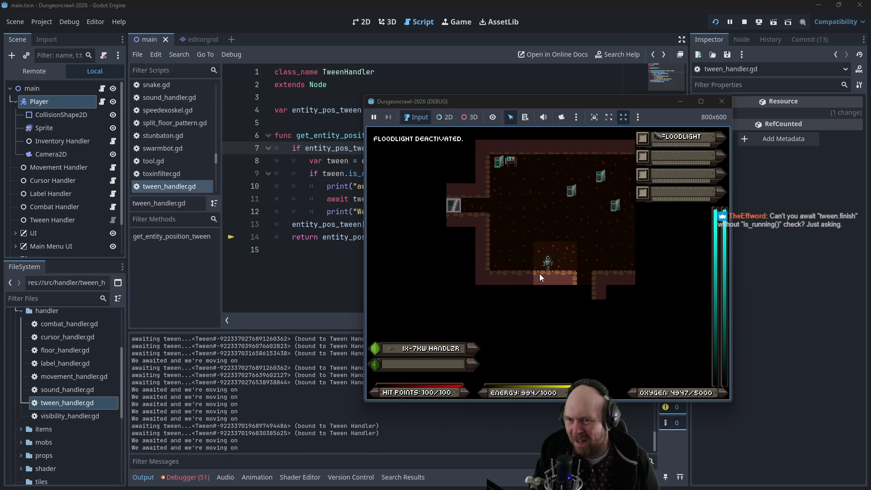
{"action": "key", "text": "Left"}
{"action": "key", "text": "Left"}
{"action": "key", "text": "Left"}
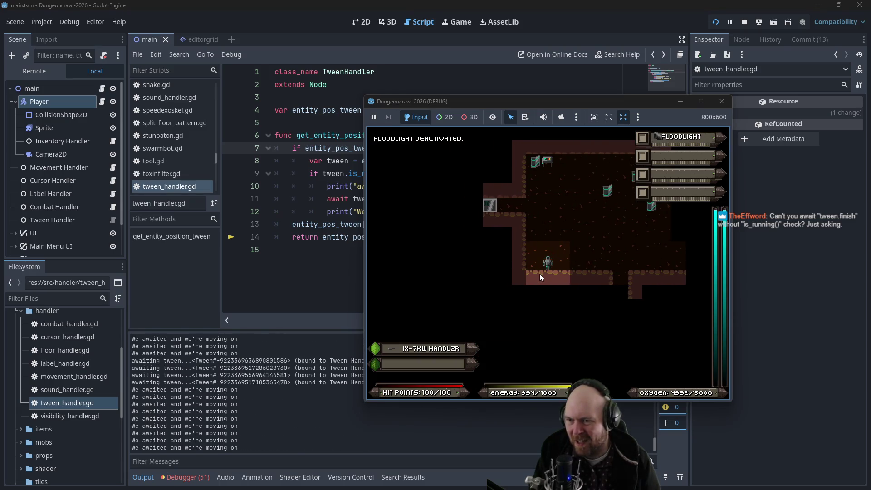
{"action": "key", "text": "Up"}
{"action": "key", "text": "Up"}
{"action": "key", "text": "Right"}
{"action": "key", "text": "Right"}
{"action": "key", "text": "Right"}
{"action": "key", "text": "Up"}
{"action": "key", "text": "Up"}
{"action": "key", "text": "Up"}
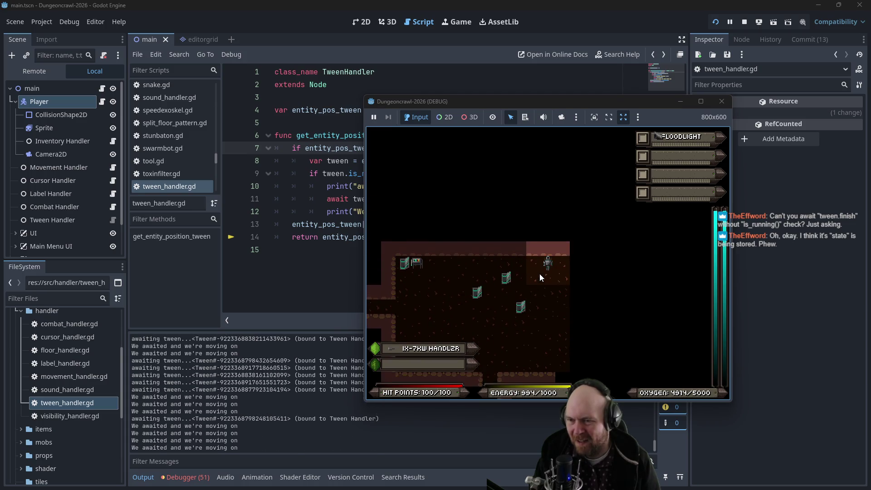
{"action": "key", "text": "Left"}
{"action": "key", "text": "Left"}
{"action": "key", "text": "Left"}
{"action": "key", "text": "Down"}
{"action": "key", "text": "Left"}
{"action": "key", "text": "Left"}
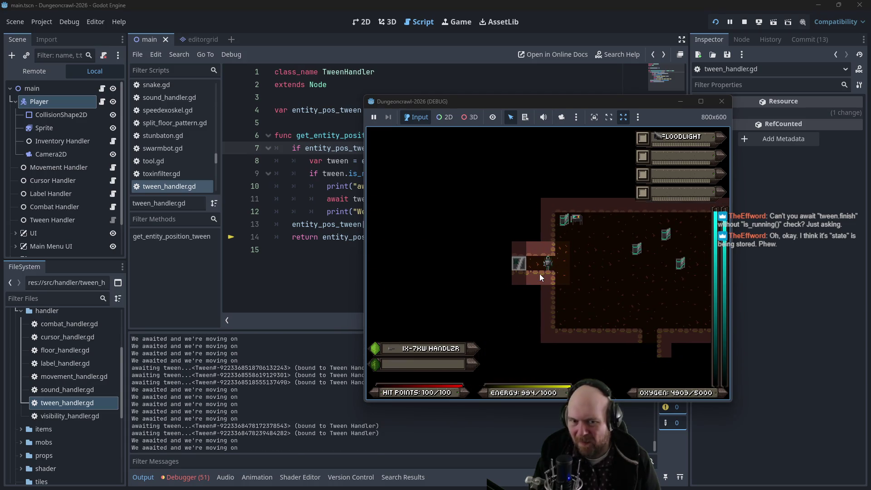
{"action": "key", "text": "Left"}
{"action": "key", "text": "Left"}
{"action": "key", "text": "Left"}
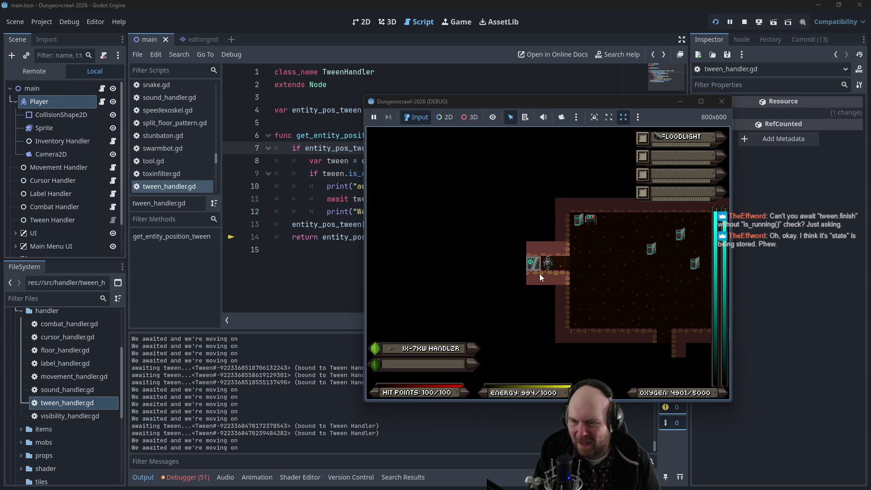
{"action": "key", "text": "Left"}
{"action": "key", "text": "Left"}
{"action": "key", "text": "Left"}
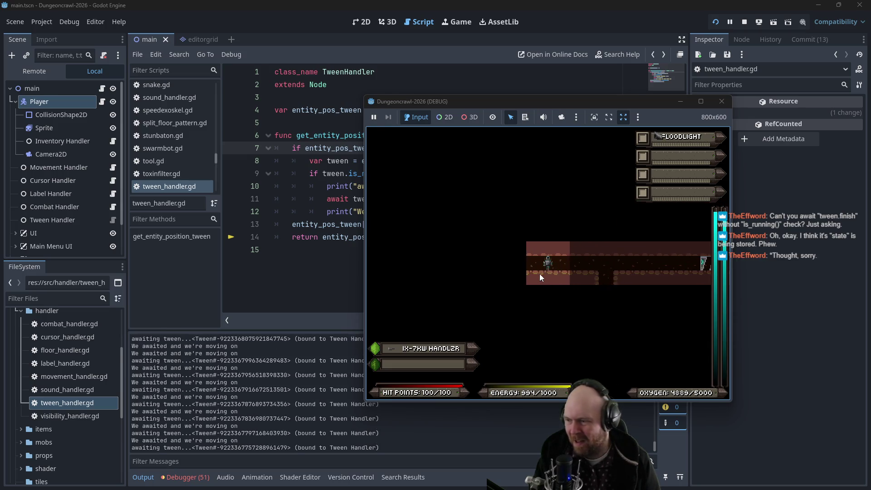
{"action": "key", "text": "Left"}
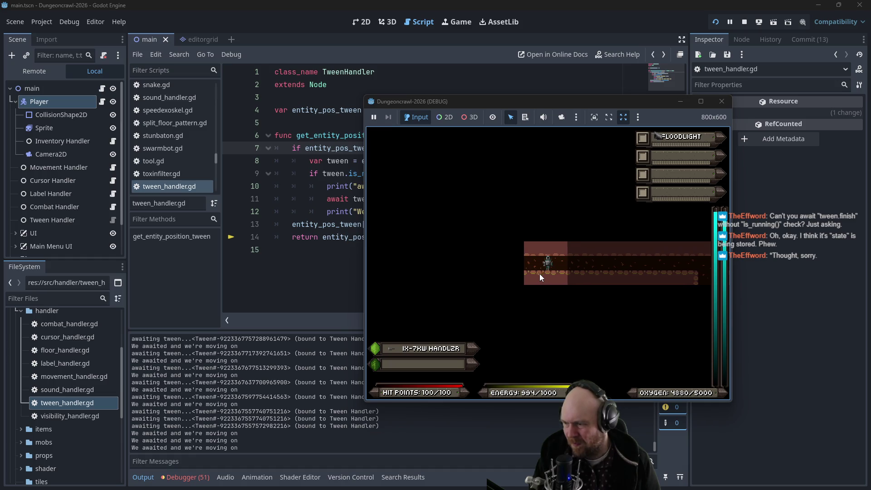
{"action": "key", "text": "Left"}
{"action": "key", "text": "Left"}
{"action": "key", "text": "Left"}
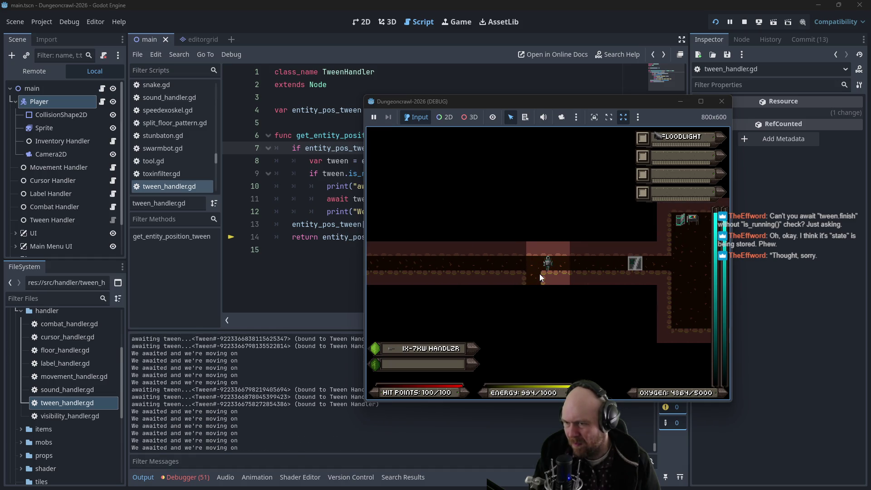
{"action": "key", "text": "Left"}
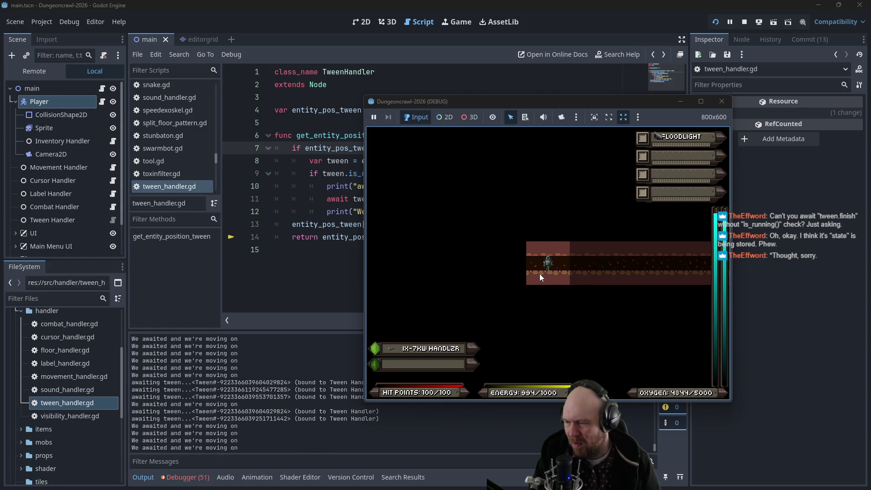
- Attack the Martian butterfly while watching the repeated "awaiting tween..." log, then stop the game
{"action": "key", "text": "Right"}
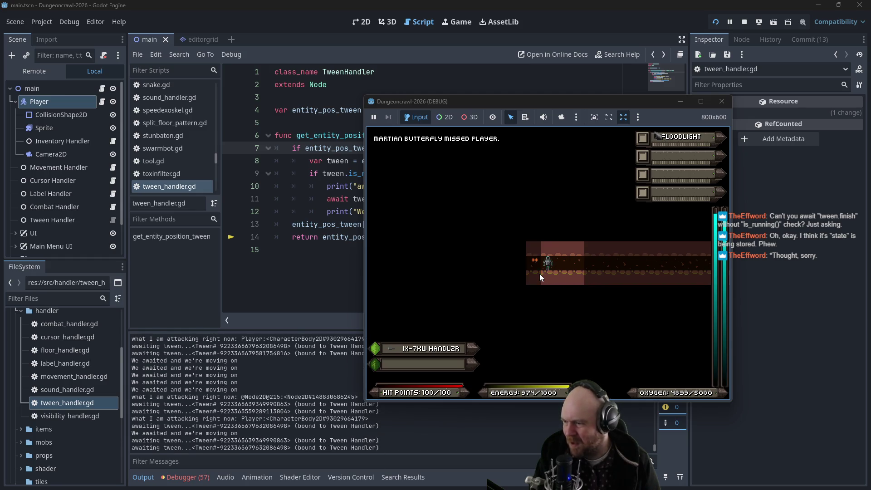
{"action": "key", "text": "Left"}
{"action": "key", "text": "Left"}
{"action": "key", "text": "Left"}
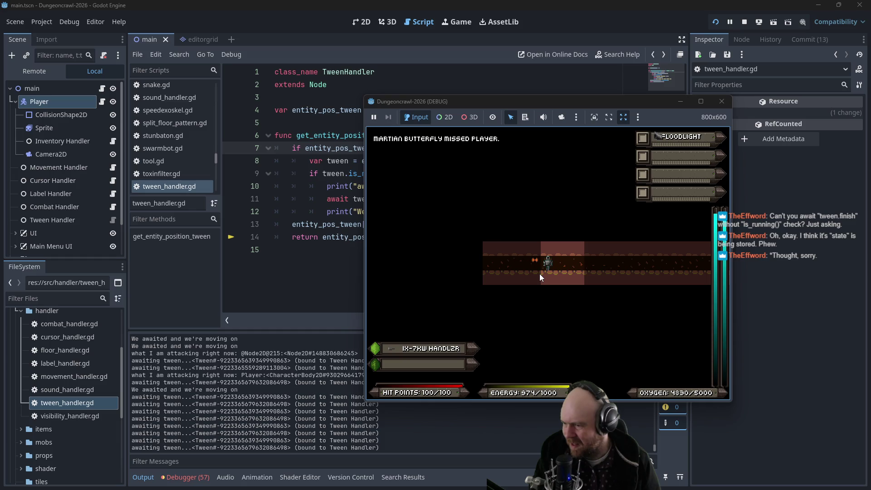
{"action": "key", "text": "Left"}
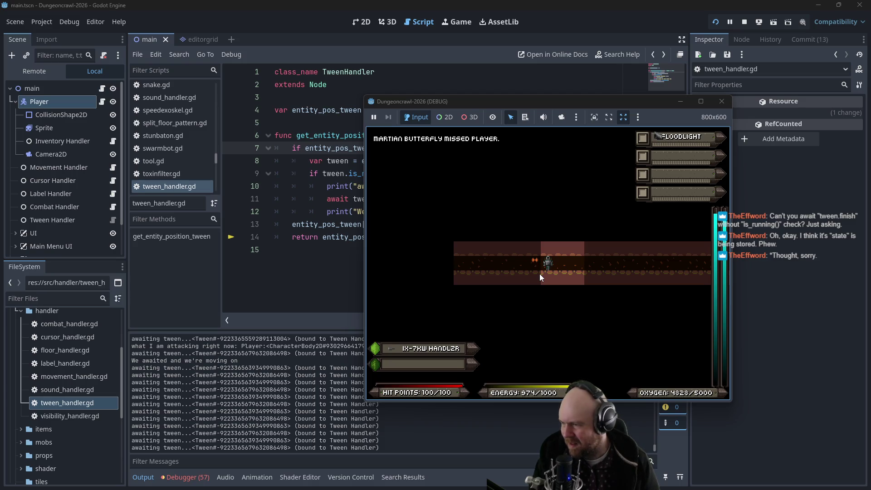
{"action": "left_click_drag", "start_coordinate": [424, 99], "coordinate": [515, 61]}
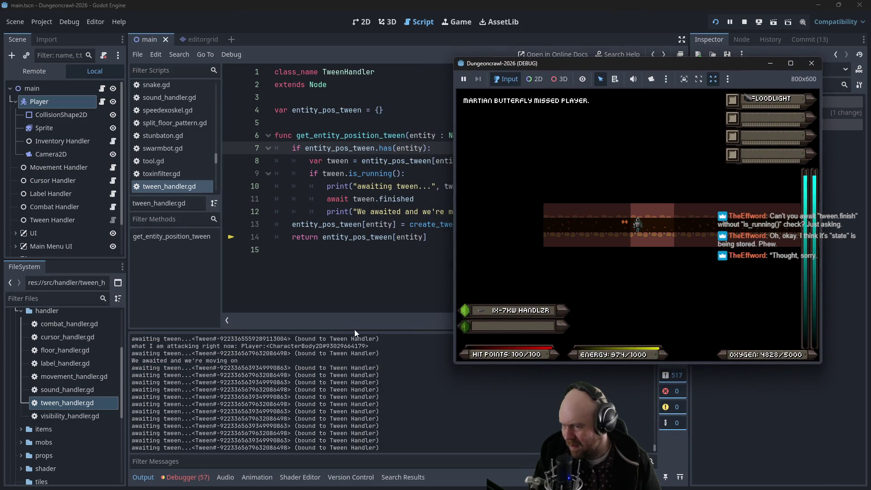
{"action": "left_click", "coordinate": [215, 371]}
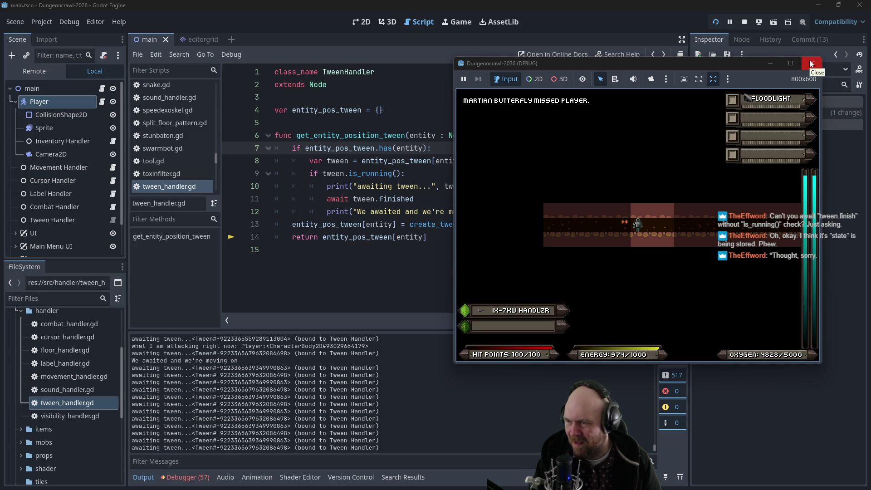
{"action": "left_click", "coordinate": [811, 64]}
{"action": "left_click", "coordinate": [341, 189]}
- Select 'tween' on line 10, then open combat_handler.gd from the Scripts list
{"action": "double_click", "coordinate": [445, 186]}
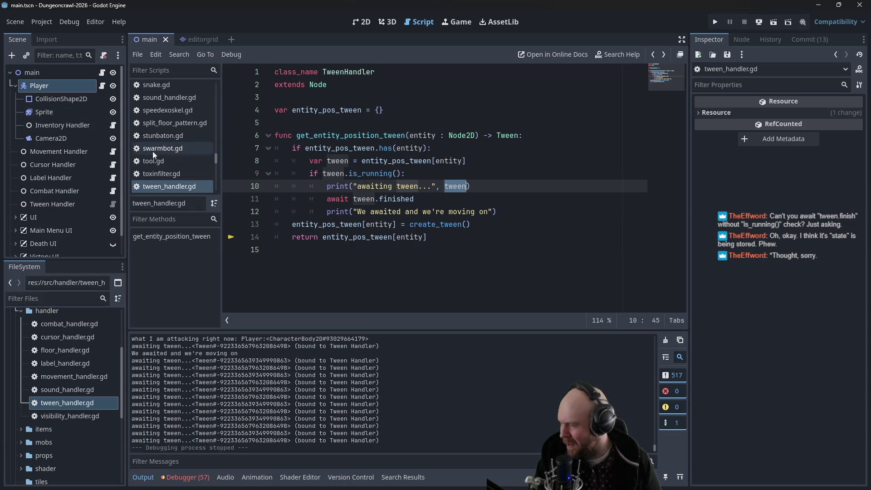
{"action": "left_click_drag", "start_coordinate": [214, 155], "coordinate": [213, 86]}
{"action": "scroll", "coordinate": [202, 111], "scroll_direction": "down", "scroll_amount": 1}
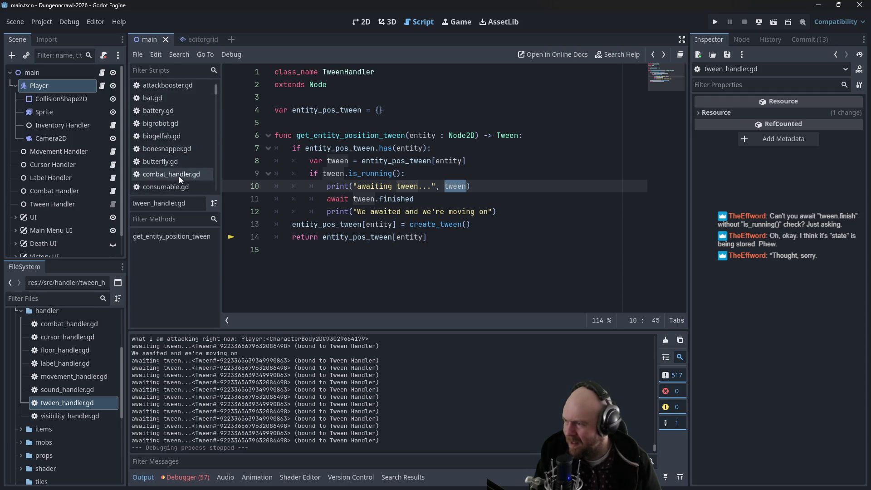
{"action": "left_click", "coordinate": [179, 175]}
- Review combat_handler.gd's tween check, defender_pos line and the attacker tween_property call on line 95
{"action": "scroll", "coordinate": [349, 205], "scroll_direction": "down", "scroll_amount": 1}
{"action": "left_click", "coordinate": [362, 158]}
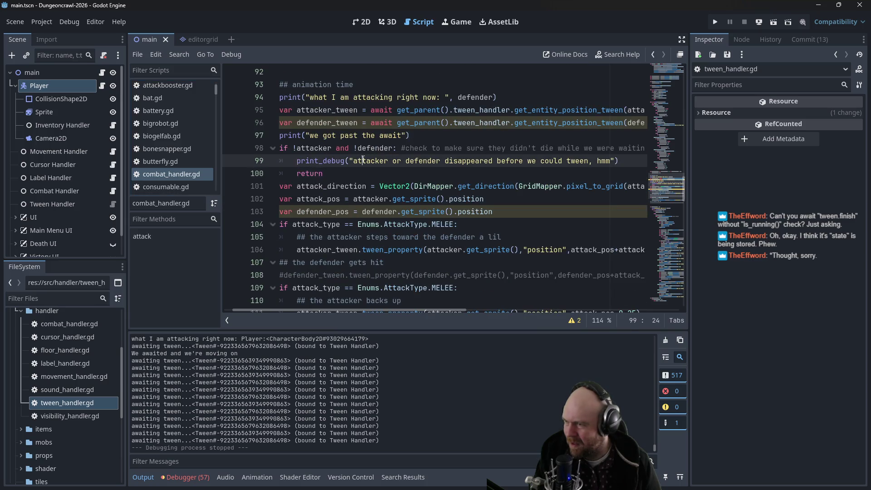
{"action": "scroll", "coordinate": [368, 186], "scroll_direction": "down", "scroll_amount": 1}
{"action": "left_click", "coordinate": [372, 175]}
{"action": "scroll", "coordinate": [373, 181], "scroll_direction": "down", "scroll_amount": 2}
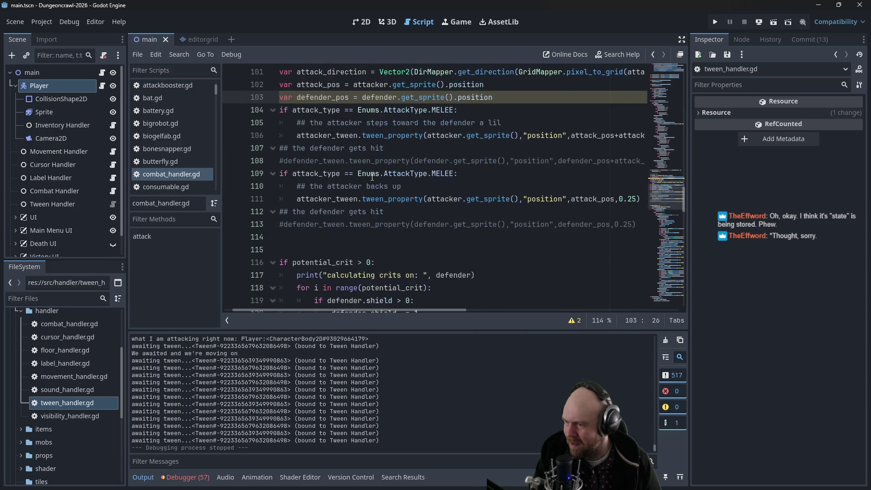
{"action": "scroll", "coordinate": [374, 186], "scroll_direction": "up", "scroll_amount": 2}
{"action": "scroll", "coordinate": [374, 186], "scroll_direction": "up", "scroll_amount": 3}
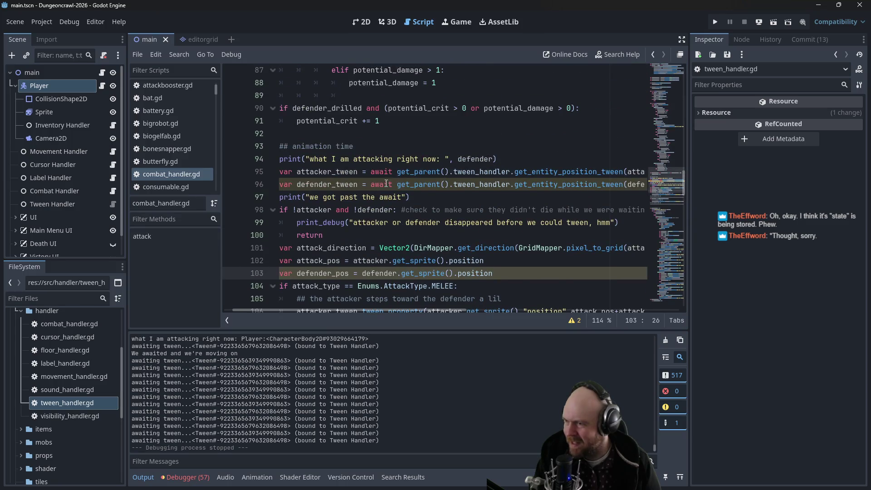
{"action": "left_click", "coordinate": [429, 196]}
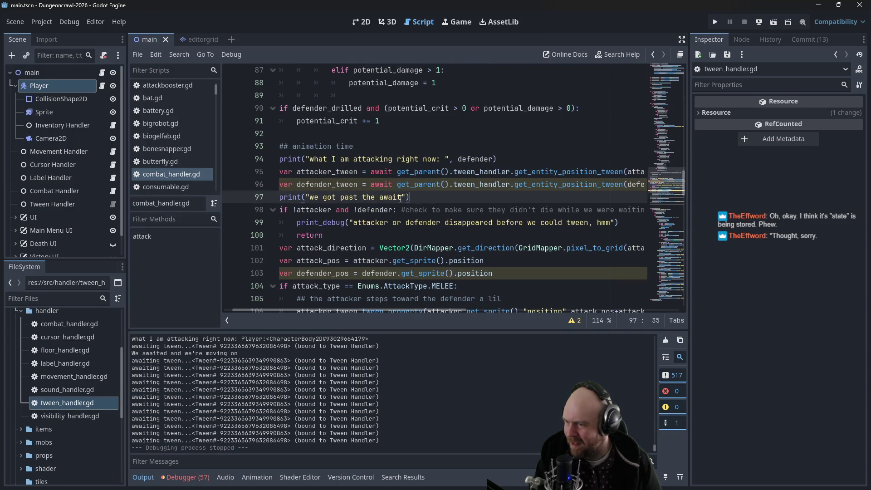
{"action": "left_click", "coordinate": [374, 312]}
{"action": "mouse_move", "coordinate": [373, 309]}
{"action": "left_mouse_down"}
{"action": "mouse_move", "coordinate": [446, 305]}
{"action": "mouse_move", "coordinate": [360, 309]}
{"action": "left_mouse_up"}
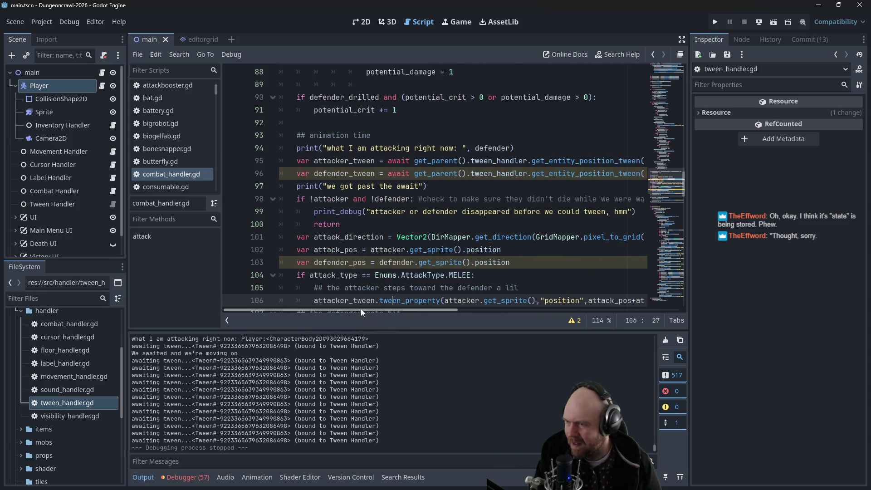
{"action": "left_click", "coordinate": [564, 161]}
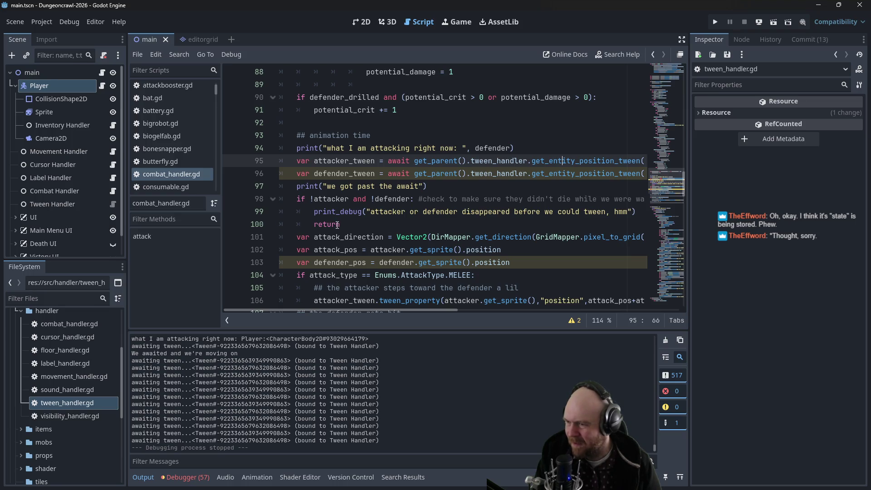
- Inspect the commented defender tween and the defender_tween await on line 96, then open tween_handler.gd
{"action": "scroll", "coordinate": [370, 229], "scroll_direction": "down", "scroll_amount": 3}
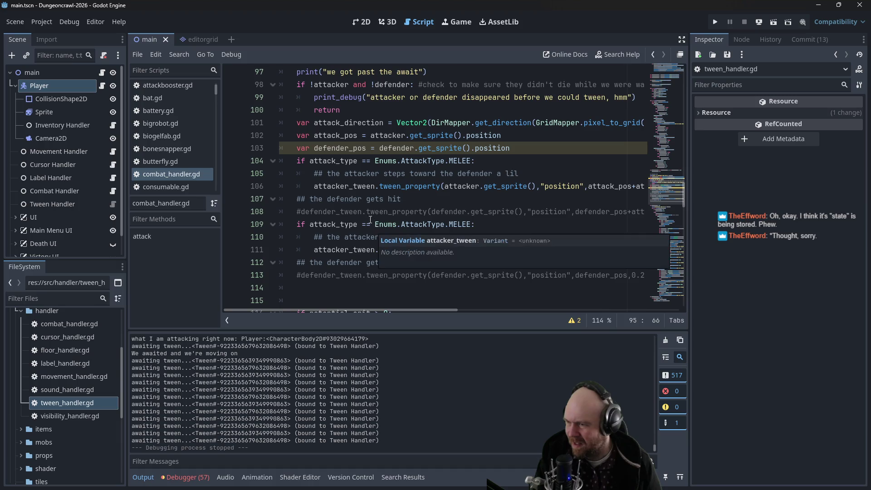
{"action": "scroll", "coordinate": [354, 210], "scroll_direction": "down", "scroll_amount": 1}
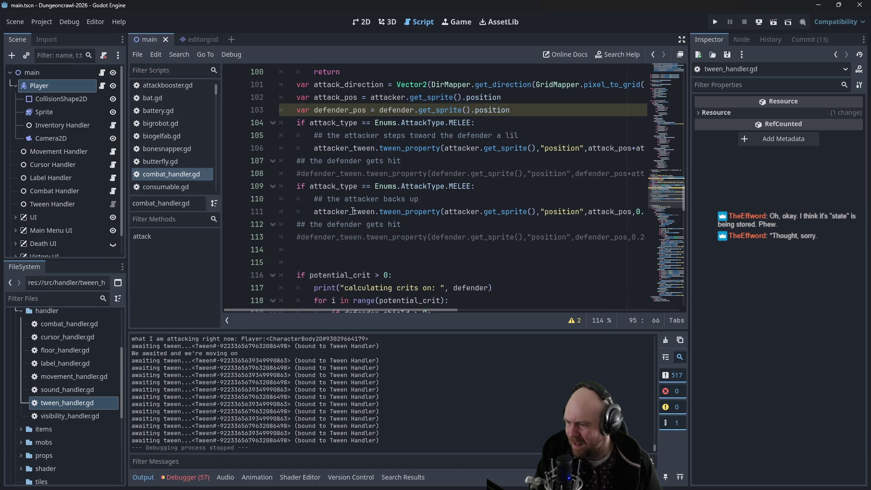
{"action": "left_click", "coordinate": [344, 238]}
{"action": "mouse_move", "coordinate": [315, 310]}
{"action": "left_mouse_down"}
{"action": "mouse_move", "coordinate": [359, 310]}
{"action": "mouse_move", "coordinate": [295, 297]}
{"action": "mouse_move", "coordinate": [377, 296]}
{"action": "mouse_move", "coordinate": [304, 290]}
{"action": "left_mouse_up"}
{"action": "scroll", "coordinate": [329, 247], "scroll_direction": "up", "scroll_amount": 1}
{"action": "scroll", "coordinate": [329, 247], "scroll_direction": "up", "scroll_amount": 4}
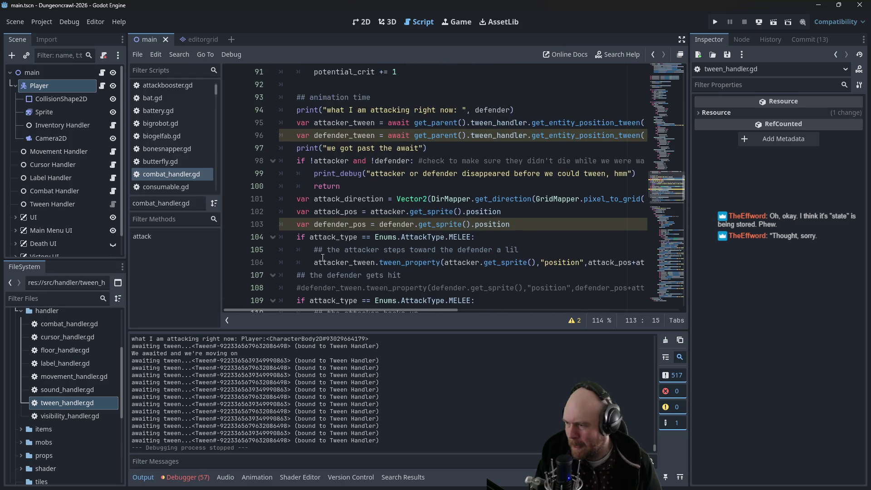
{"action": "scroll", "coordinate": [328, 344], "scroll_direction": "up", "scroll_amount": 5}
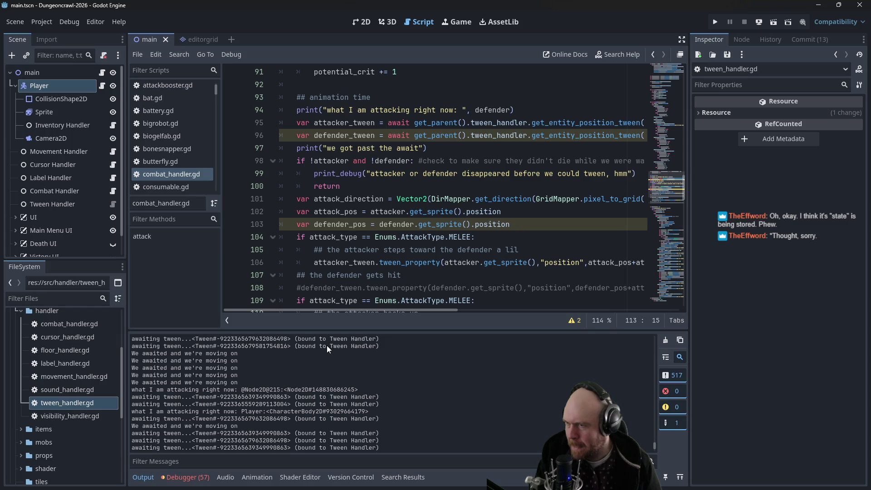
{"action": "scroll", "coordinate": [410, 245], "scroll_direction": "up", "scroll_amount": 3}
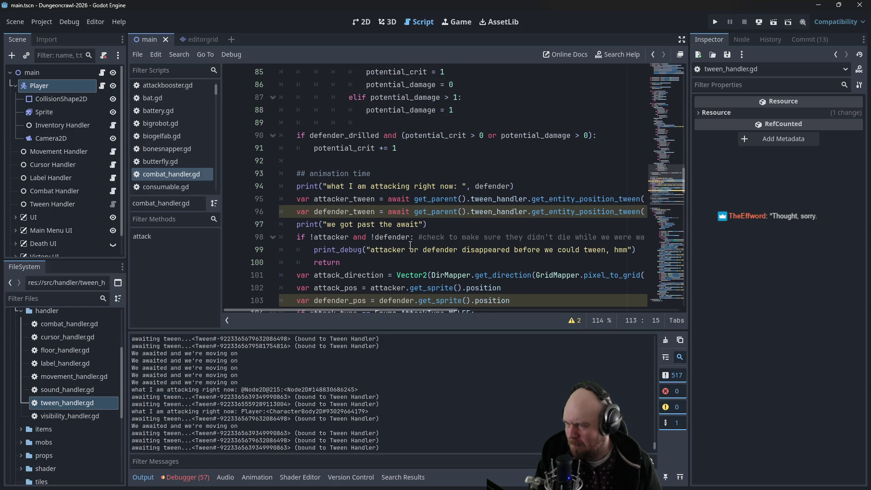
{"action": "scroll", "coordinate": [410, 245], "scroll_direction": "down", "scroll_amount": 1}
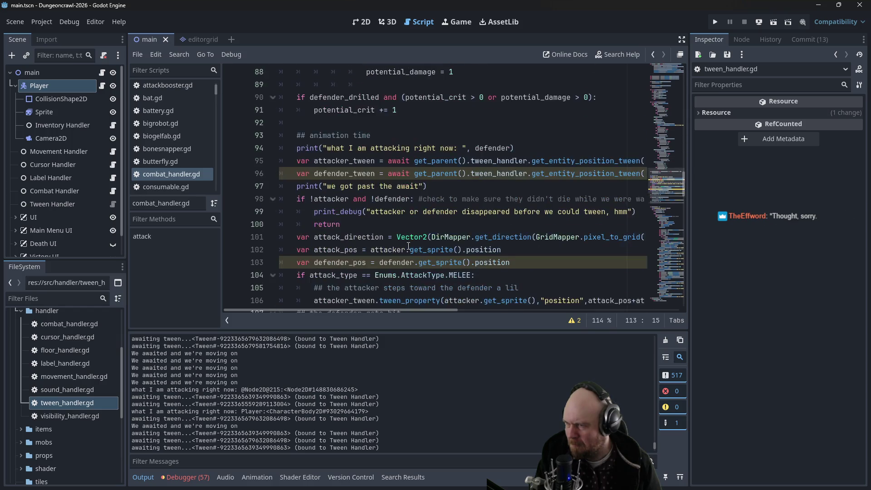
{"action": "left_click", "coordinate": [561, 175]}
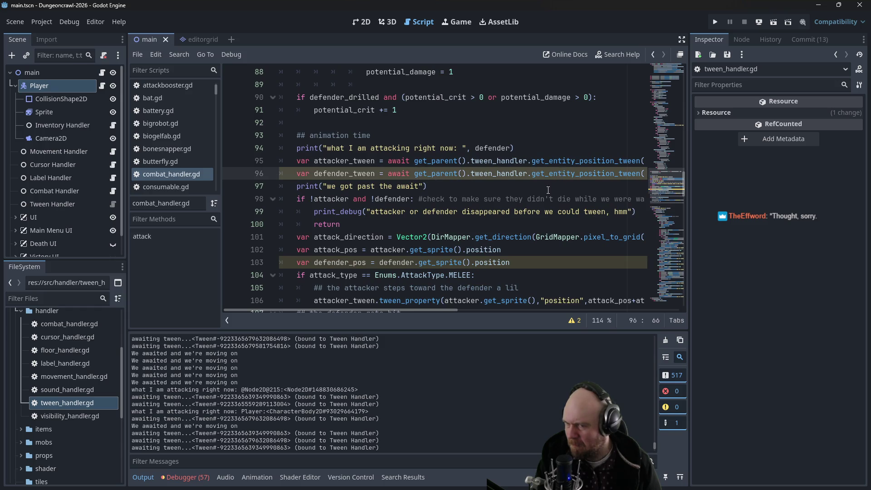
{"action": "left_click_drag", "start_coordinate": [410, 312], "coordinate": [475, 297]}
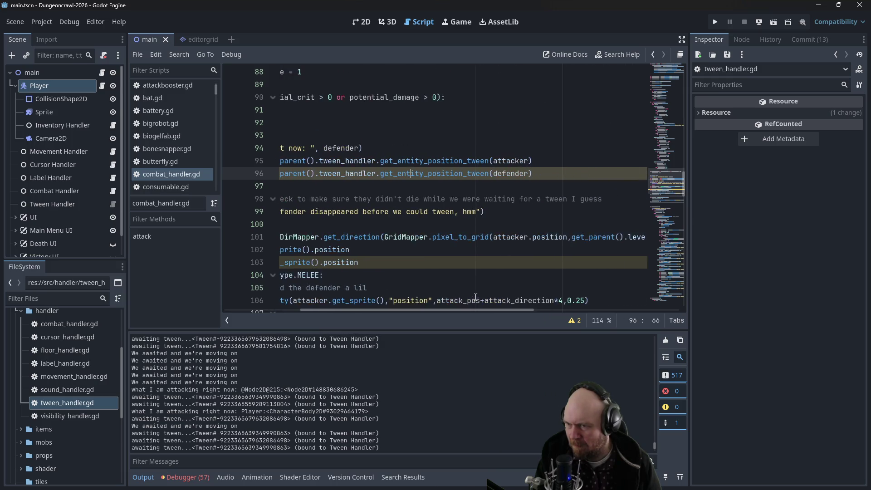
{"action": "left_click_drag", "start_coordinate": [404, 310], "coordinate": [329, 308]}
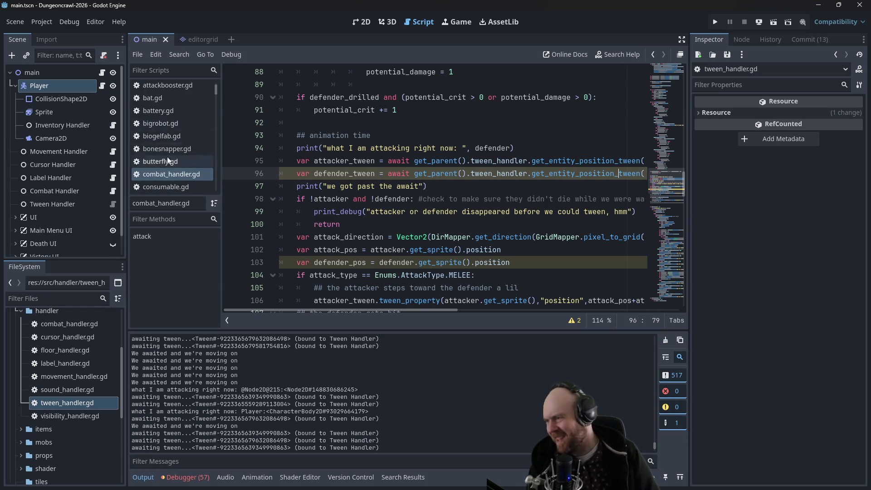
{"action": "double_click", "coordinate": [56, 399]}
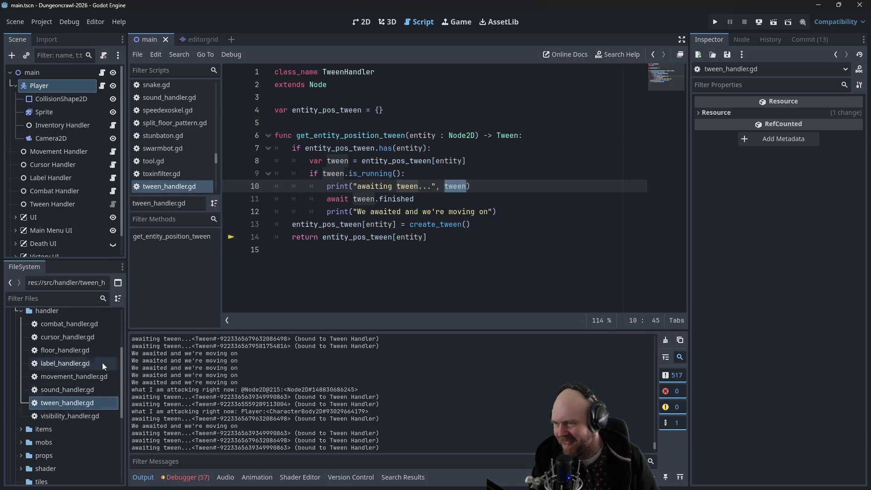
- Stop the running game with F8 and begin adding a state property to line 10's tween print
{"action": "left_click_drag", "start_coordinate": [471, 187], "coordinate": [319, 189]}
{"action": "key", "text": "F8"}
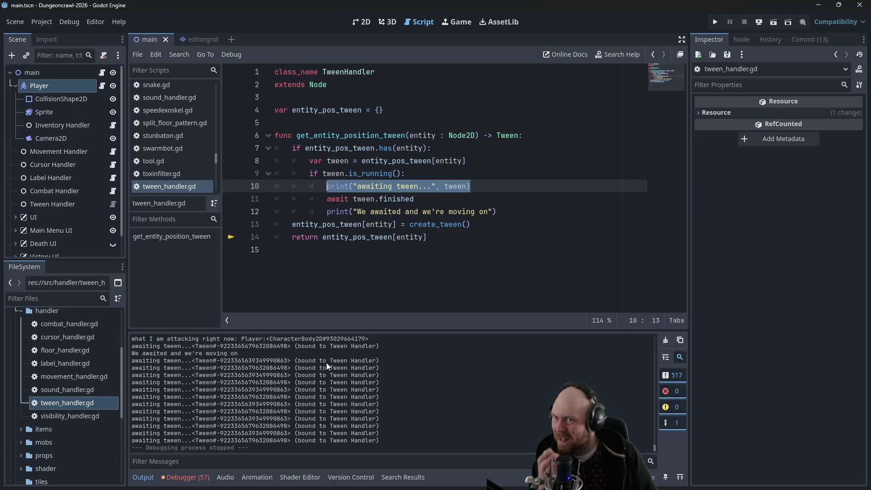
{"action": "left_click", "coordinate": [464, 186]}
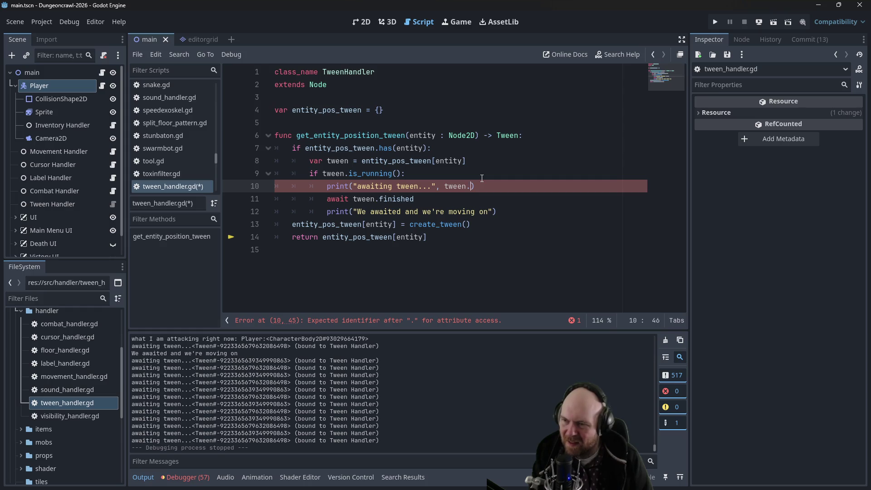
{"action": "type", "text": "ate"}
{"action": "key", "text": "BackSpace"}
{"action": "key", "text": "BackSpace"}
{"action": "key", "text": "BackSpace"}
{"action": "key", "text": "BackSpace"}
- Browse the Tween class reference's methods and signals and read the is_running description
{"action": "scroll", "coordinate": [439, 187], "scroll_direction": "down", "scroll_amount": 15}
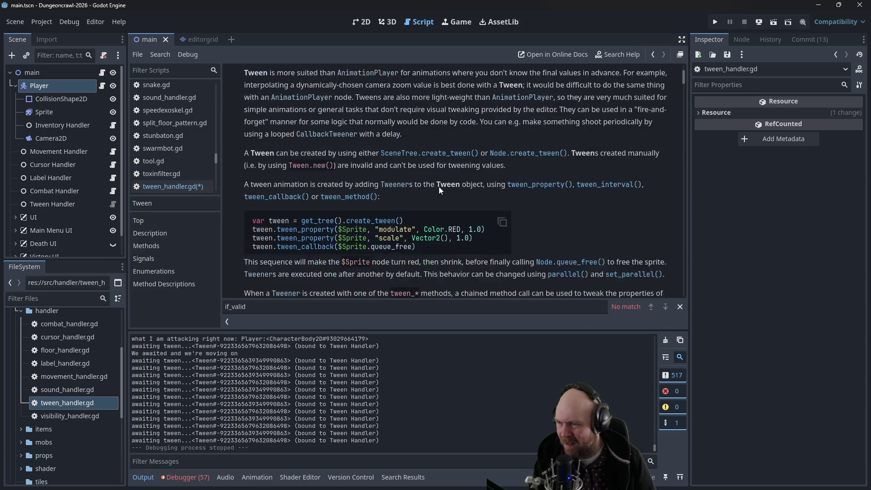
{"action": "scroll", "coordinate": [450, 184], "scroll_direction": "down", "scroll_amount": 5}
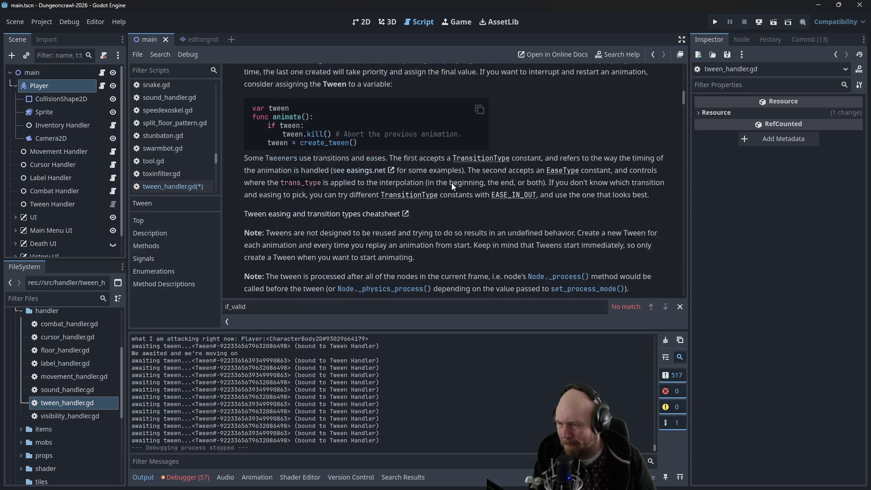
{"action": "left_click_drag", "start_coordinate": [683, 102], "coordinate": [682, 108]}
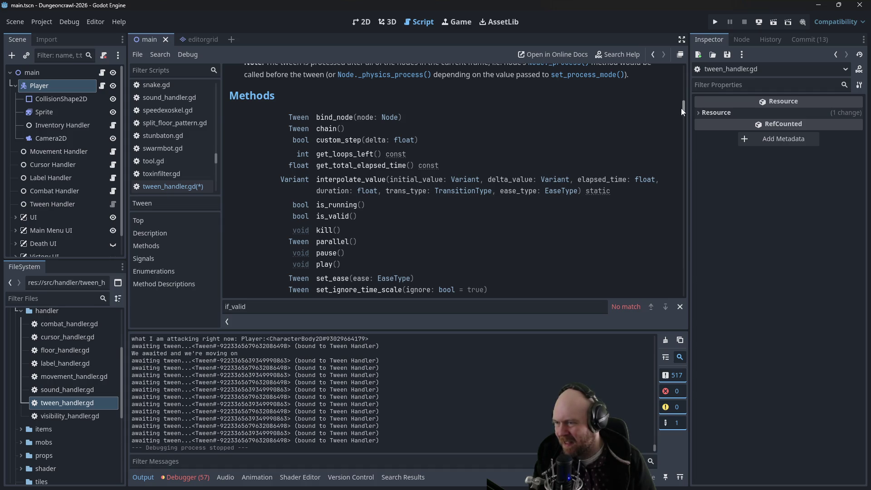
{"action": "scroll", "coordinate": [681, 108], "scroll_direction": "down", "scroll_amount": 5}
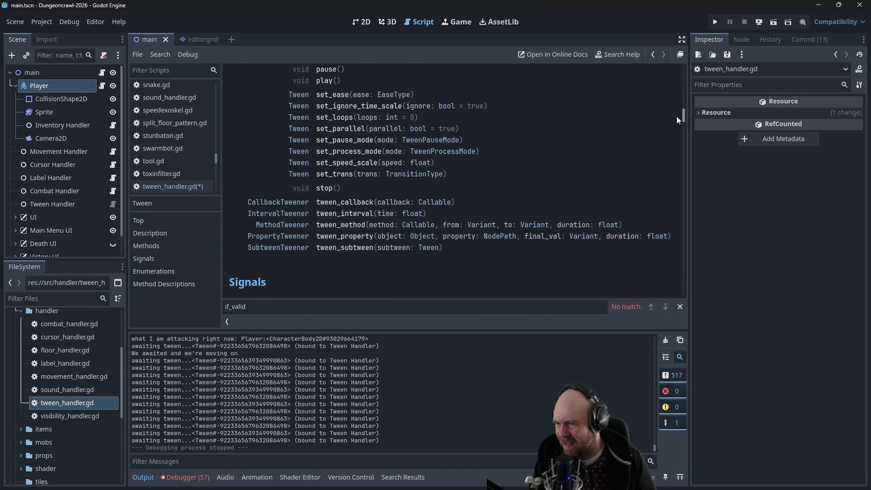
{"action": "scroll", "coordinate": [677, 116], "scroll_direction": "down", "scroll_amount": 3}
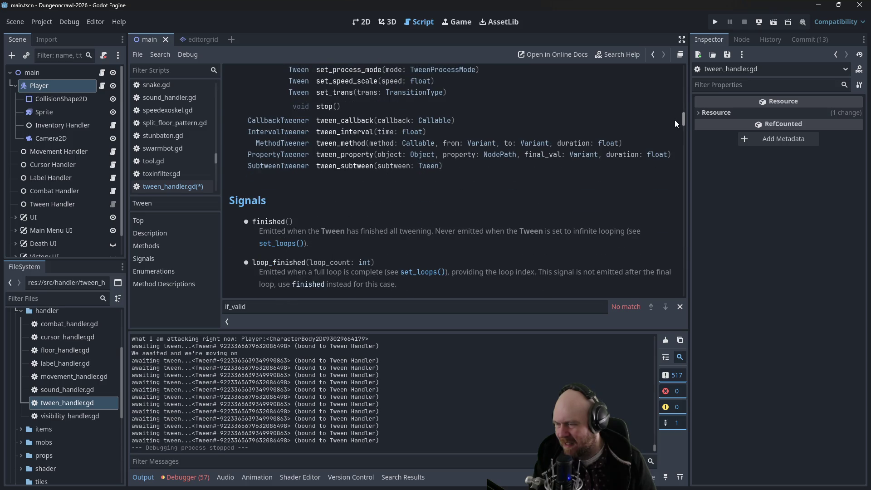
{"action": "scroll", "coordinate": [674, 122], "scroll_direction": "down", "scroll_amount": 2}
{"action": "scroll", "coordinate": [674, 123], "scroll_direction": "up", "scroll_amount": 10}
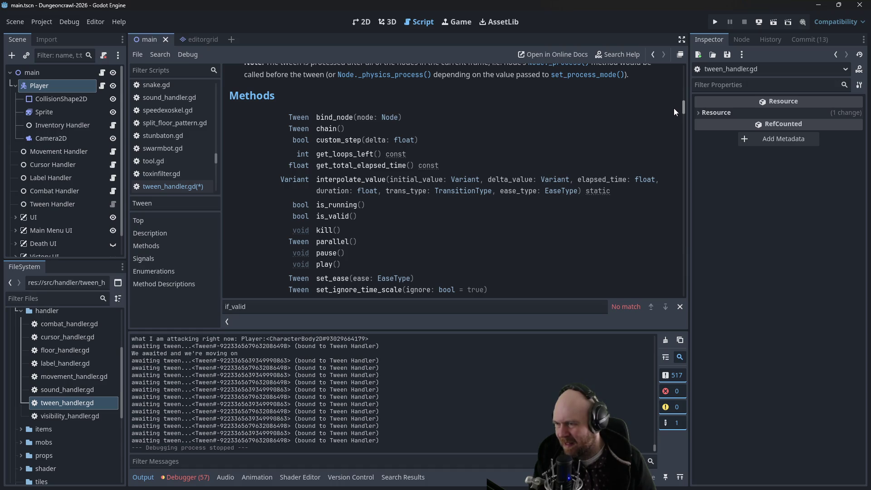
{"action": "scroll", "coordinate": [674, 112], "scroll_direction": "down", "scroll_amount": 1}
{"action": "left_click", "coordinate": [333, 195]}
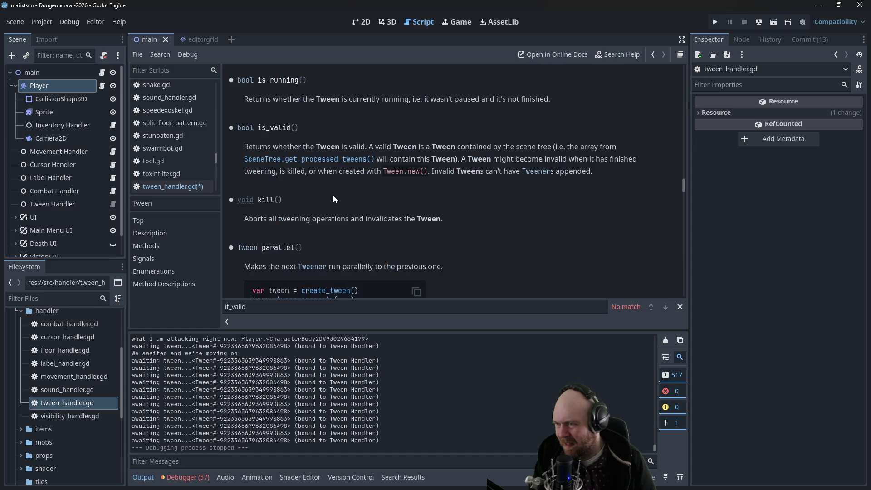
- Return to tween_handler.gd and reopen the Tween class reference from the tween declaration on line 8
{"action": "left_click", "coordinate": [172, 191]}
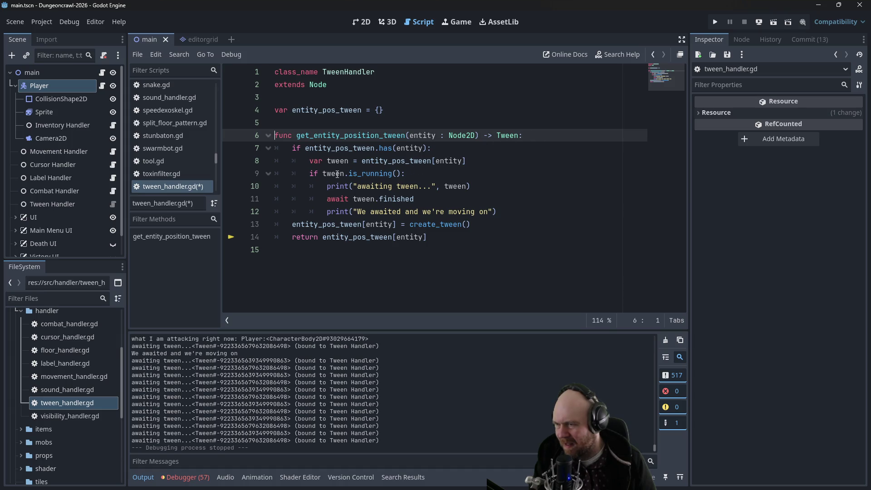
{"action": "left_click", "coordinate": [456, 183]}
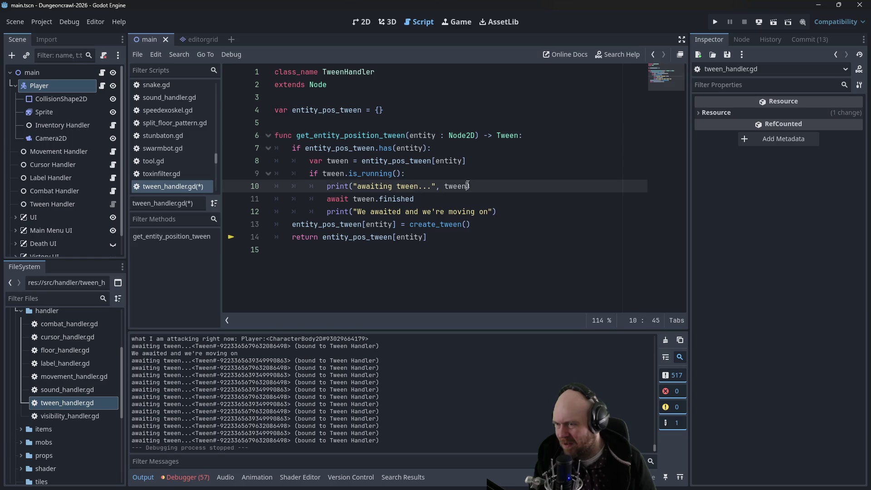
{"action": "left_click", "coordinate": [453, 188], "text": "ctrl"}
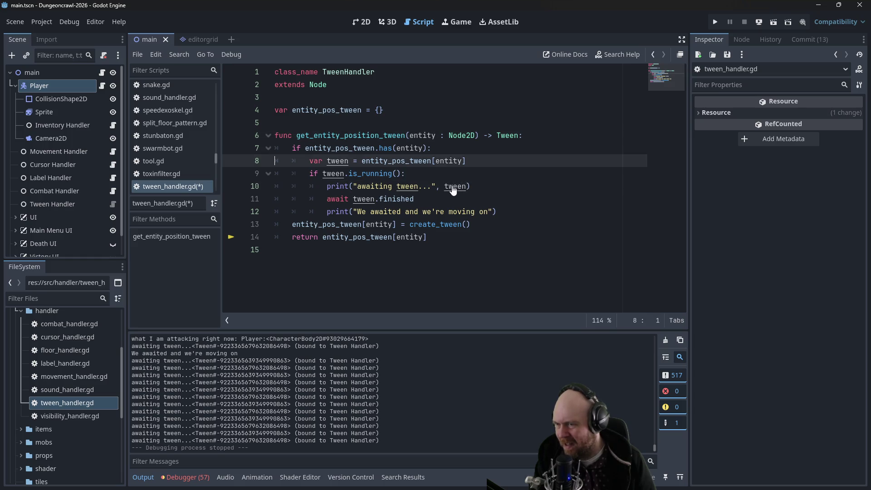
{"action": "left_click", "coordinate": [508, 136], "text": "ctrl"}
{"action": "scroll", "coordinate": [481, 168], "scroll_direction": "down", "scroll_amount": 5}
{"action": "scroll", "coordinate": [505, 168], "scroll_direction": "down", "scroll_amount": 6}
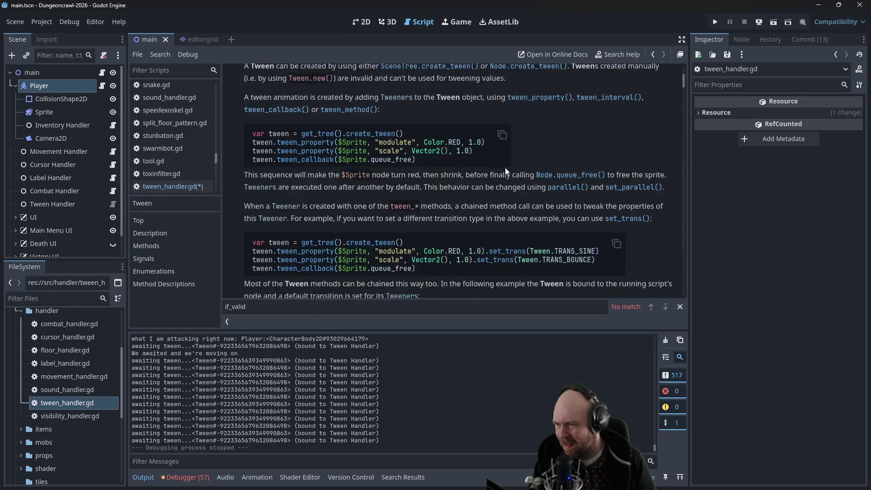
- Scroll the Tween methods to read set_ignore_time_scale, then go back to tween_handler.gd
{"action": "scroll", "coordinate": [502, 172], "scroll_direction": "down", "scroll_amount": 5}
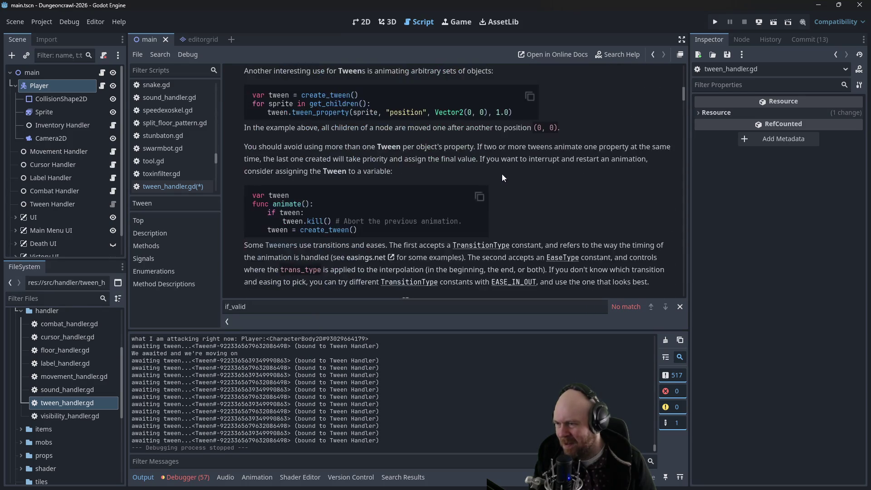
{"action": "scroll", "coordinate": [499, 179], "scroll_direction": "down", "scroll_amount": 4}
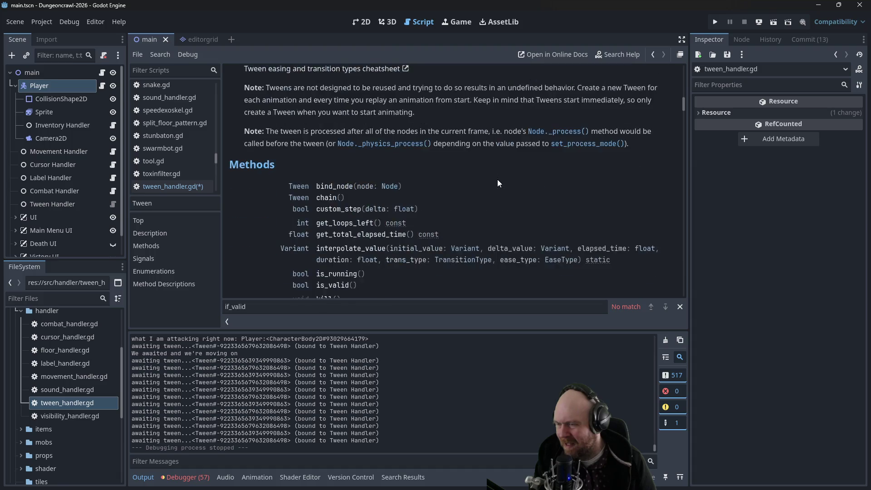
{"action": "scroll", "coordinate": [472, 177], "scroll_direction": "down", "scroll_amount": 1}
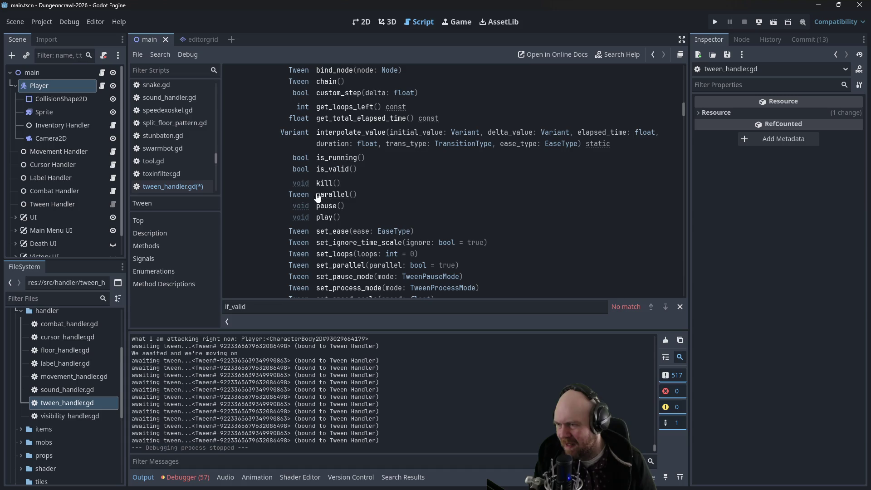
{"action": "scroll", "coordinate": [331, 236], "scroll_direction": "down", "scroll_amount": 1}
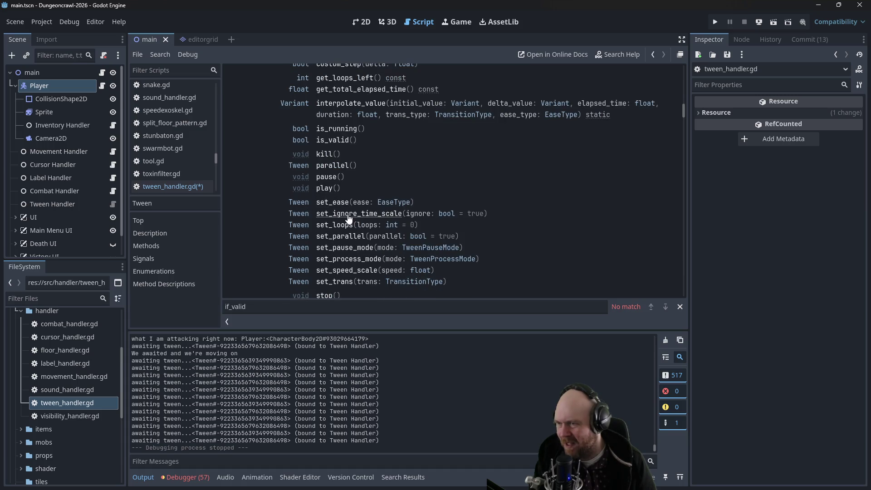
{"action": "left_click", "coordinate": [348, 215]}
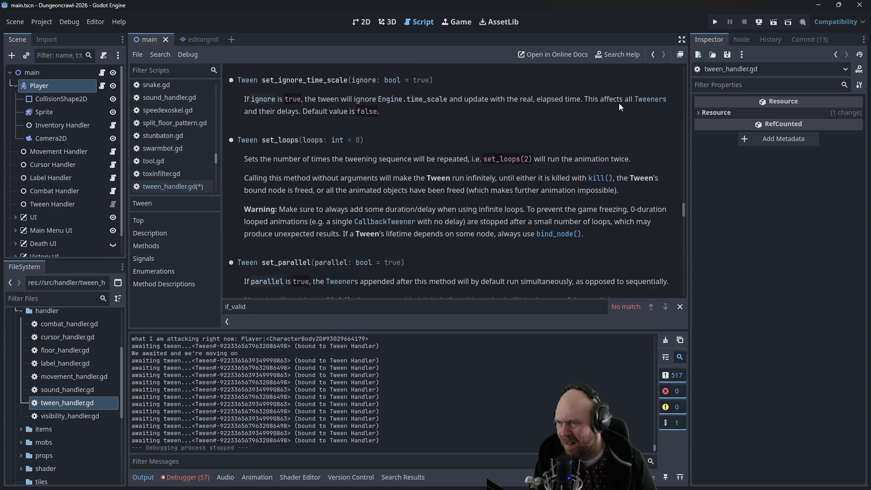
{"action": "left_click", "coordinate": [652, 54]}
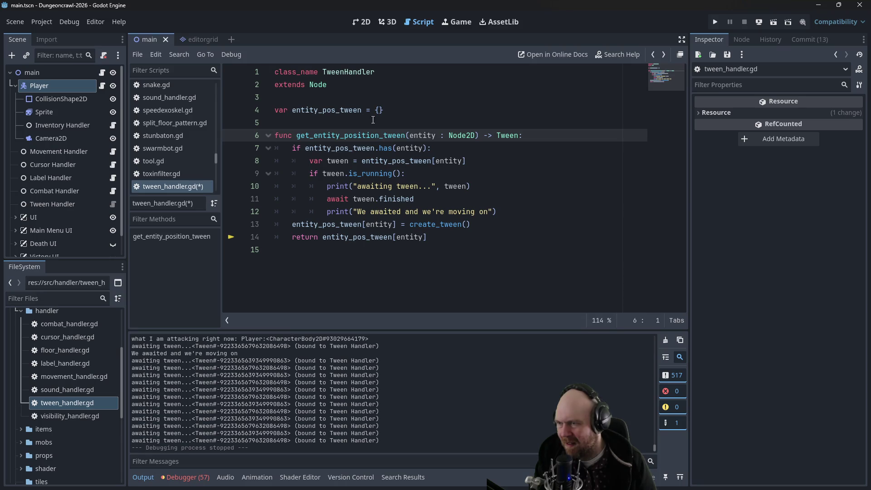
- Reopen the Tween reference, read get_total_elapsed_time, and return to tween_handler.gd
{"action": "left_click", "coordinate": [499, 138], "text": "ctrl"}
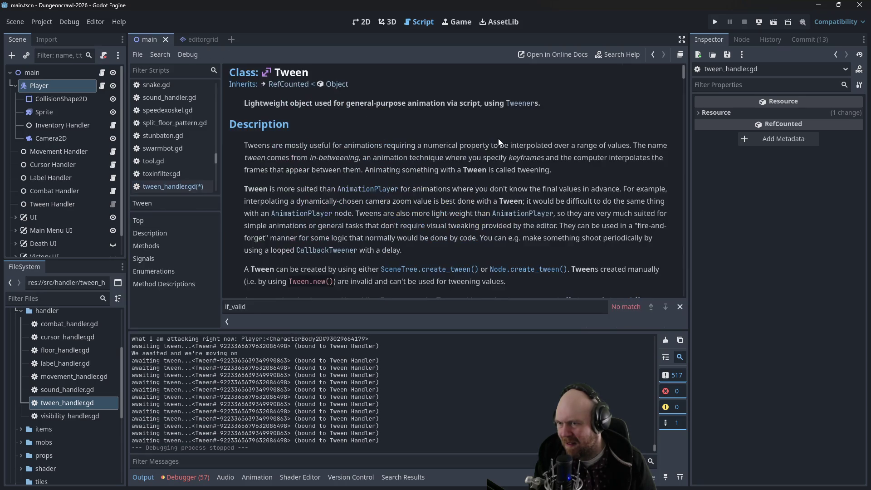
{"action": "scroll", "coordinate": [492, 181], "scroll_direction": "down", "scroll_amount": 10}
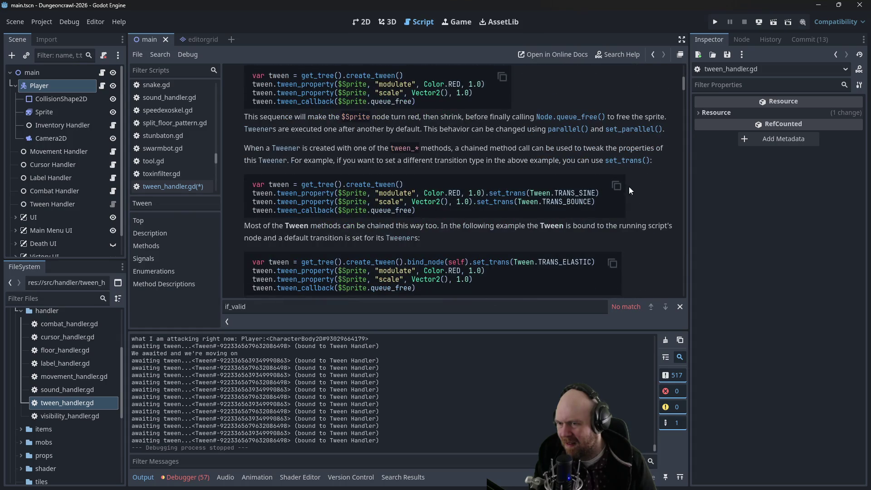
{"action": "scroll", "coordinate": [648, 200], "scroll_direction": "down", "scroll_amount": 5}
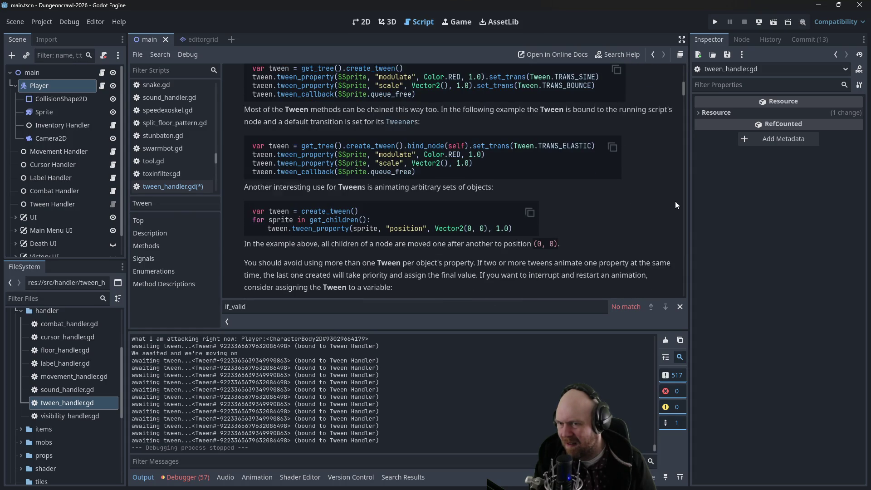
{"action": "scroll", "coordinate": [681, 198], "scroll_direction": "down", "scroll_amount": 5}
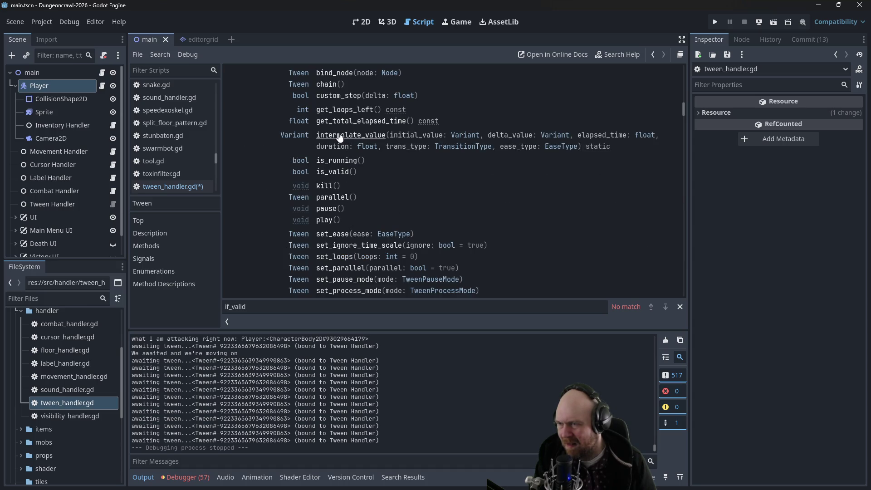
{"action": "scroll", "coordinate": [336, 122], "scroll_direction": "up", "scroll_amount": 1}
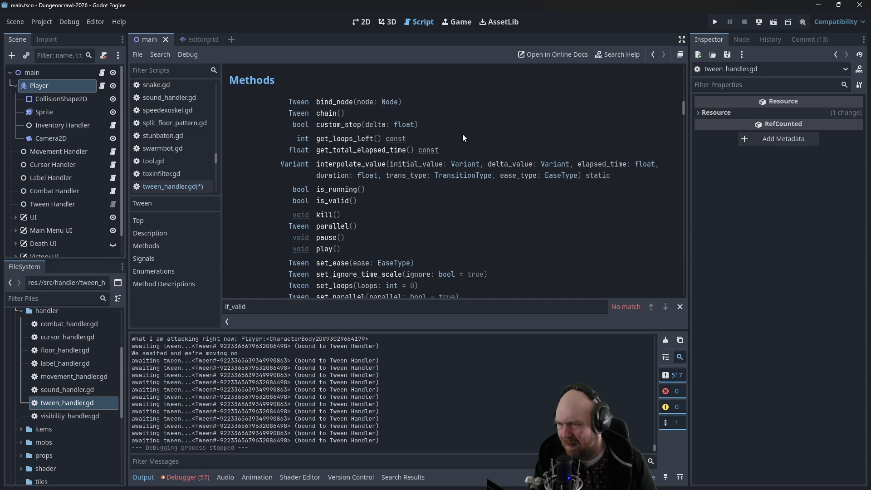
{"action": "left_click", "coordinate": [372, 151]}
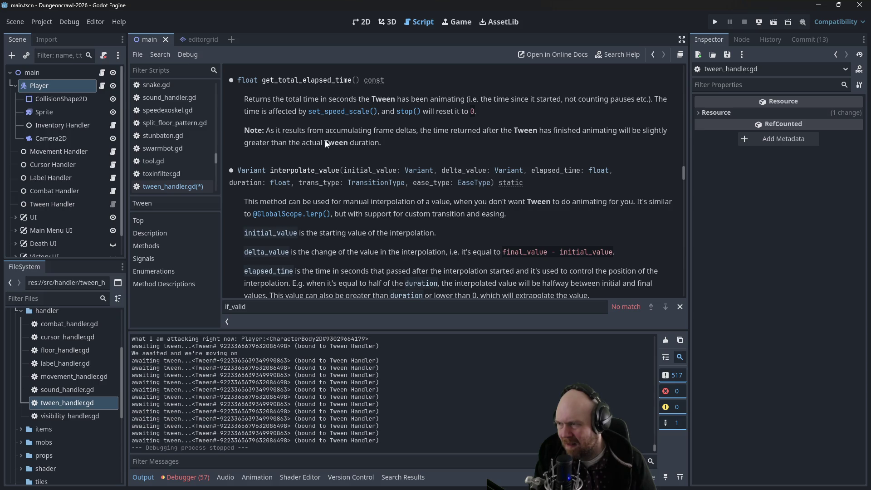
{"action": "left_click", "coordinate": [175, 187]}
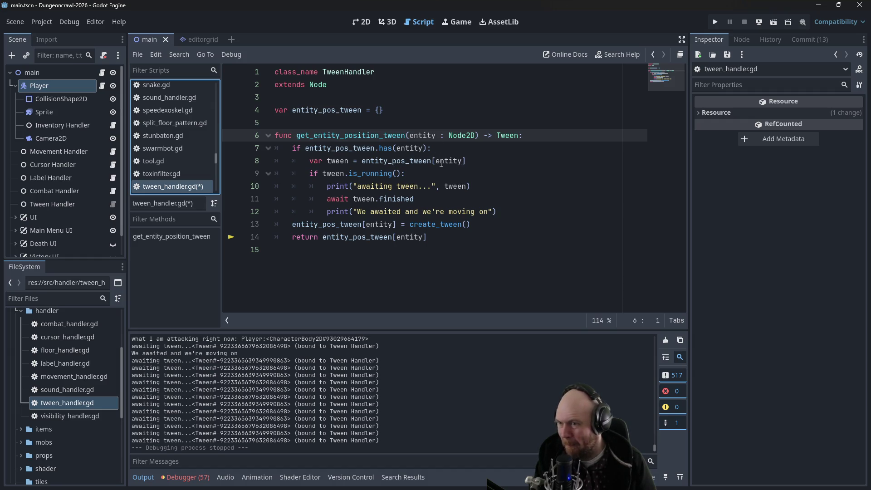
- Declare the tween variable on line 8 with the type ': Tween'
{"action": "left_click", "coordinate": [506, 187]}
{"action": "type", "text": ".g"}
{"action": "key", "text": "Up"}
{"action": "key", "text": "Up"}
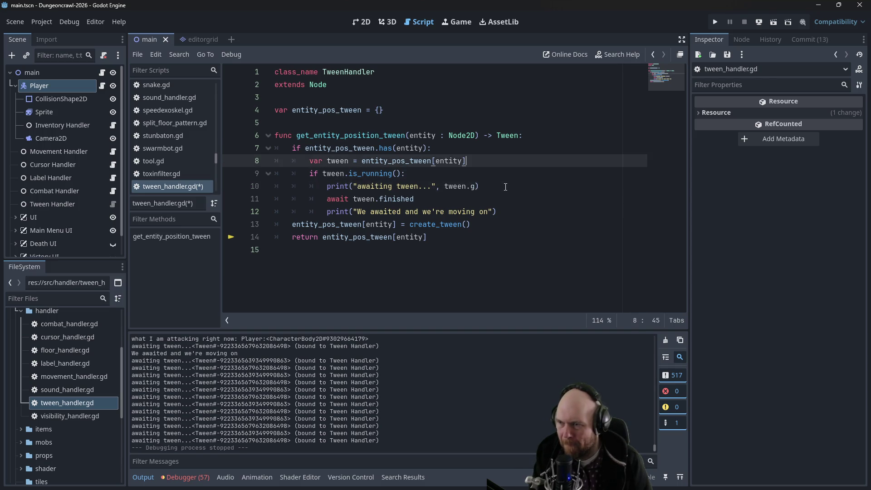
{"action": "key", "text": "ctrl+Left"}
{"action": "key", "text": "ctrl+Left"}
{"action": "key", "text": "Left"}
{"action": "type", "text": ": T"}
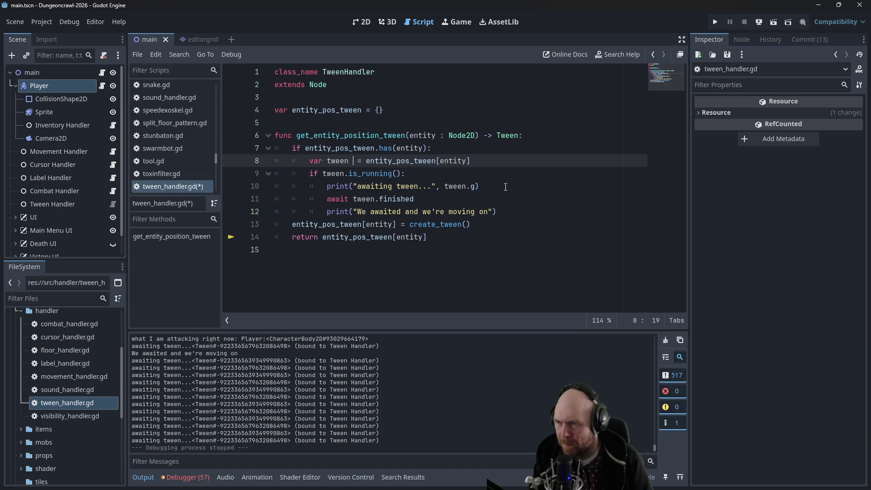
{"action": "type", "text": "ween"}
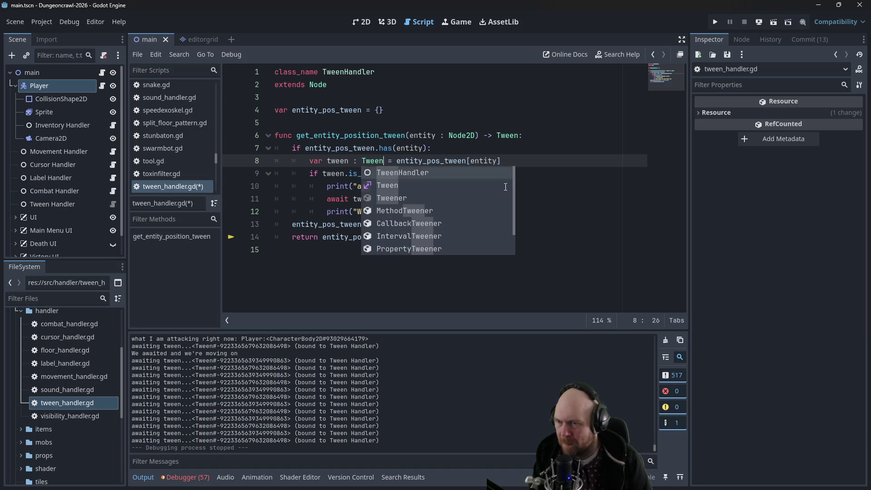
{"action": "key", "text": "Escape"}
- Make line 10's print log tween.get_total_elapsed_time(), then save and run with F5
{"action": "key", "text": "Down"}
{"action": "key", "text": "Down"}
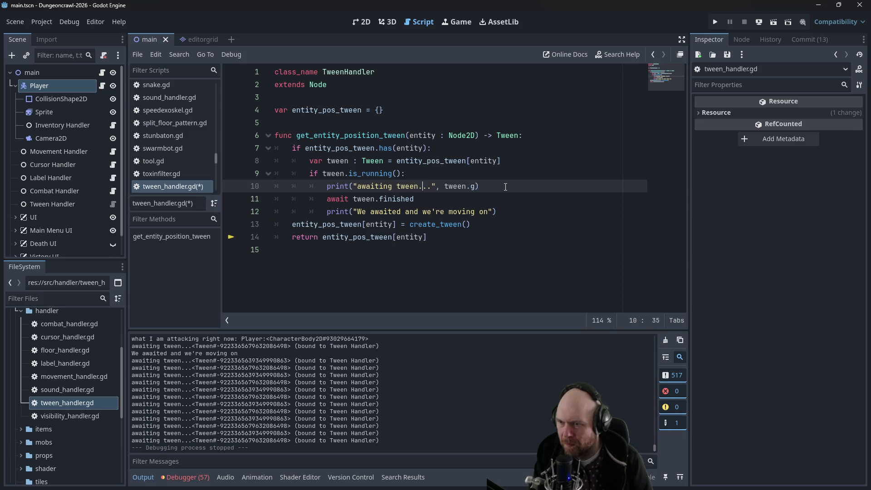
{"action": "type", "text": "et"}
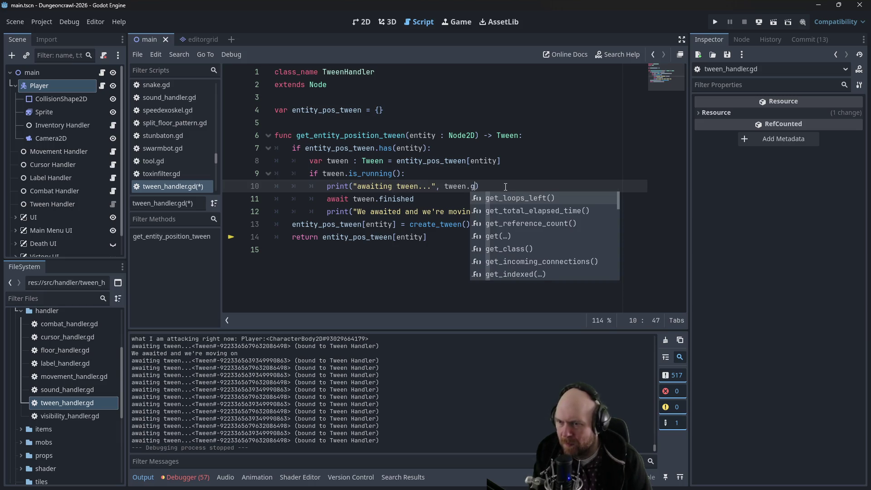
{"action": "type", "text": "_total_ela"}
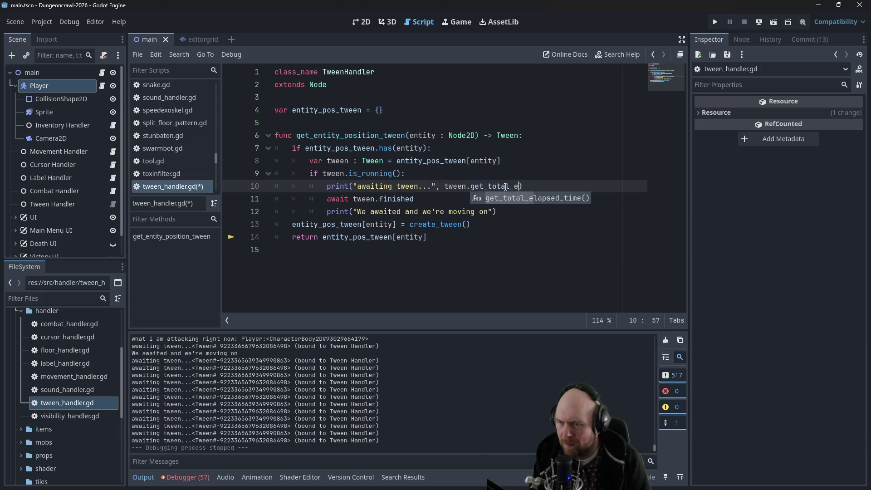
{"action": "key", "text": "BackSpace"}
{"action": "key", "text": "BackSpace"}
{"action": "key", "text": "BackSpace"}
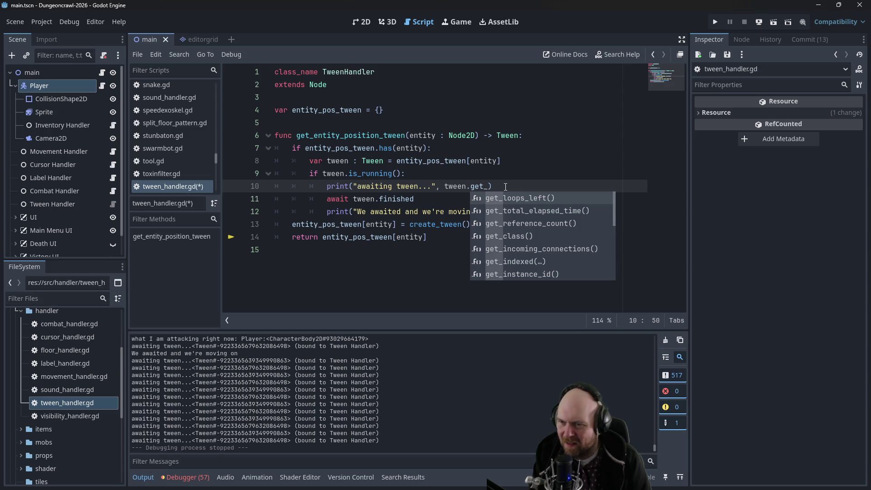
{"action": "type", "text": "total_elp"}
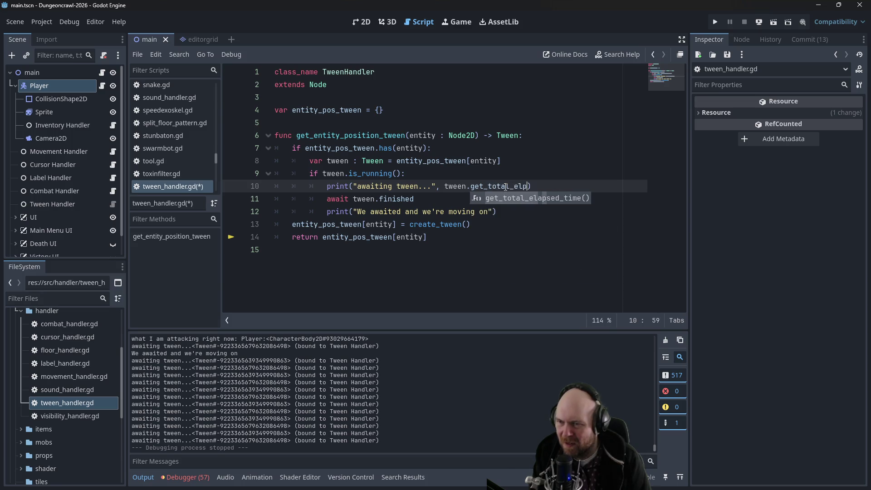
{"action": "key", "text": "BackSpace"}
{"action": "type", "text": "apsed_tim"}
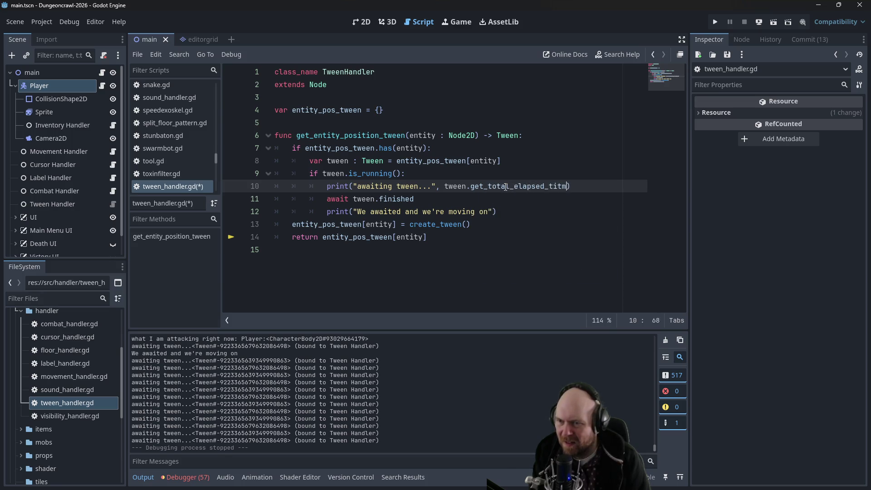
{"action": "type", "text": "e"}
{"action": "key", "text": "Return"}
{"action": "key", "text": "F5"}
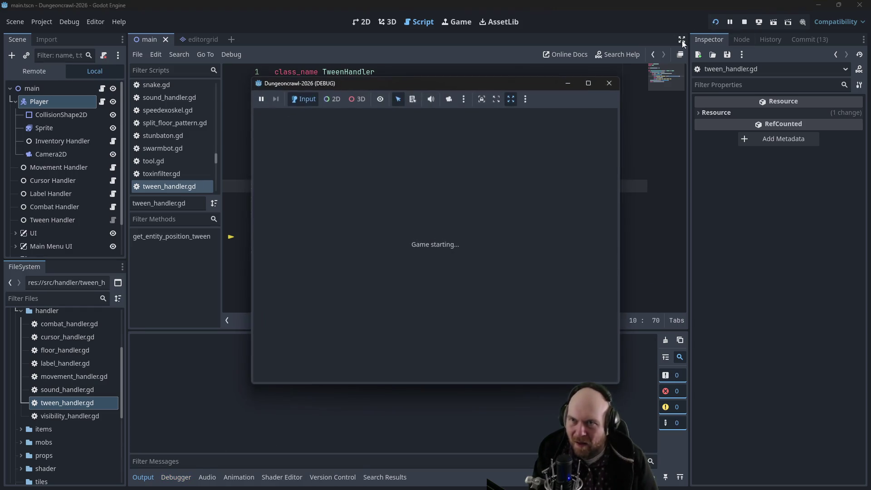
- Start a new game, open the inventory, activate the floodlight and weapon, and descend a level
{"action": "left_click", "coordinate": [395, 250]}
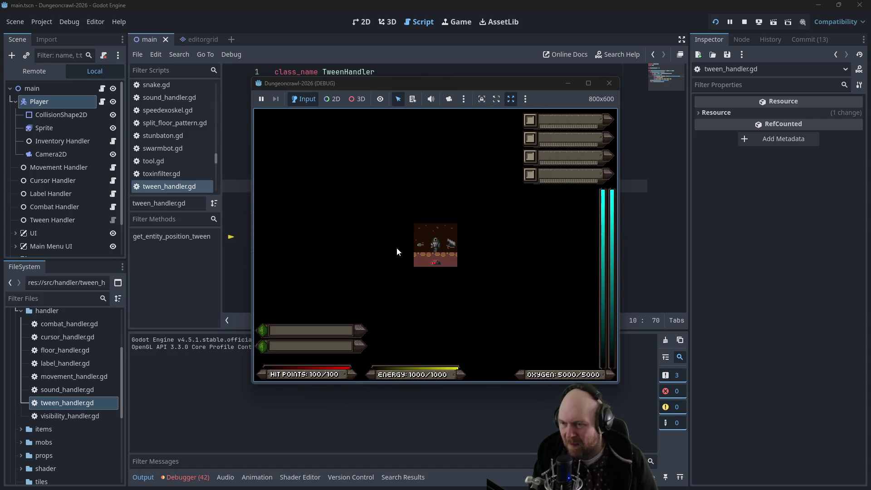
{"action": "key", "text": "i"}
{"action": "key", "text": "i"}
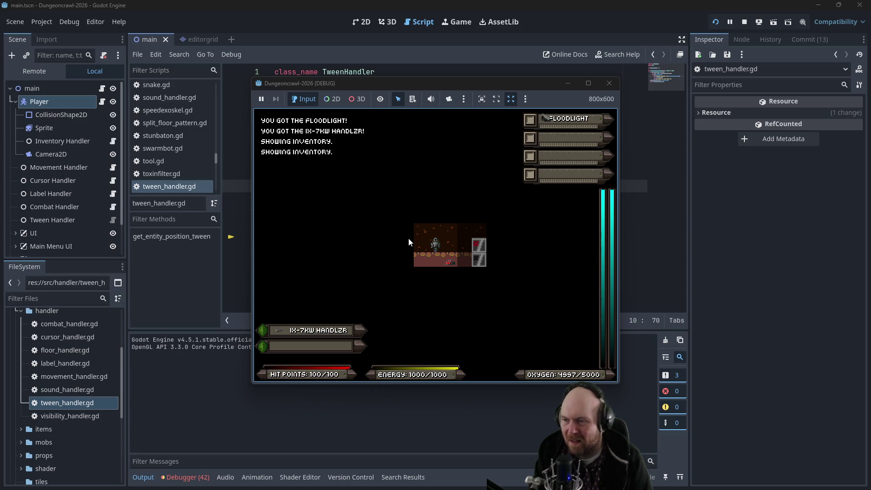
{"action": "key", "text": "f"}
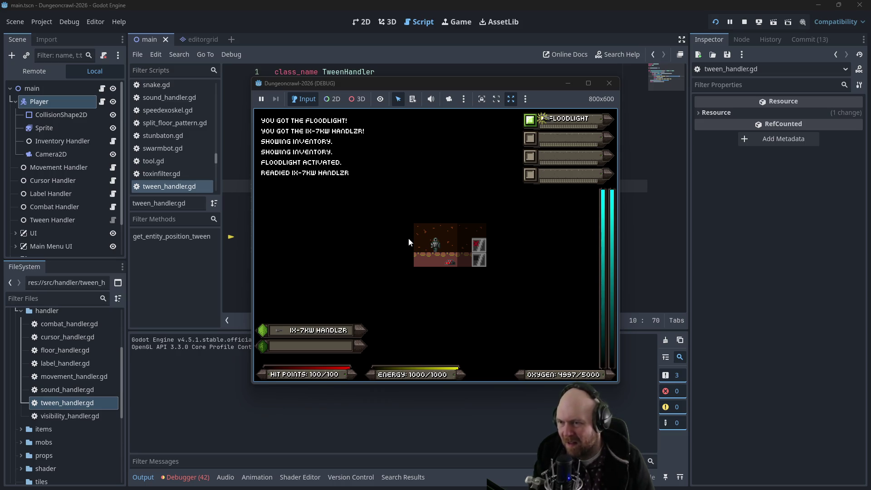
{"action": "key", "text": "Up"}
{"action": "key", "text": "Right"}
{"action": "key", "text": "Up"}
{"action": "key", "text": "Right"}
{"action": "key", "text": "Up"}
{"action": "key", "text": "shift+period"}
{"action": "key", "text": "y"}
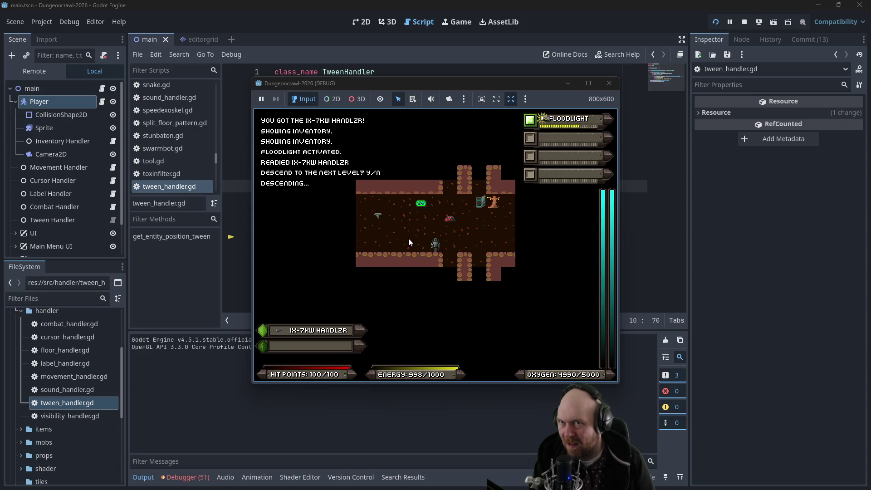
- Collect the iron and key, attack the Martian butterfly, then stop the running game
{"action": "key", "text": "Up"}
{"action": "key", "text": "Left"}
{"action": "key", "text": "Up"}
{"action": "key", "text": "Up"}
{"action": "key", "text": "Right"}
{"action": "key", "text": "Right"}
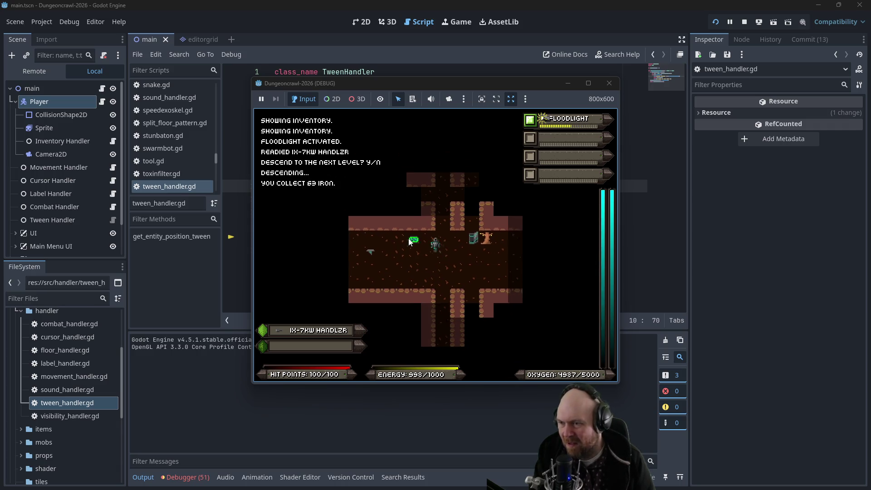
{"action": "key", "text": "Down"}
{"action": "key", "text": "Right"}
{"action": "key", "text": "Down"}
{"action": "key", "text": "Right"}
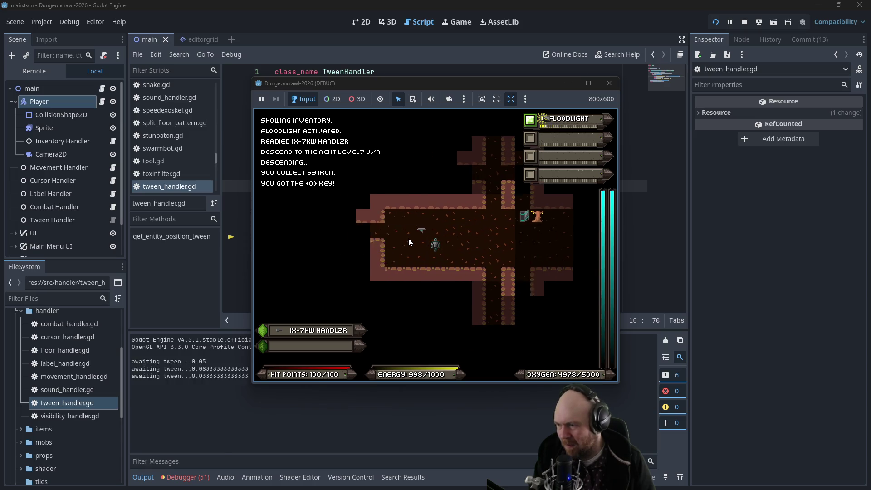
{"action": "key", "text": "Right"}
{"action": "key", "text": "Right"}
{"action": "key", "text": "Right"}
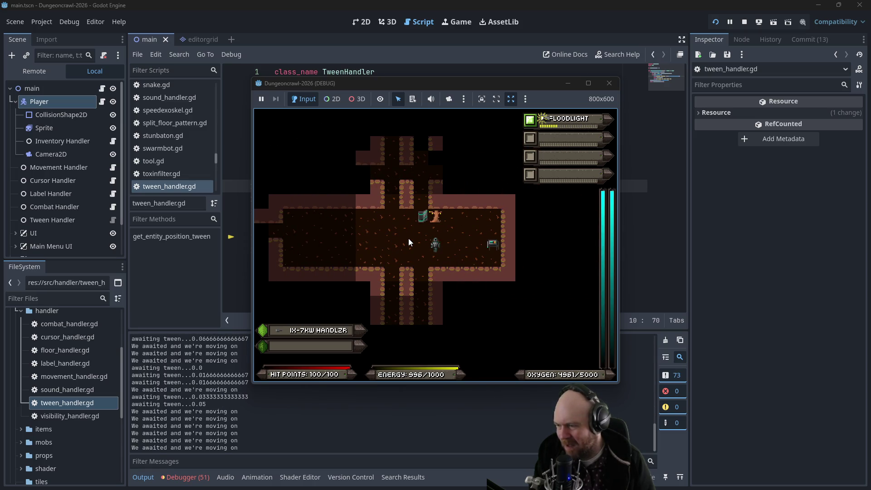
{"action": "key", "text": "Right"}
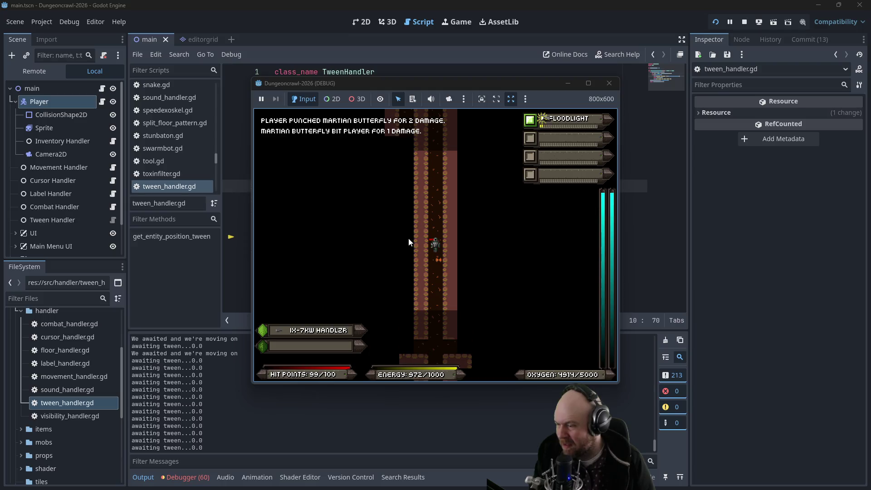
{"action": "key", "text": "Right"}
{"action": "key", "text": "Right"}
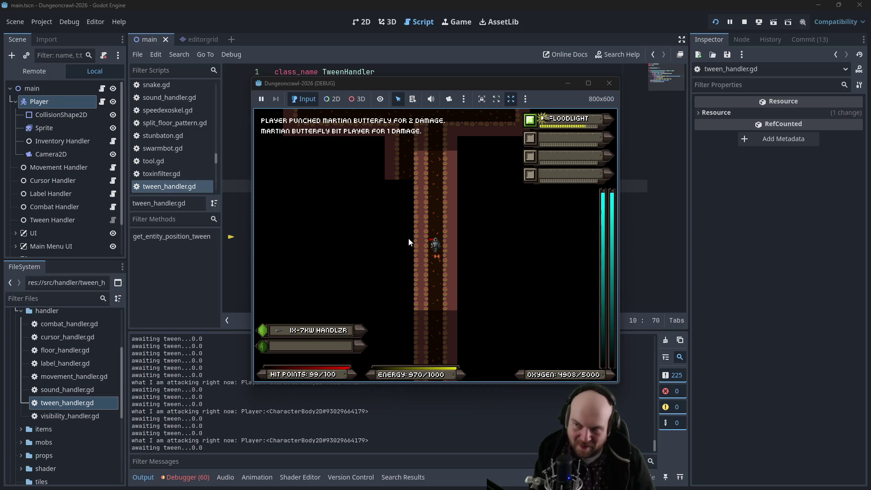
{"action": "key", "text": "Right"}
{"action": "key", "text": "Up"}
{"action": "key", "text": "Up"}
{"action": "key", "text": "Up"}
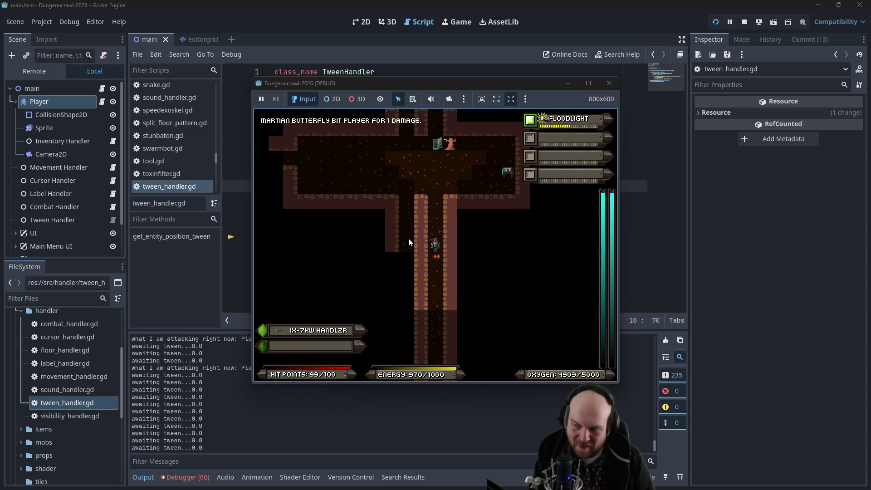
{"action": "left_click", "coordinate": [609, 83]}
{"action": "left_click", "coordinate": [405, 174]}
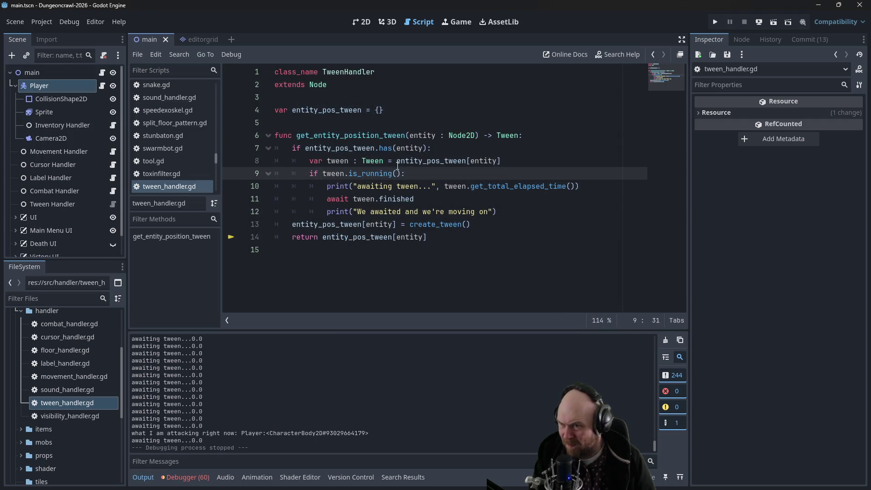
{"action": "left_click", "coordinate": [468, 160]}
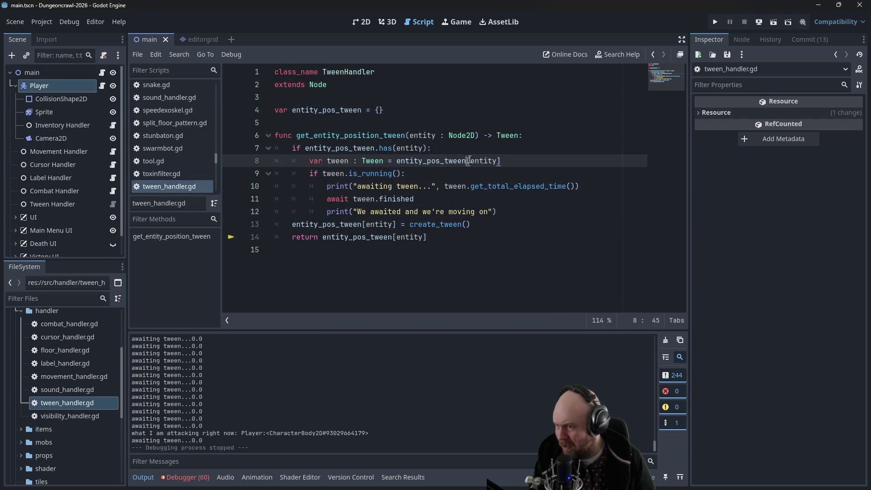
{"action": "left_click", "coordinate": [535, 172]}
{"action": "left_click_drag", "start_coordinate": [471, 186], "coordinate": [575, 186]}
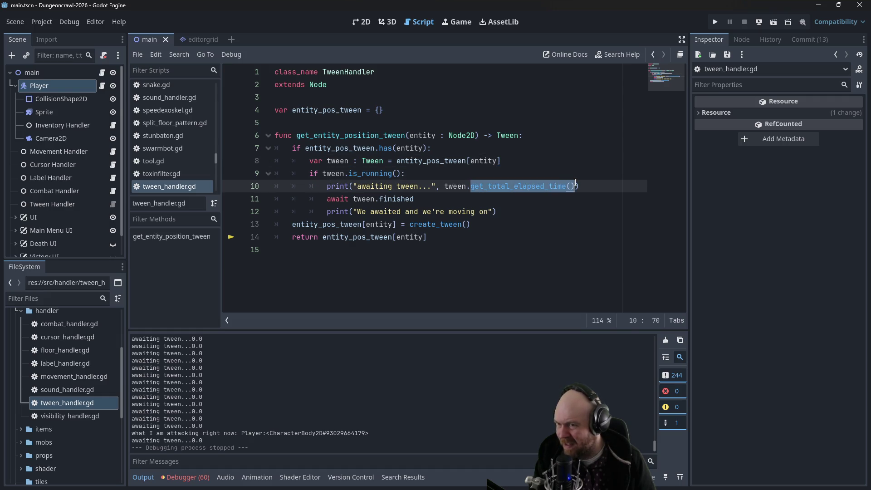
{"action": "left_click", "coordinate": [358, 174]}
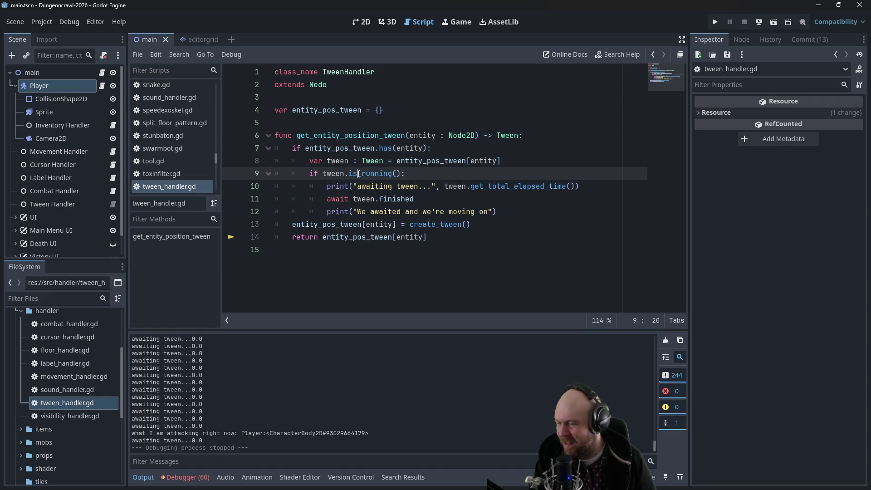
{"action": "left_click", "coordinate": [362, 122]}
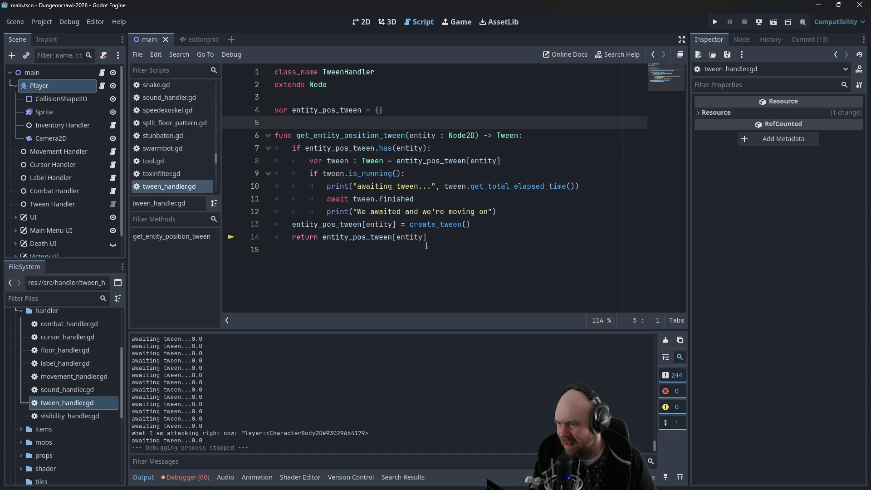
{"action": "left_click_drag", "start_coordinate": [290, 225], "coordinate": [476, 224]}
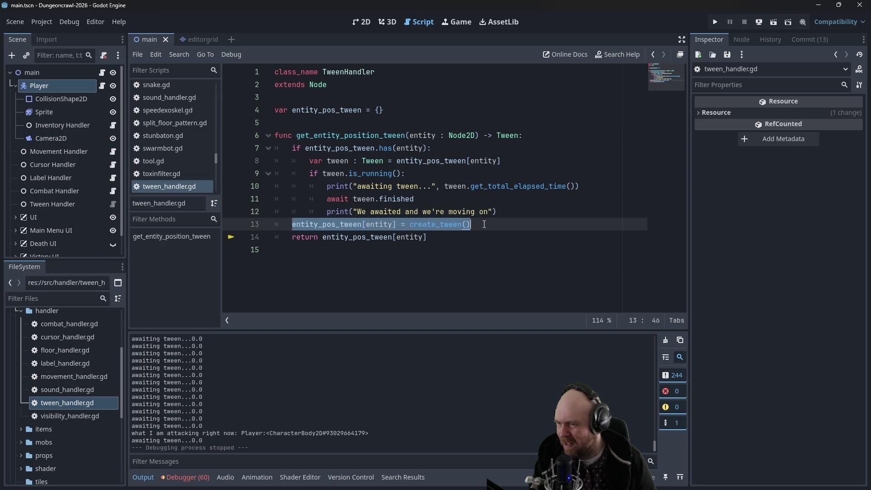
{"action": "left_click", "coordinate": [484, 224]}
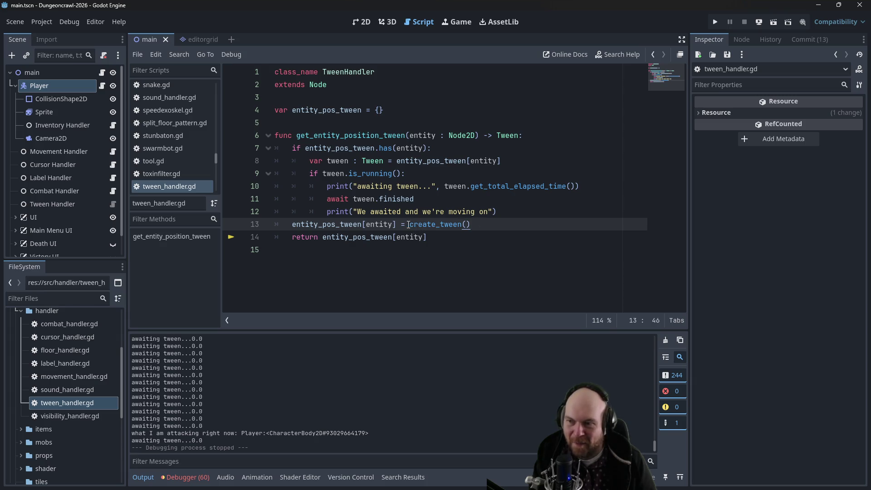
{"action": "left_click_drag", "start_coordinate": [215, 161], "coordinate": [222, 97]}
- Review combat_handler.gd's attack code: the line 96 defender await, attack_direction and attacker tween_property lines
{"action": "left_click", "coordinate": [203, 108]}
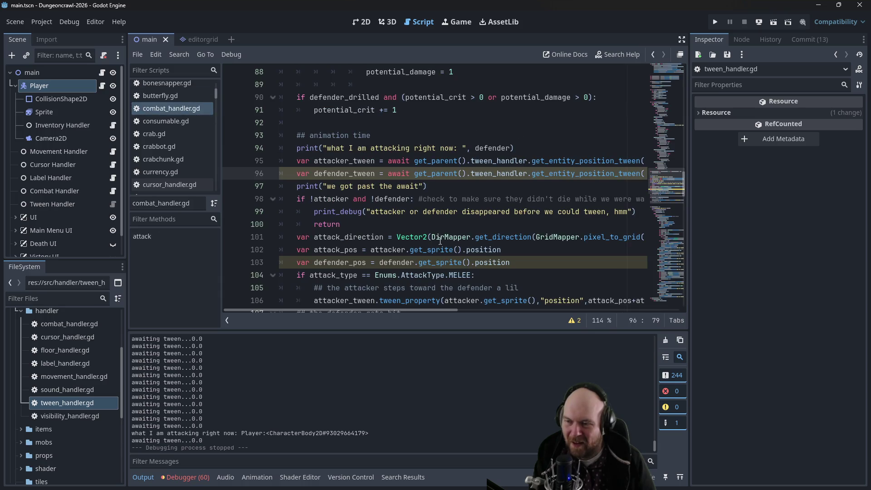
{"action": "scroll", "coordinate": [473, 261], "scroll_direction": "down", "scroll_amount": 1}
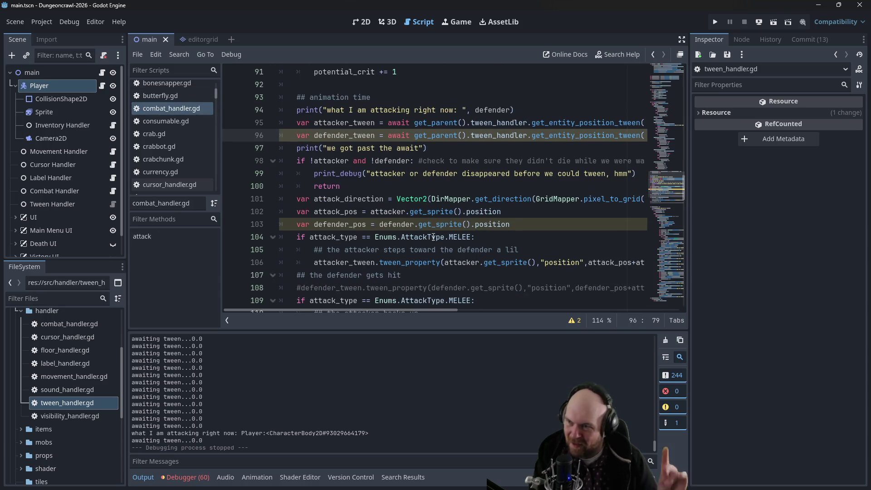
{"action": "mouse_move", "coordinate": [434, 236]}
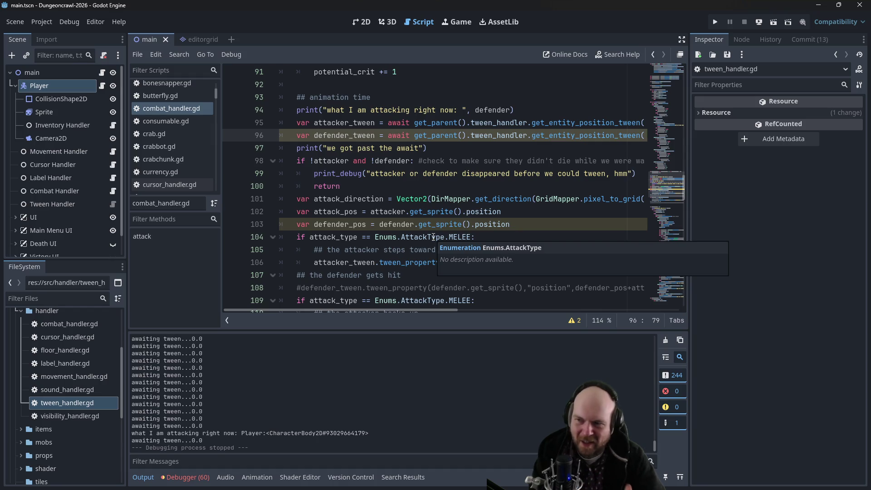
{"action": "left_click_drag", "start_coordinate": [420, 161], "coordinate": [426, 227]}
{"action": "left_click", "coordinate": [426, 227]}
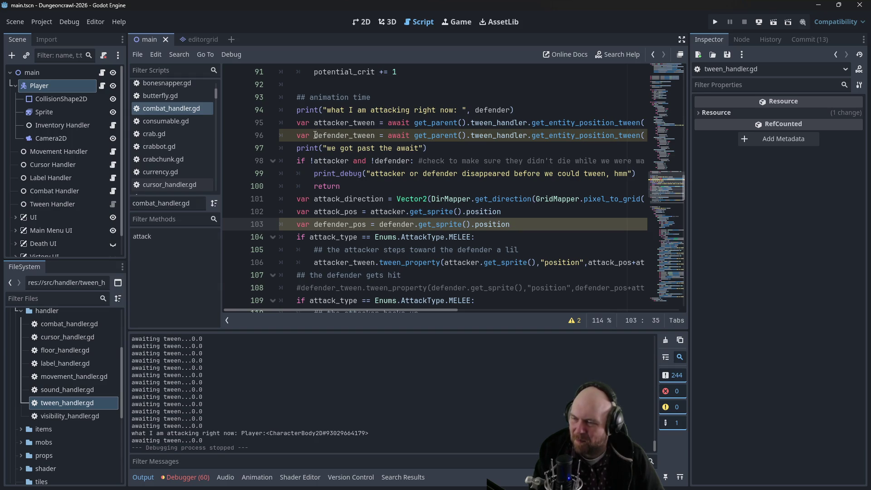
{"action": "mouse_move", "coordinate": [314, 136]}
{"action": "left_mouse_down"}
{"action": "mouse_move", "coordinate": [376, 156]}
{"action": "mouse_move", "coordinate": [633, 138]}
{"action": "mouse_move", "coordinate": [622, 138]}
{"action": "left_mouse_up"}
{"action": "left_click", "coordinate": [621, 136]}
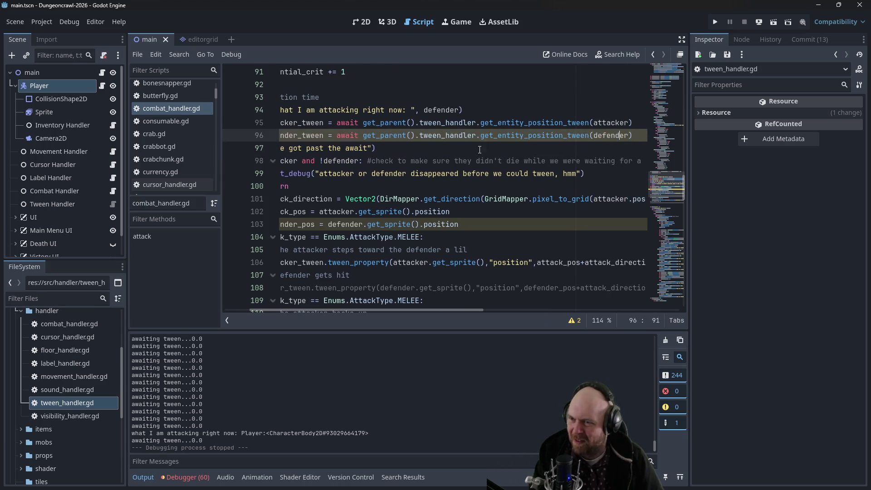
{"action": "scroll", "coordinate": [357, 309], "scroll_direction": "left", "scroll_amount": 3}
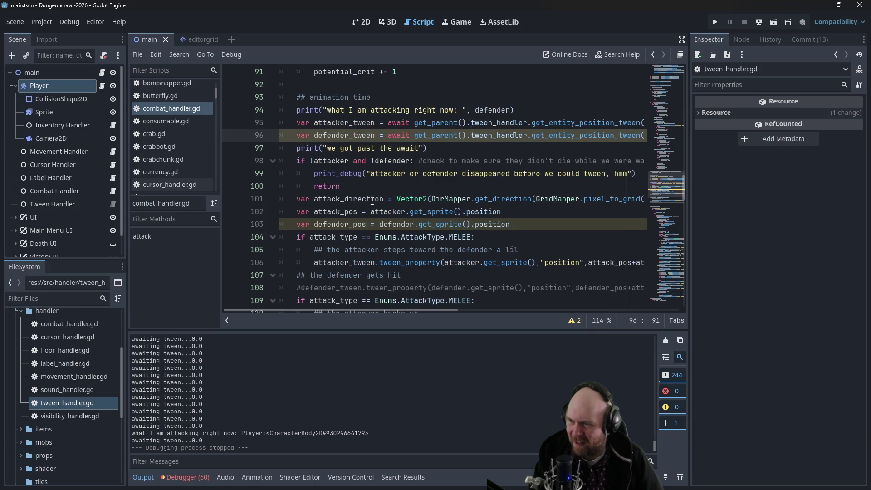
{"action": "left_click_drag", "start_coordinate": [320, 199], "coordinate": [502, 201]}
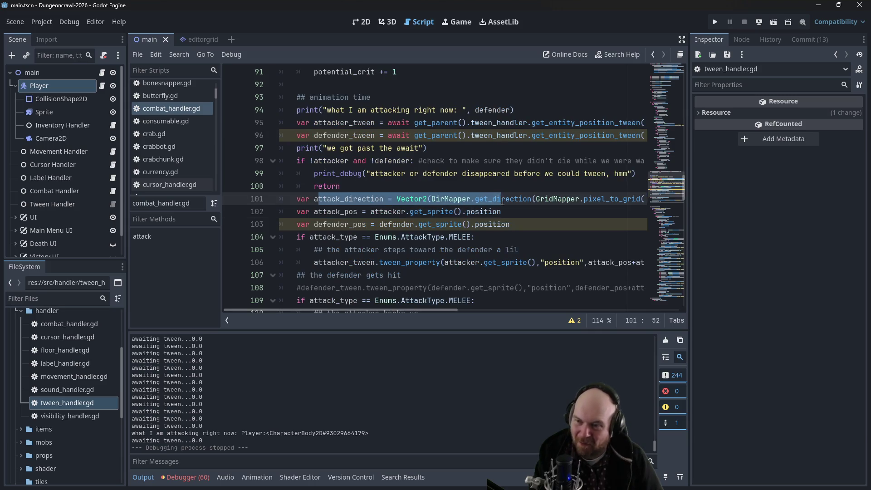
{"action": "mouse_move", "coordinate": [499, 200]}
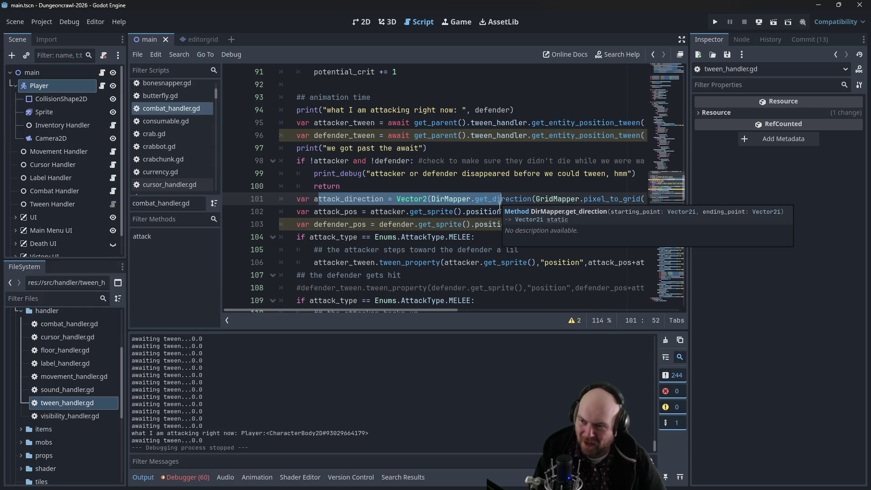
{"action": "scroll", "coordinate": [444, 211], "scroll_direction": "down", "scroll_amount": 2}
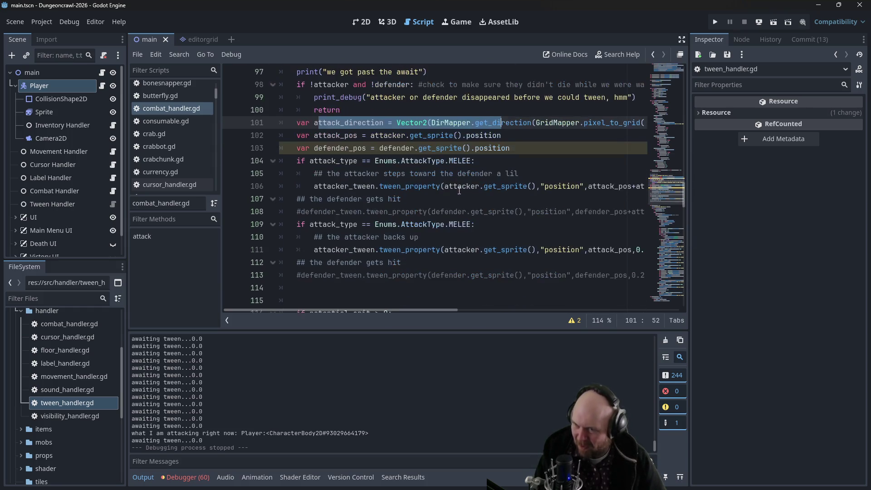
{"action": "left_click_drag", "start_coordinate": [314, 186], "coordinate": [441, 186]}
{"action": "left_click", "coordinate": [442, 186]}
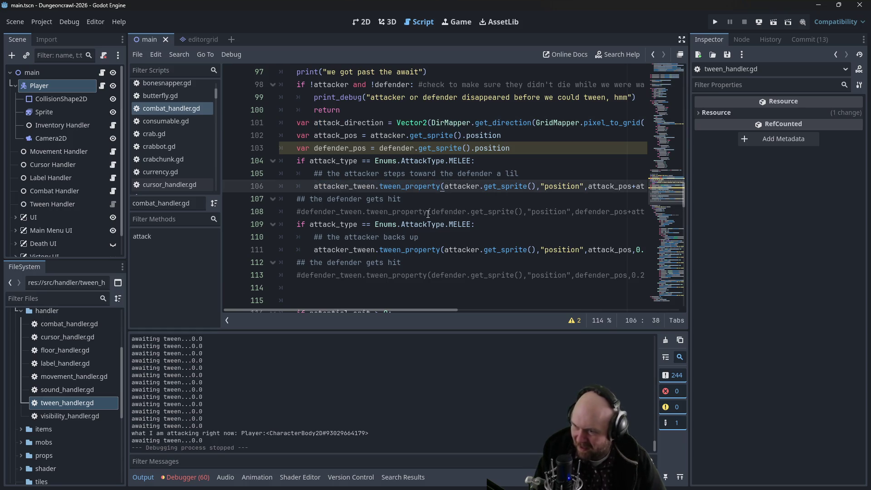
{"action": "left_click_drag", "start_coordinate": [314, 250], "coordinate": [635, 249]}
{"action": "left_click", "coordinate": [634, 249]}
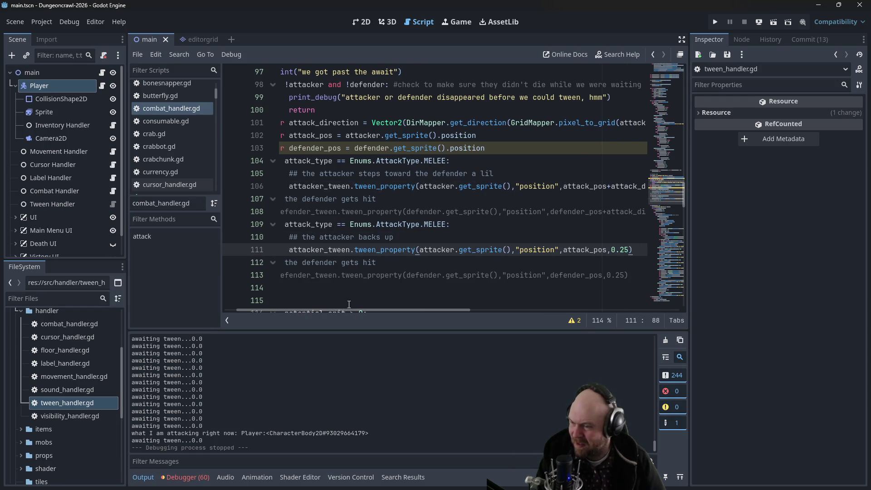
{"action": "left_click_drag", "start_coordinate": [339, 309], "coordinate": [252, 309]}
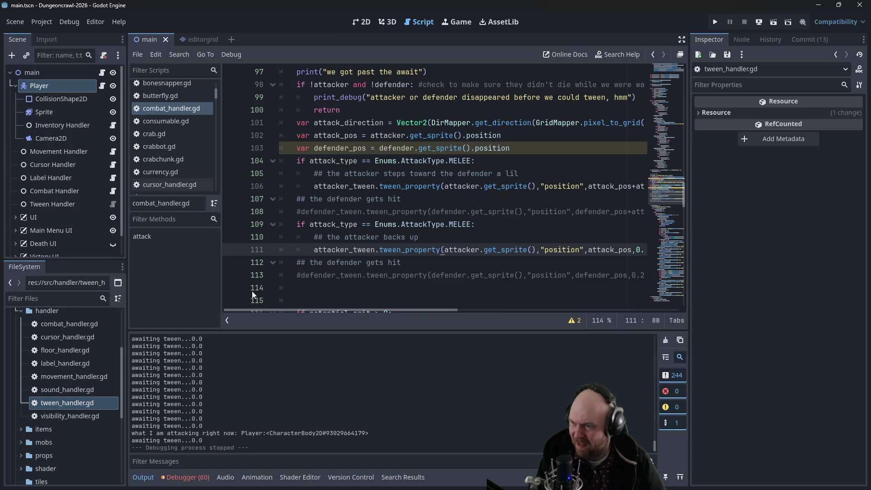
{"action": "scroll", "coordinate": [341, 214], "scroll_direction": "up", "scroll_amount": 3}
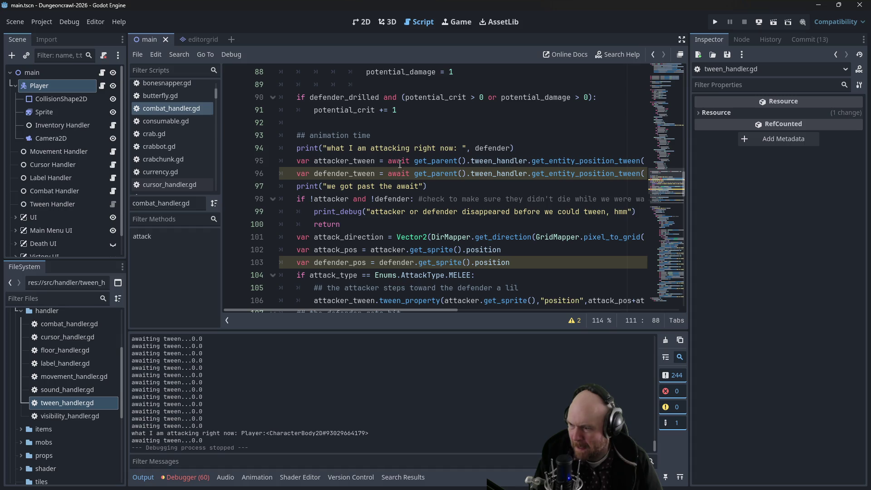
- Relaunch the game with F5, then comment out the defender_tween await line with Ctrl+K
{"action": "key", "text": "F5"}
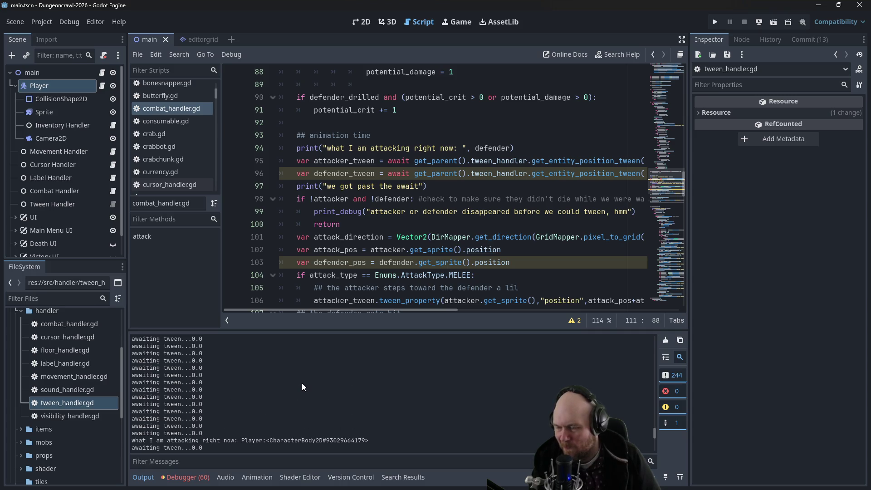
{"action": "scroll", "coordinate": [362, 235], "scroll_direction": "down", "scroll_amount": 1}
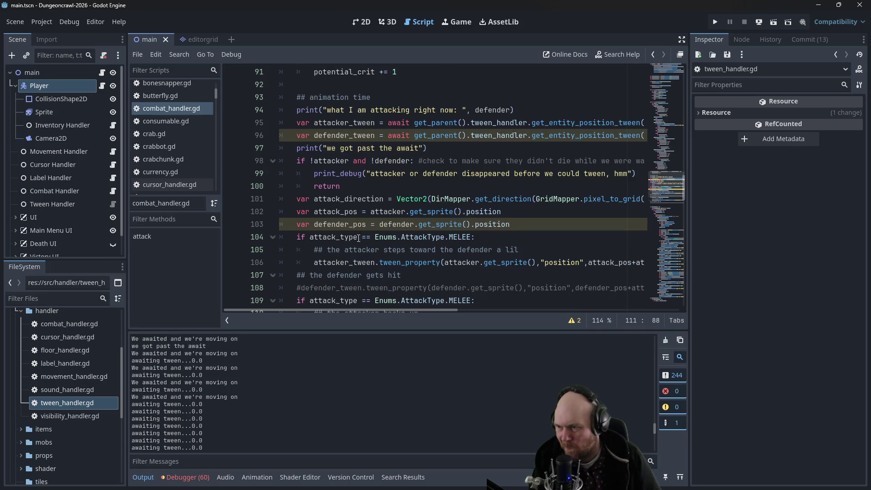
{"action": "scroll", "coordinate": [357, 239], "scroll_direction": "down", "scroll_amount": 3}
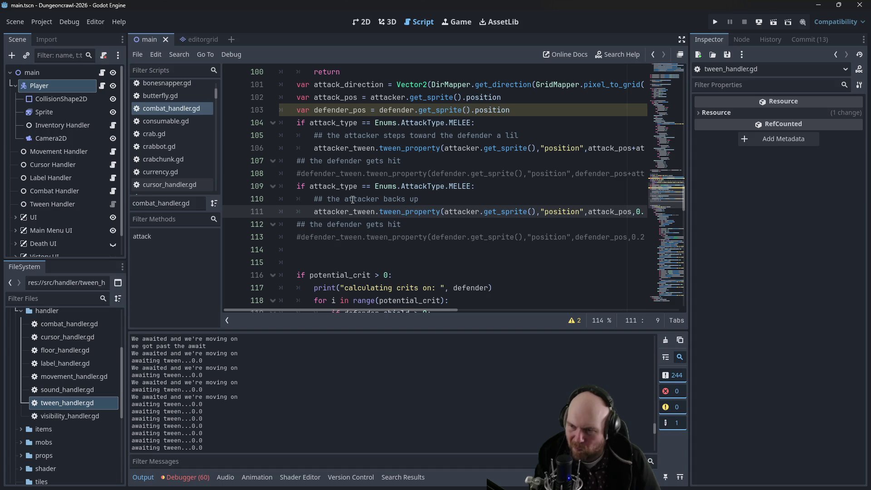
{"action": "scroll", "coordinate": [353, 199], "scroll_direction": "up", "scroll_amount": 5}
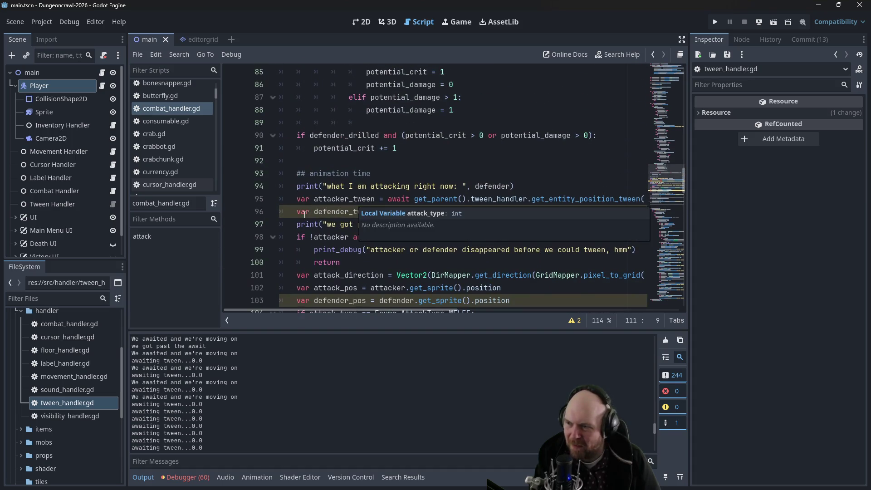
{"action": "left_click", "coordinate": [300, 213]}
{"action": "key", "text": "ctrl+k"}
{"action": "left_click", "coordinate": [402, 163]}
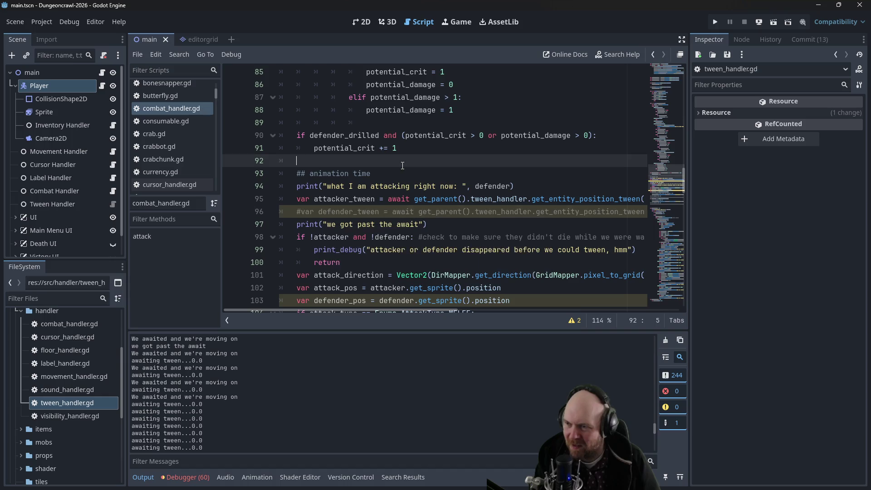
{"action": "scroll", "coordinate": [402, 166], "scroll_direction": "down", "scroll_amount": 2}
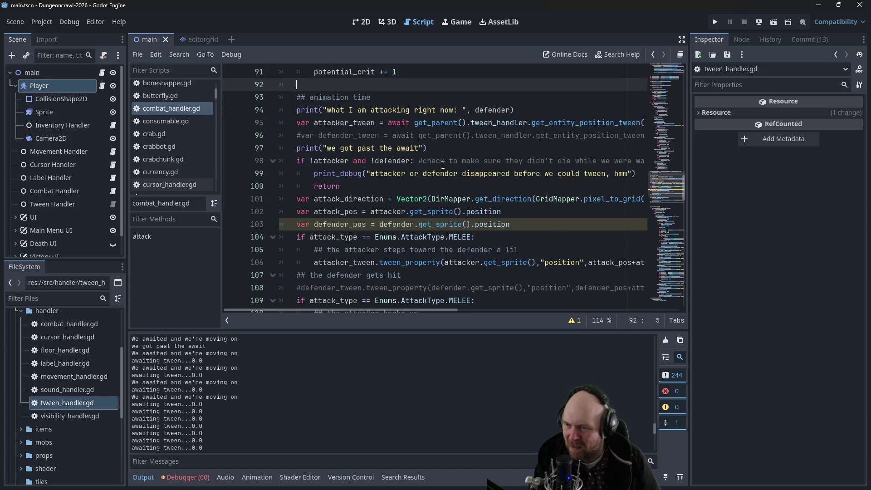
- Launch the game, pick up the IX-7KW Handlzr, and switch on the floodlight
{"action": "left_click", "coordinate": [714, 21]}
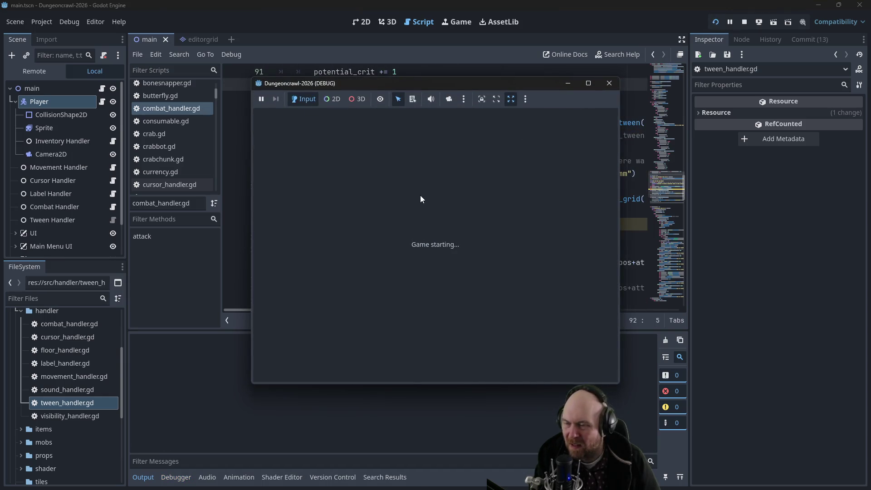
{"action": "left_click", "coordinate": [402, 237]}
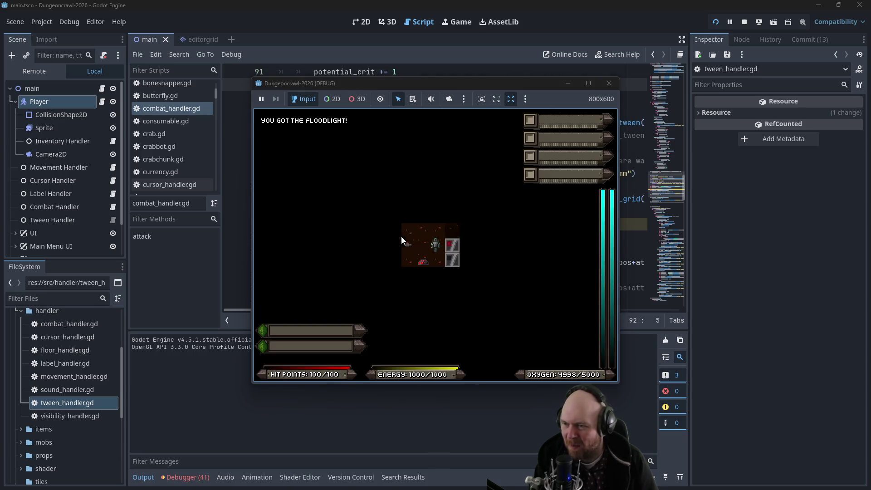
{"action": "key", "text": "Left"}
{"action": "key", "text": "i"}
{"action": "key", "text": "i"}
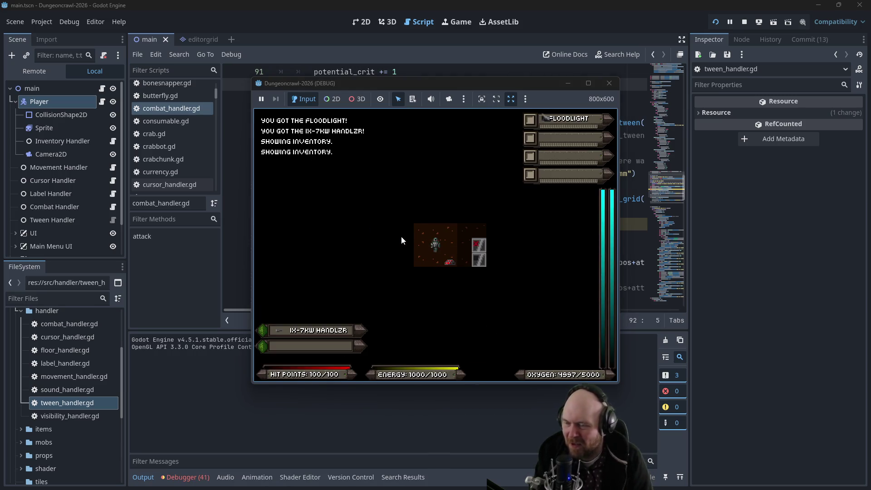
{"action": "key", "text": "1"}
{"action": "key", "text": "Down"}
{"action": "key", "text": "Down"}
{"action": "key", "text": "Down"}
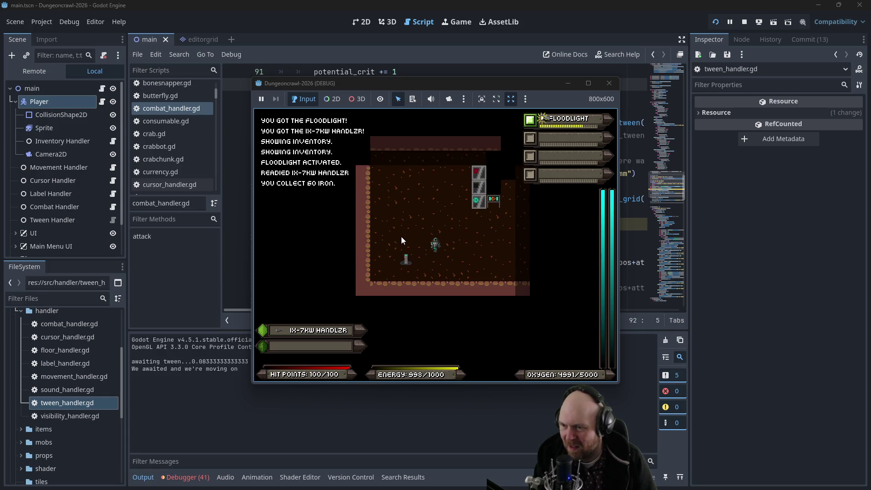
- Descend the stairs to the next level and walk through it collecting ore
{"action": "key", "text": "Left"}
{"action": "key", "text": "Left"}
{"action": "key", "text": "Down"}
{"action": "key", "text": "y"}
{"action": "key", "text": "Left"}
{"action": "key", "text": "Up"}
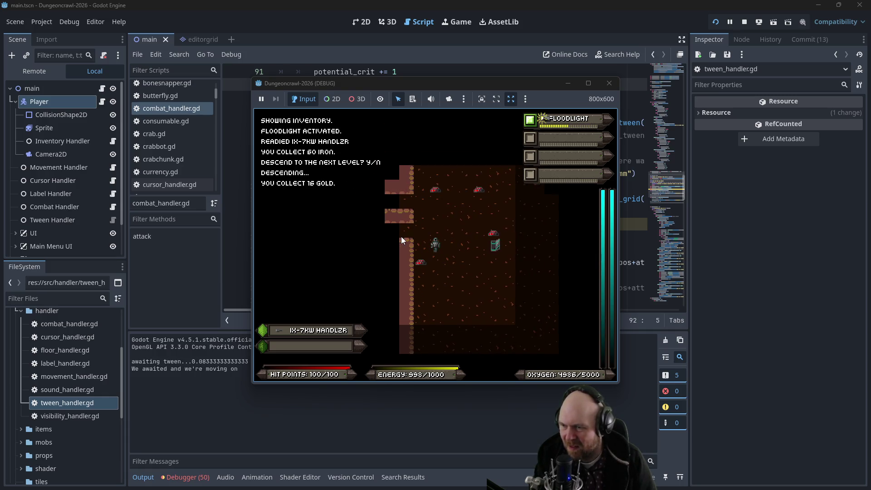
{"action": "key", "text": "Down"}
{"action": "key", "text": "Down"}
{"action": "key", "text": "Down"}
{"action": "key", "text": "Right"}
{"action": "key", "text": "Right"}
{"action": "key", "text": "Right"}
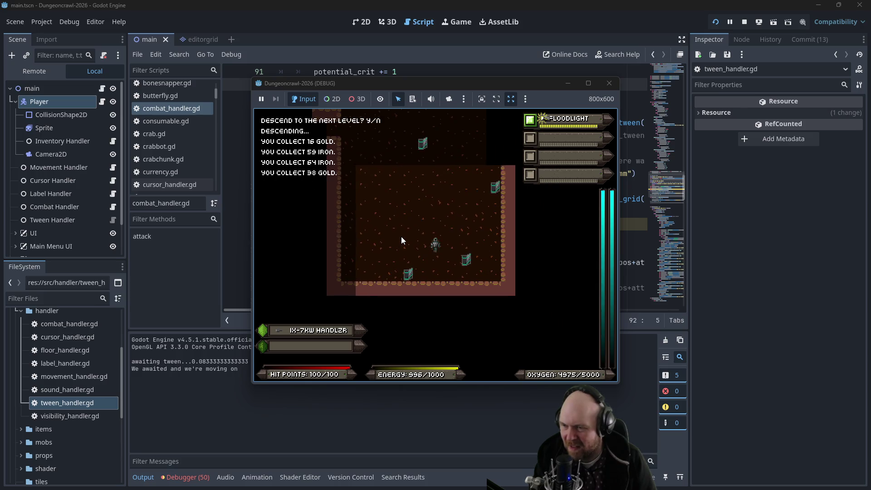
- Walk the corridor and vertical shaft through the door into the large room
{"action": "key", "text": "Down"}
{"action": "key", "text": "Down"}
{"action": "key", "text": "Down"}
{"action": "key", "text": "Right"}
{"action": "key", "text": "Right"}
{"action": "key", "text": "Right"}
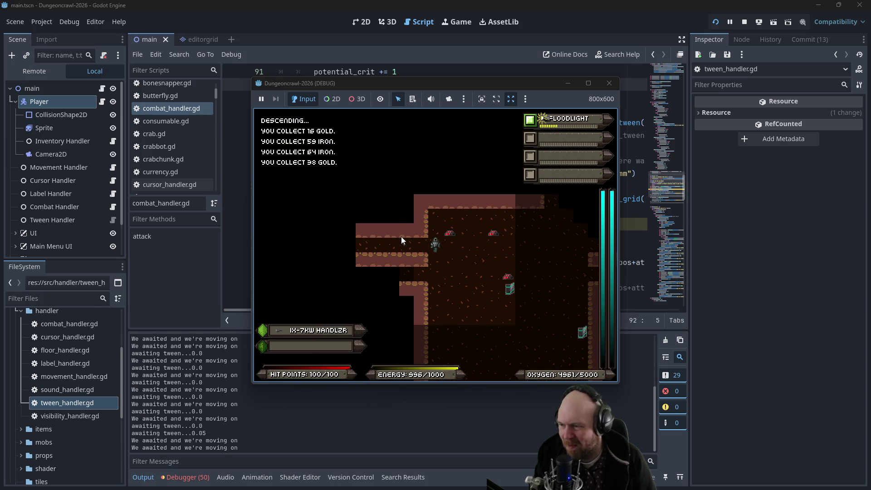
{"action": "key", "text": "Down"}
{"action": "key", "text": "Up"}
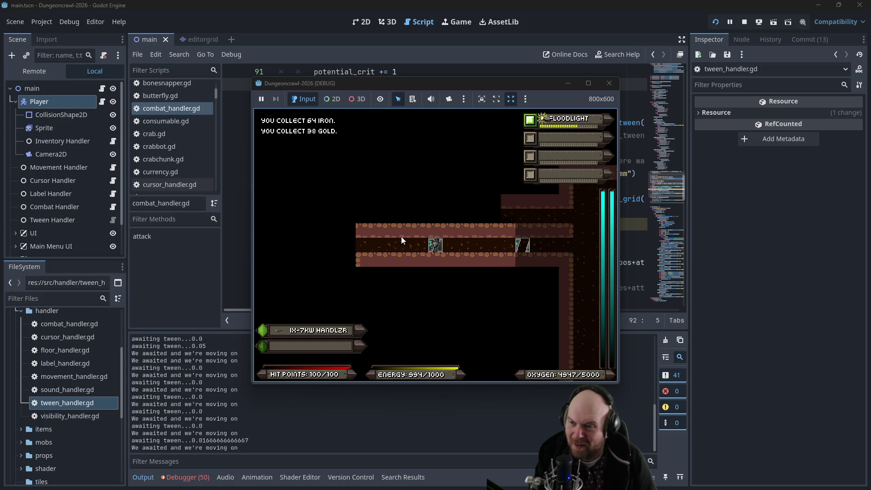
{"action": "key", "text": "Down"}
{"action": "key", "text": "Down"}
{"action": "key", "text": "Down"}
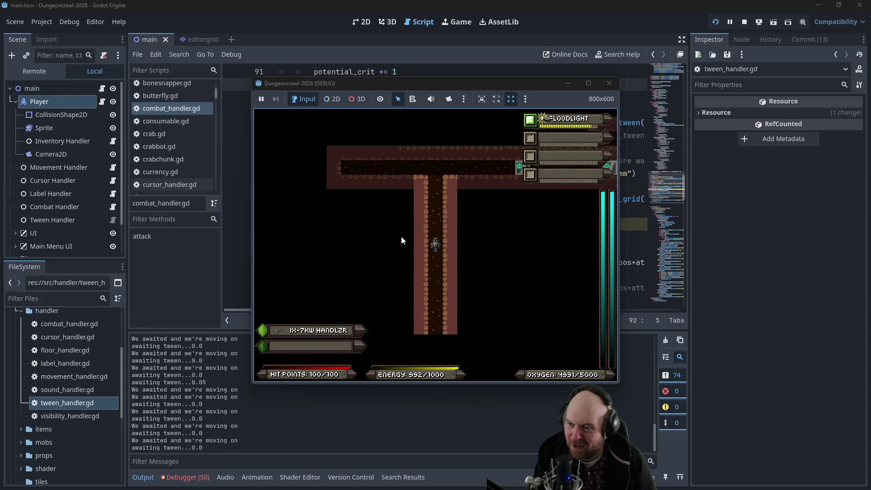
{"action": "key", "text": "Down"}
{"action": "key", "text": "Down"}
{"action": "key", "text": "Up"}
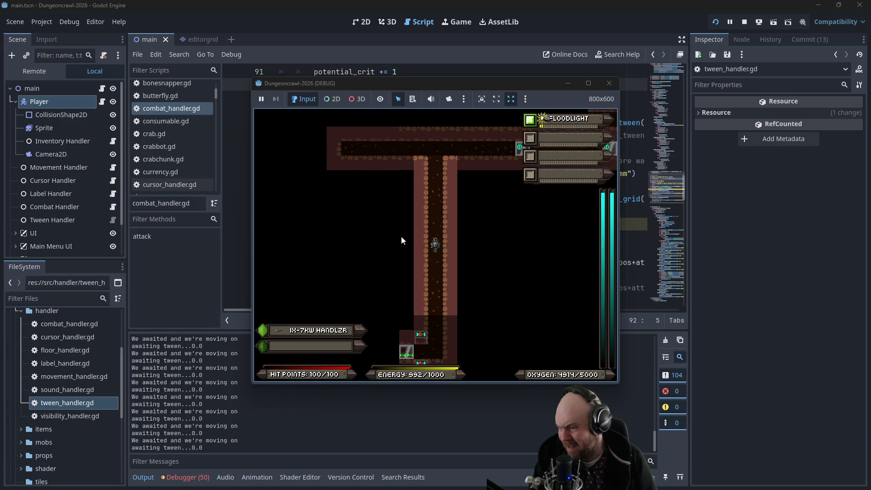
{"action": "key", "text": "Up"}
{"action": "key", "text": "Up"}
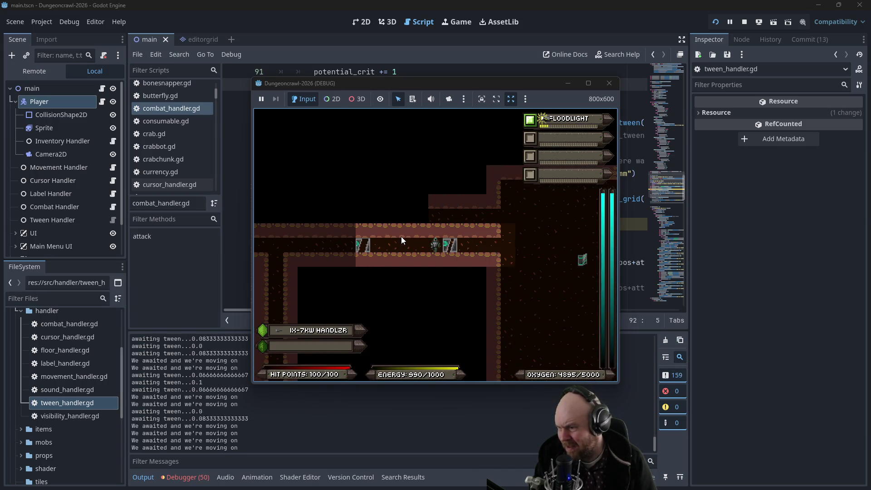
{"action": "key", "text": "Right"}
{"action": "key", "text": "Right"}
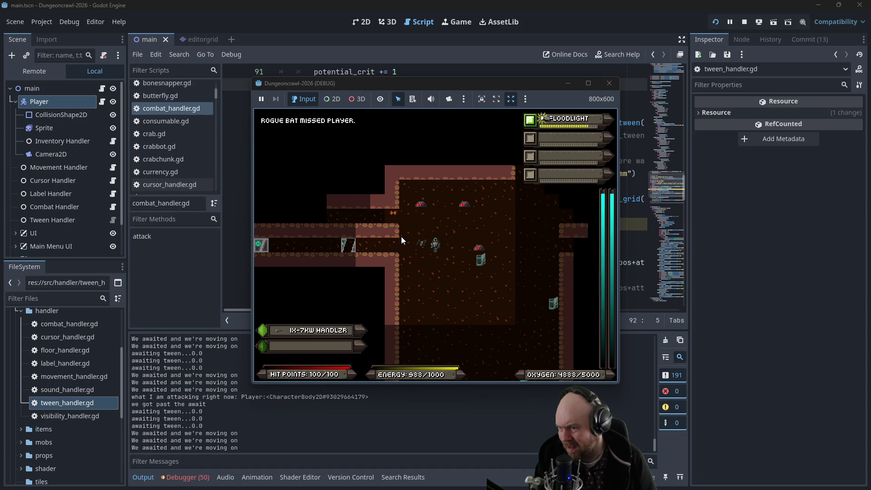
- Punch the rogue bat twice and the Martian butterfly, with fights resolving without stalling
{"action": "key", "text": "Right"}
{"action": "key", "text": "Up"}
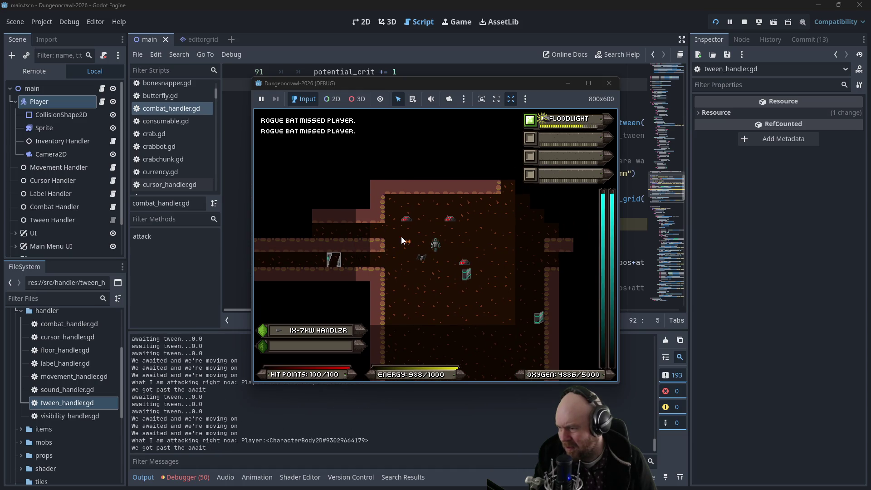
{"action": "key", "text": "Left"}
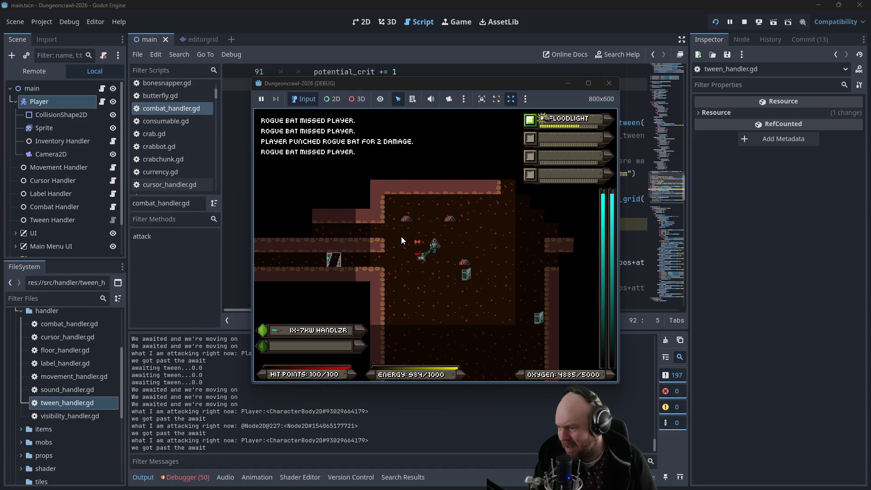
{"action": "key", "text": "Left"}
{"action": "key", "text": "Left"}
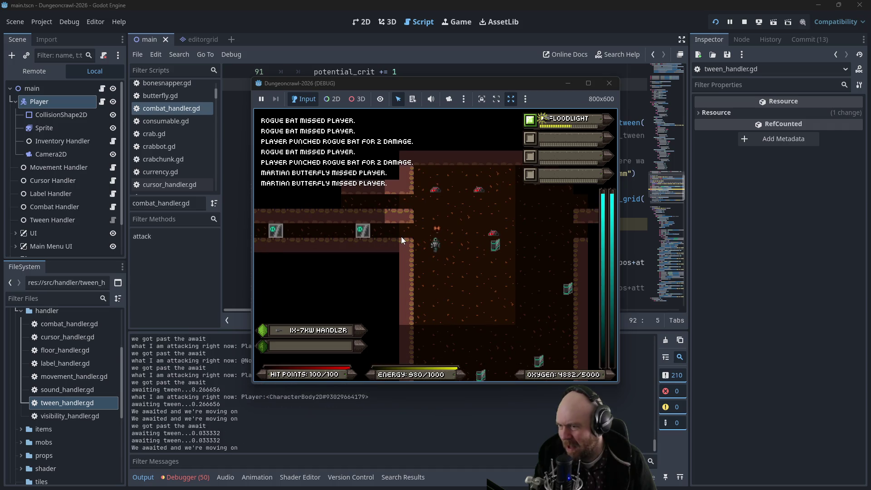
{"action": "key", "text": "Up"}
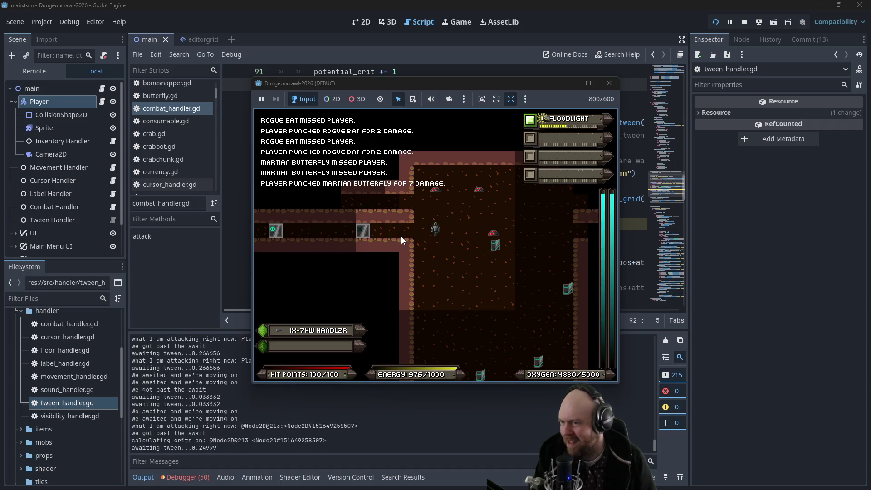
{"action": "key", "text": "Up"}
{"action": "key", "text": "Up"}
{"action": "key", "text": "Left"}
{"action": "key", "text": "Left"}
{"action": "key", "text": "Left"}
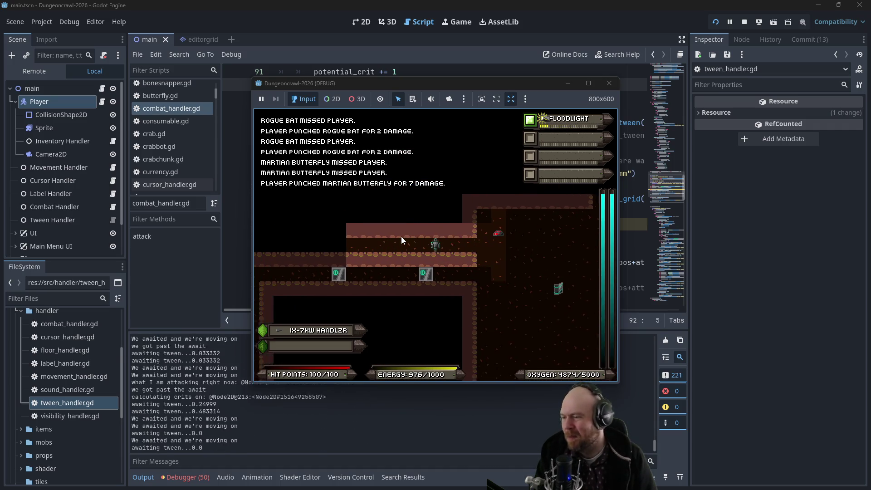
{"action": "key", "text": "Left"}
{"action": "key", "text": "Left"}
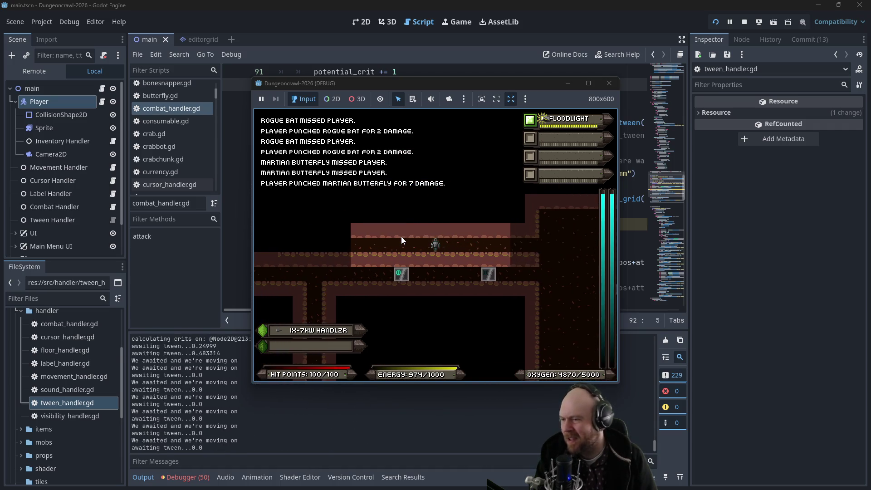
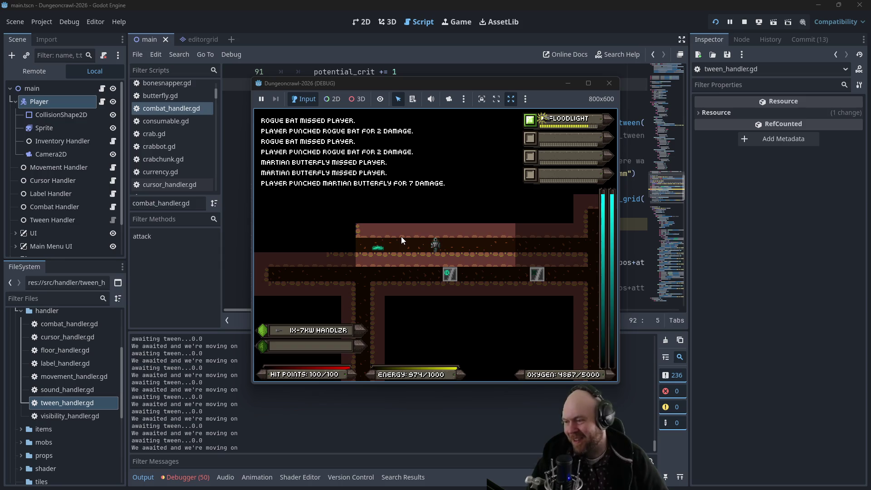
- Attack the slime a few more times, then close the Dungeoncrawl-2026 debug window
{"action": "key", "text": "f"}
{"action": "left_click", "coordinate": [401, 236]}
{"action": "key", "text": "f"}
{"action": "key", "text": "f"}
{"action": "key", "text": "f"}
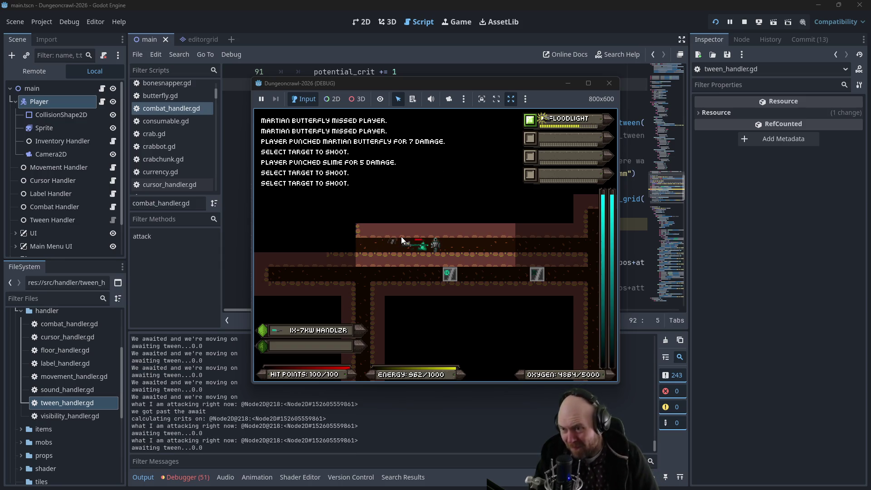
{"action": "left_click", "coordinate": [612, 86]}
{"action": "left_click", "coordinate": [344, 237]}
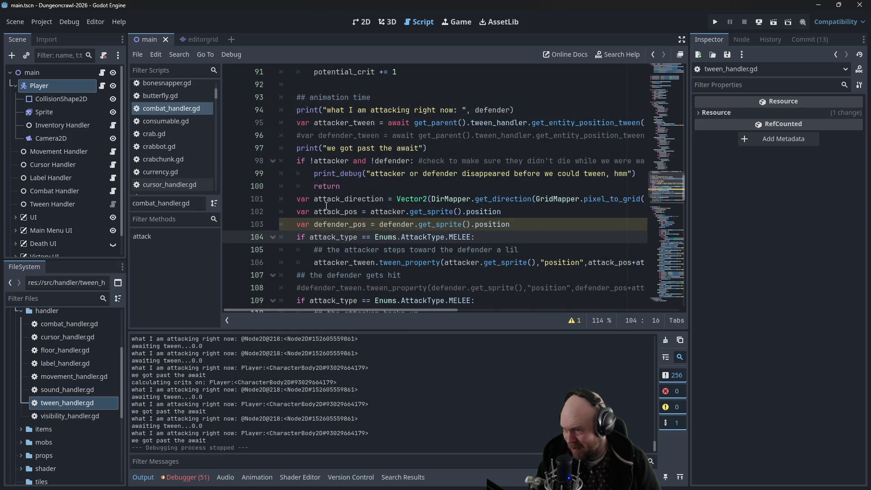
- Uncomment the defender tween lines 96, 108 and 113, then relaunch the project
{"action": "left_click", "coordinate": [307, 135]}
{"action": "key", "text": "ctrl+k"}
{"action": "left_click", "coordinate": [315, 288]}
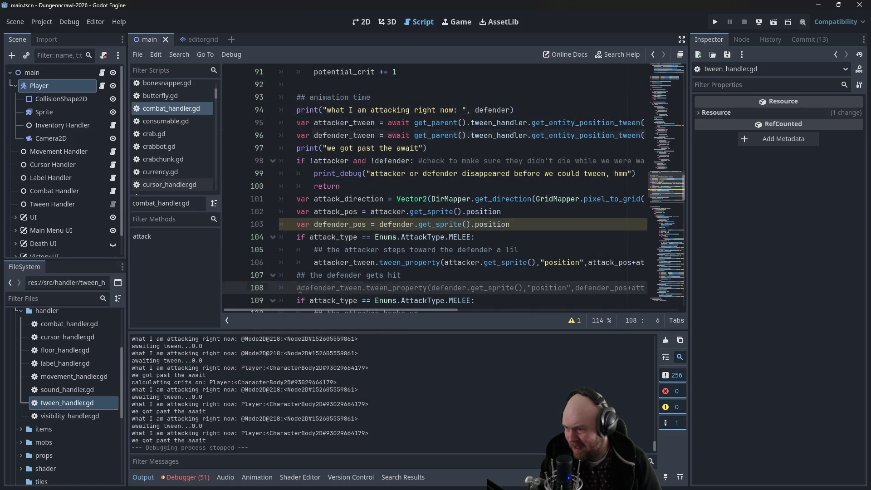
{"action": "key", "text": "ctrl+k"}
{"action": "scroll", "coordinate": [315, 281], "scroll_direction": "down", "scroll_amount": 1}
{"action": "scroll", "coordinate": [315, 281], "scroll_direction": "down", "scroll_amount": 1}
{"action": "left_click", "coordinate": [281, 275]}
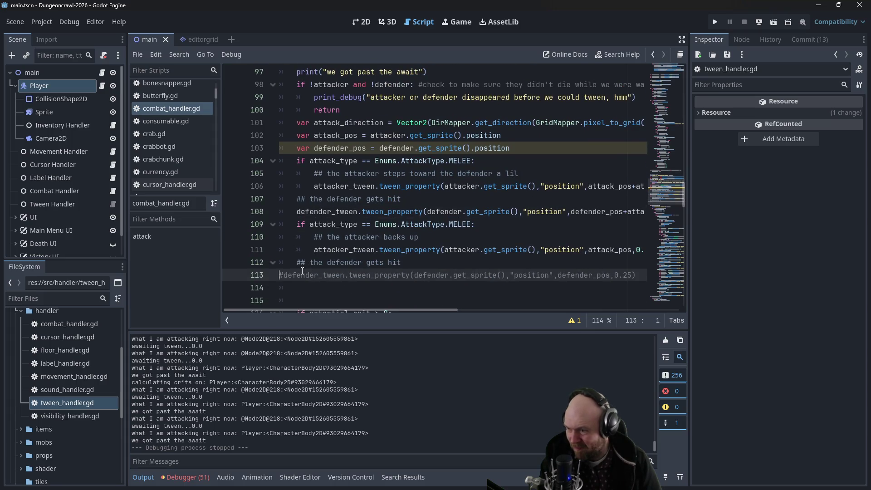
{"action": "key", "text": "ctrl+k"}
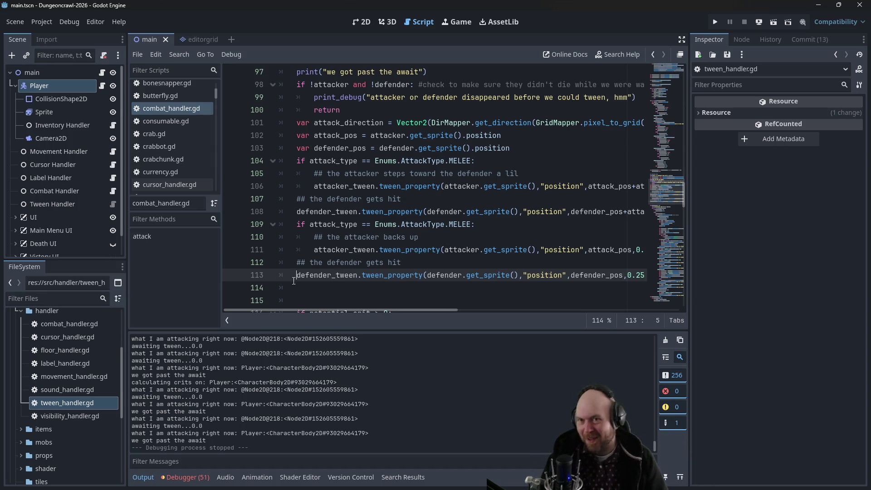
{"action": "left_click", "coordinate": [716, 21]}
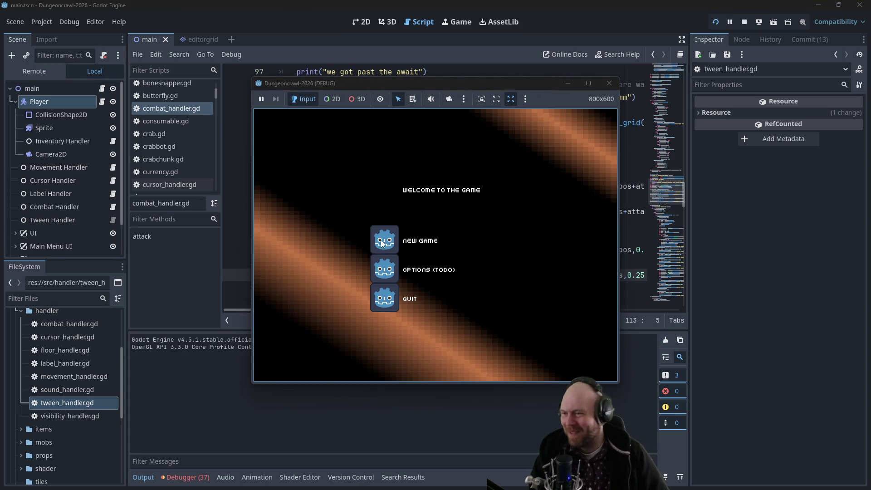
- Start a new game and ready the IX-7KW Handlzr and the floodlight from the inventory
{"action": "left_click", "coordinate": [382, 244]}
{"action": "key", "text": "n"}
{"action": "key", "text": "i"}
{"action": "key", "text": "1"}
{"action": "key", "text": "i"}
{"action": "key", "text": "2"}
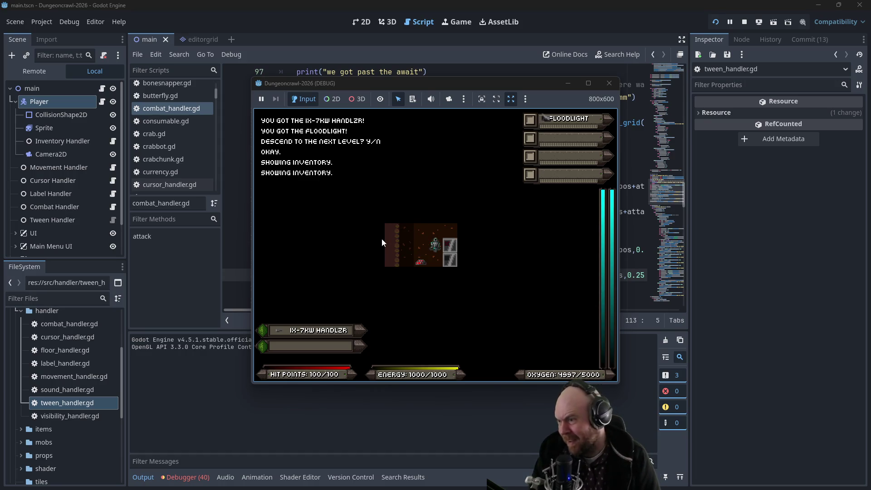
{"action": "key", "text": "1"}
{"action": "key", "text": "2"}
- Descend a level, collect the gold and walk into the rogue bat to attack it
{"action": "key", "text": "shift+period"}
{"action": "key", "text": "y"}
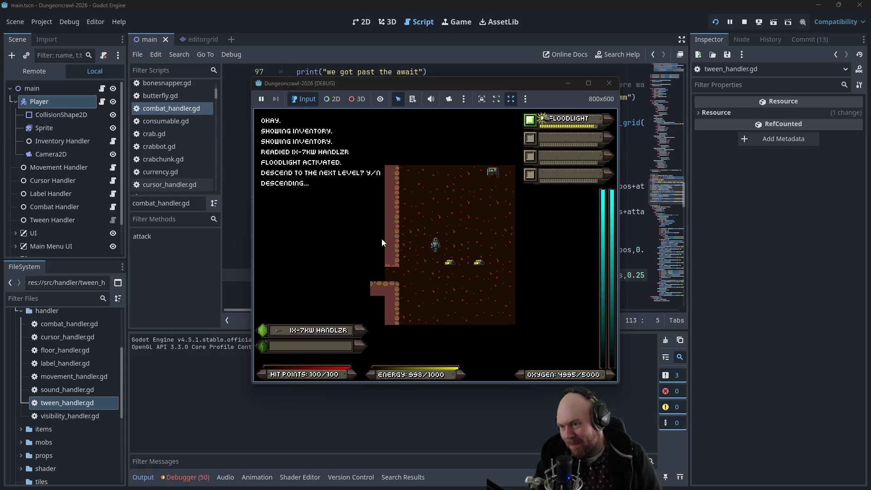
{"action": "key", "text": "o"}
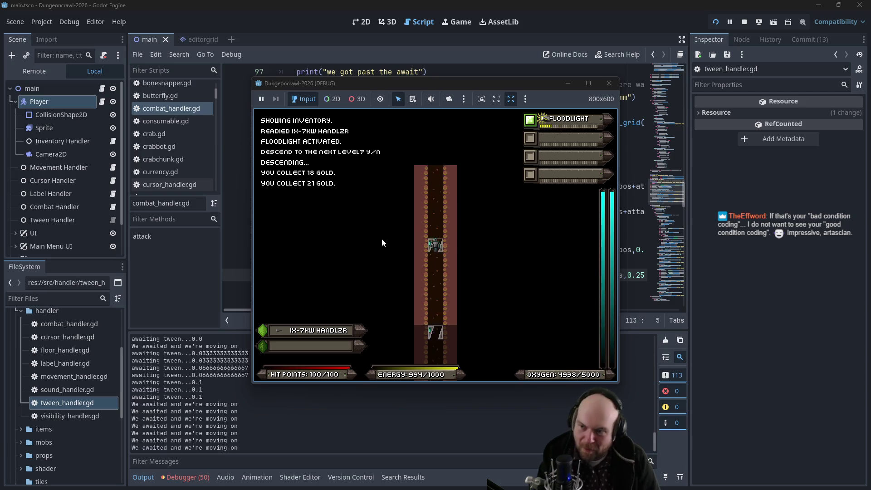
{"action": "key", "text": "Down"}
{"action": "key", "text": "Down"}
{"action": "key", "text": "Down"}
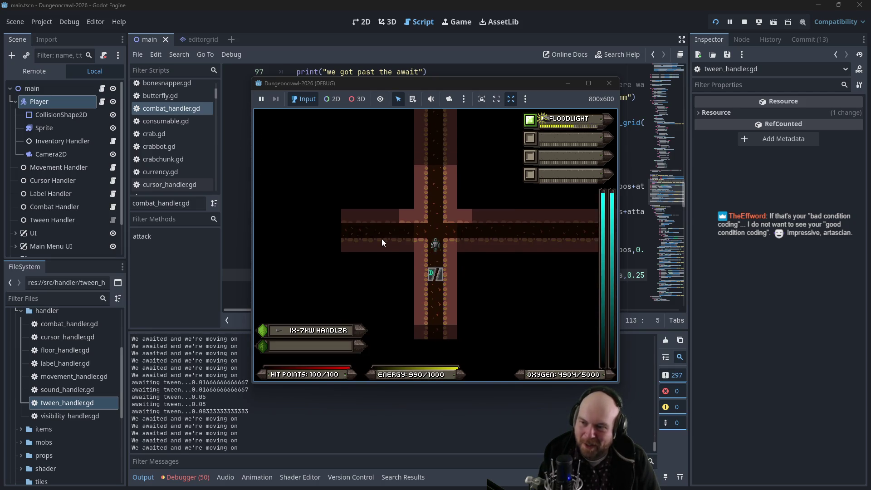
{"action": "key", "text": "Right"}
{"action": "key", "text": "Right"}
{"action": "key", "text": "Right"}
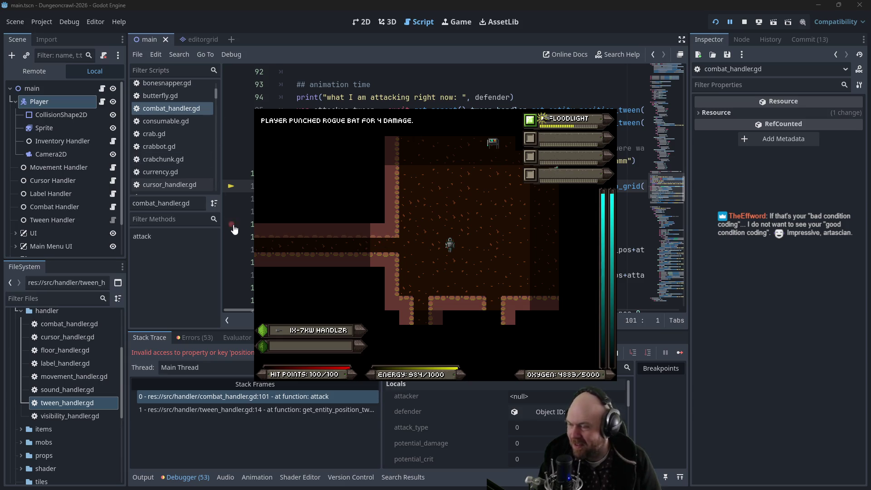
- Inspect the attacker/defender condition on line 98 and the failing line 101
{"action": "left_click", "coordinate": [192, 322]}
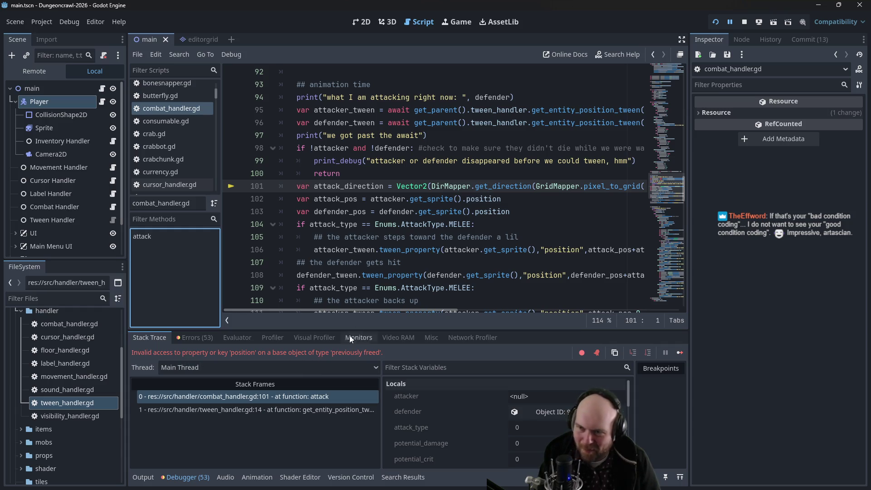
{"action": "mouse_move", "coordinate": [362, 311]}
{"action": "left_mouse_down"}
{"action": "mouse_move", "coordinate": [469, 292]}
{"action": "mouse_move", "coordinate": [326, 289]}
{"action": "left_mouse_up"}
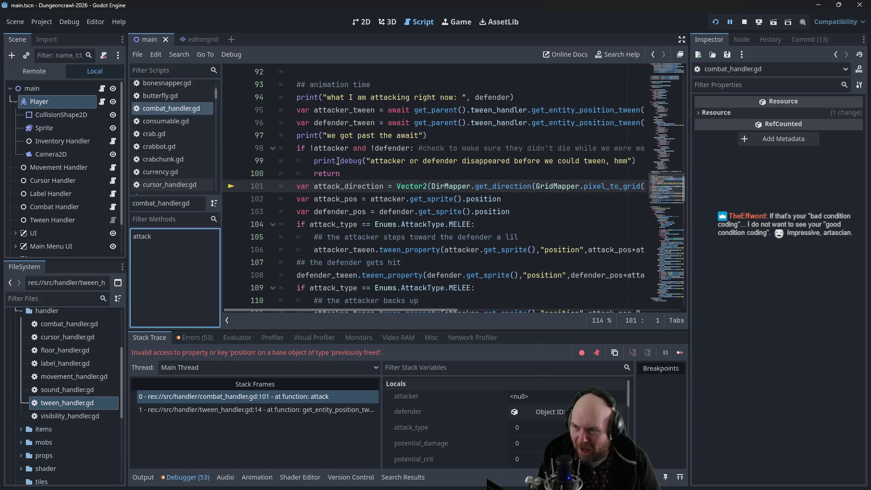
{"action": "left_click_drag", "start_coordinate": [311, 150], "coordinate": [427, 149]}
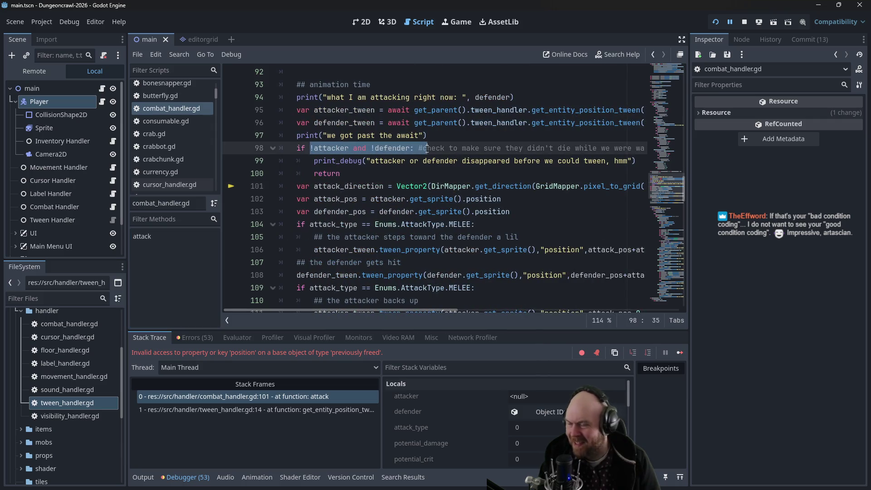
{"action": "left_click", "coordinate": [427, 149]}
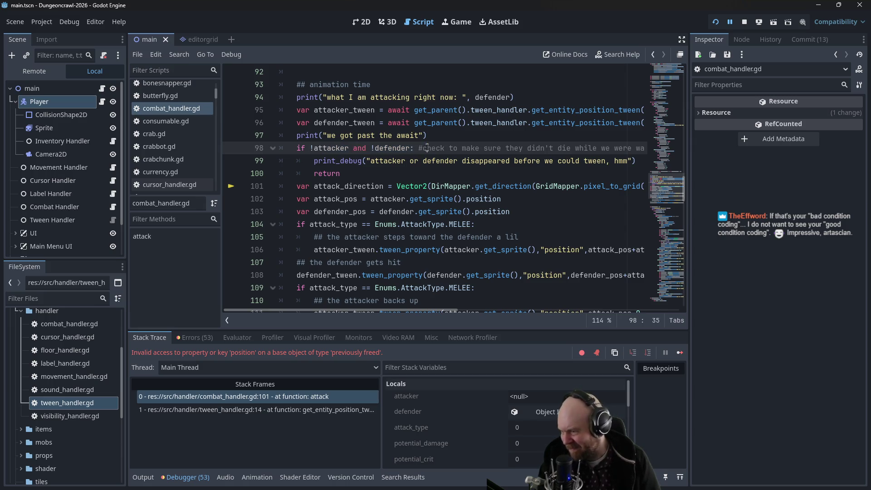
{"action": "left_click", "coordinate": [300, 397]}
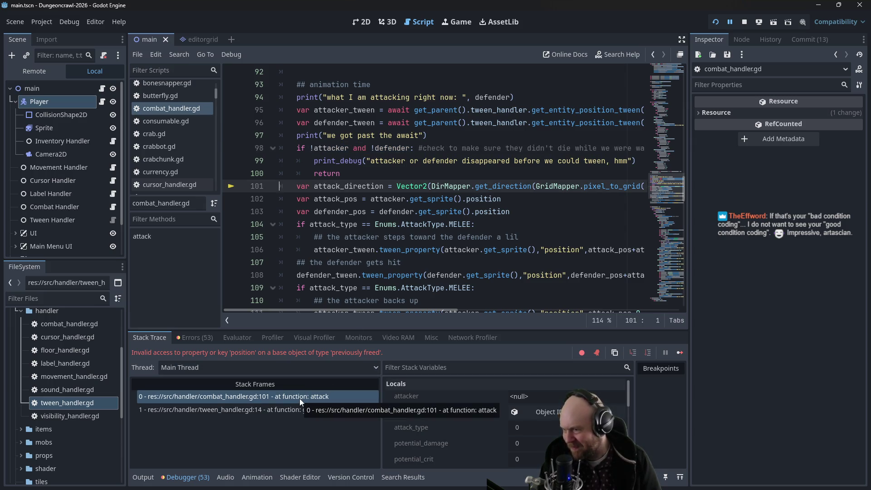
{"action": "mouse_move", "coordinate": [366, 310]}
{"action": "left_mouse_down"}
{"action": "mouse_move", "coordinate": [397, 306]}
{"action": "mouse_move", "coordinate": [353, 304]}
{"action": "left_mouse_up"}
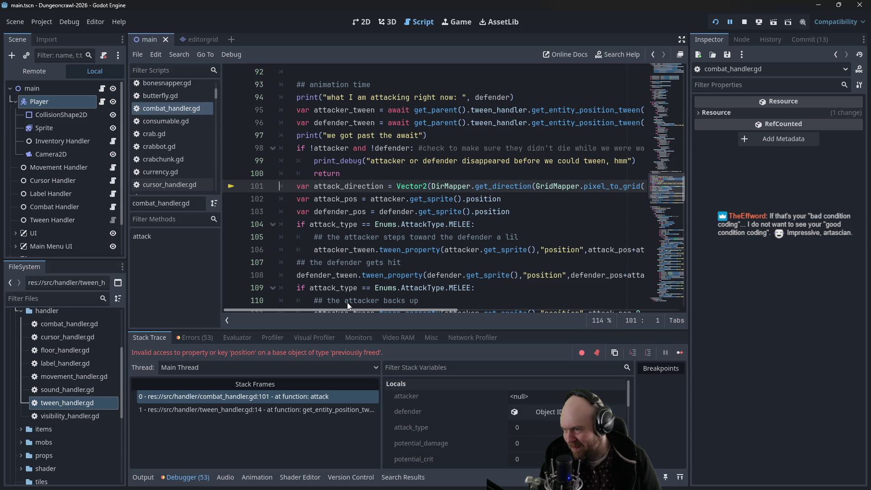
{"action": "mouse_move", "coordinate": [347, 303]}
{"action": "left_mouse_down"}
{"action": "mouse_move", "coordinate": [621, 300]}
{"action": "mouse_move", "coordinate": [357, 311]}
{"action": "left_mouse_up"}
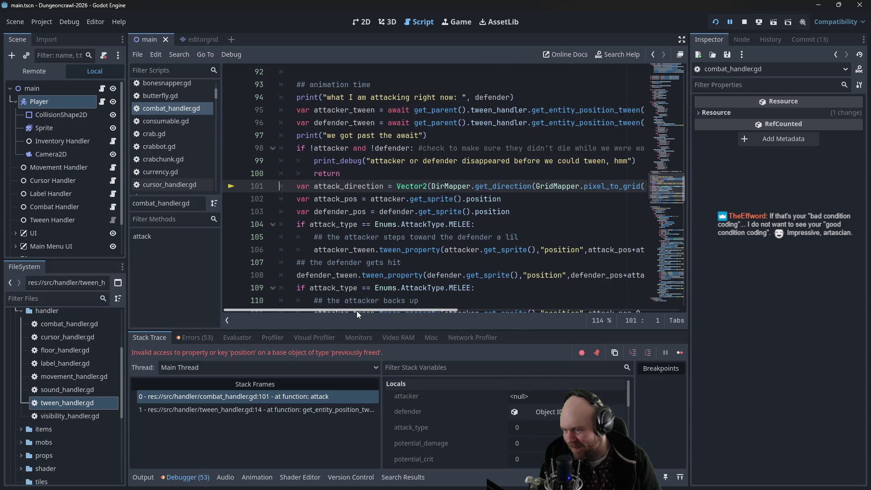
{"action": "mouse_move", "coordinate": [333, 224]}
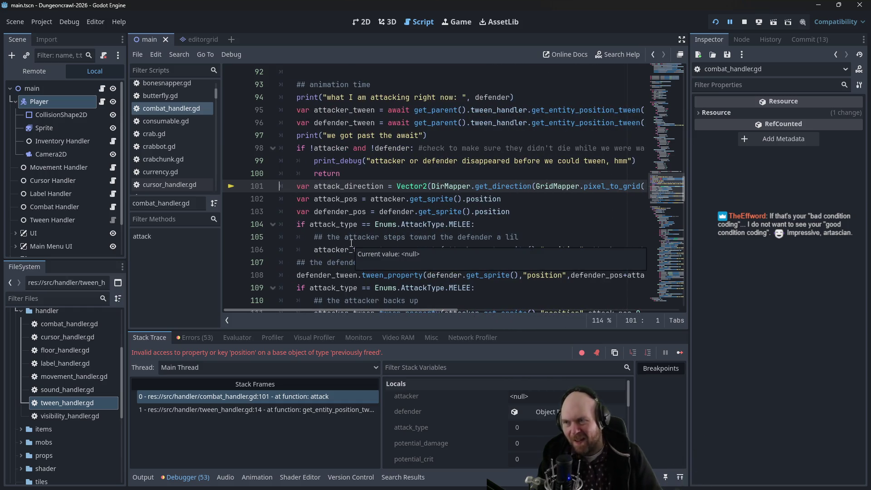
- Insert a ! before attacker in the line 98 condition
{"action": "left_click", "coordinate": [336, 149]}
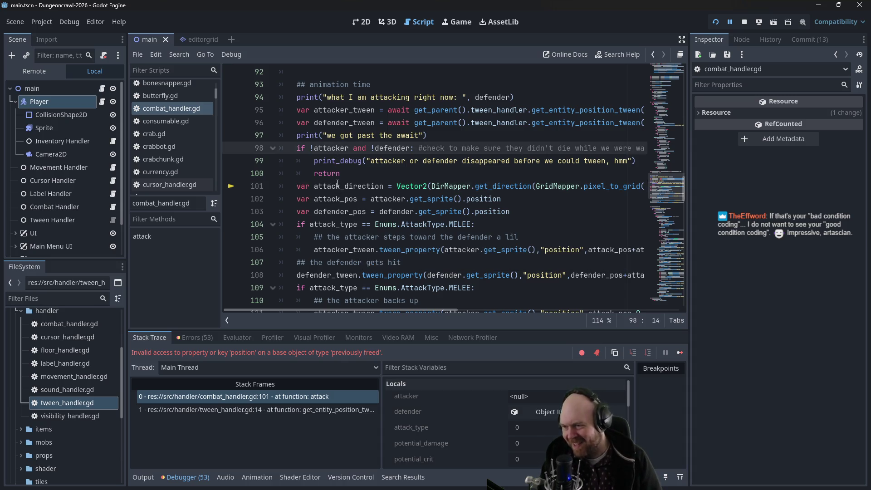
{"action": "left_click", "coordinate": [313, 149]}
{"action": "type", "text": "!"}
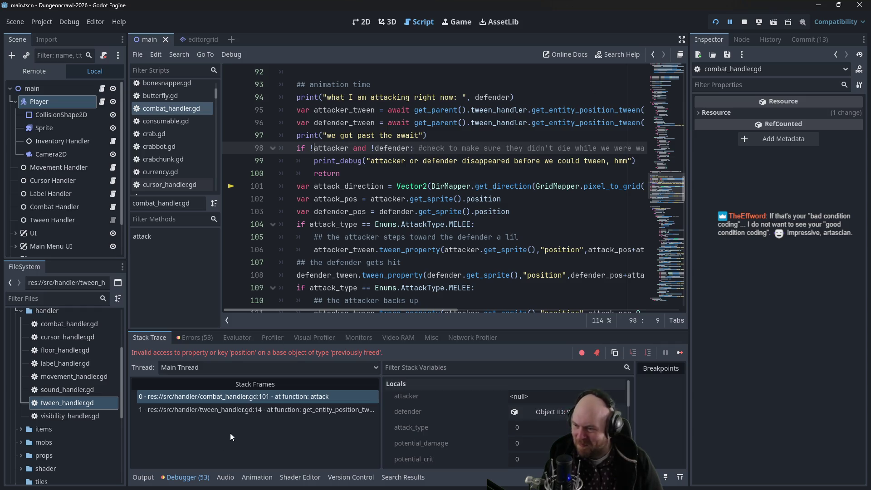
- Compare the tween_handler.gd and combat_handler.gd stack frames, then stop the debug session
{"action": "left_click", "coordinate": [239, 411]}
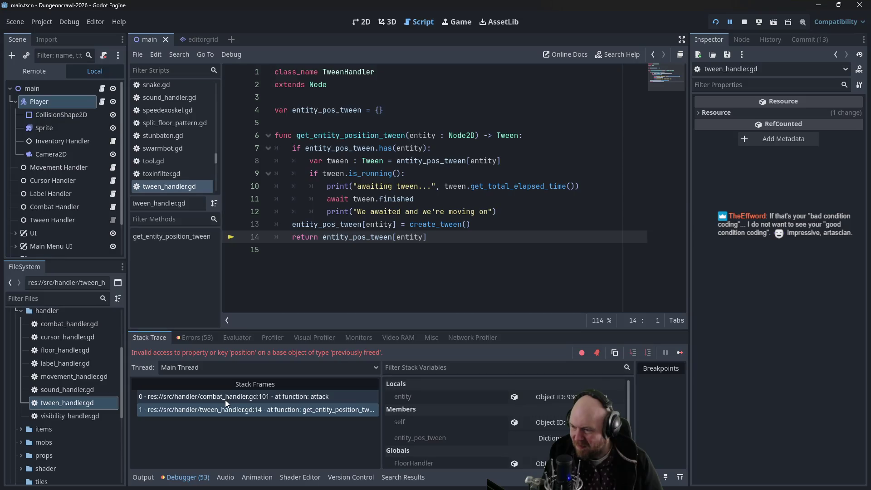
{"action": "left_click", "coordinate": [226, 398]}
{"action": "left_click", "coordinate": [314, 190]}
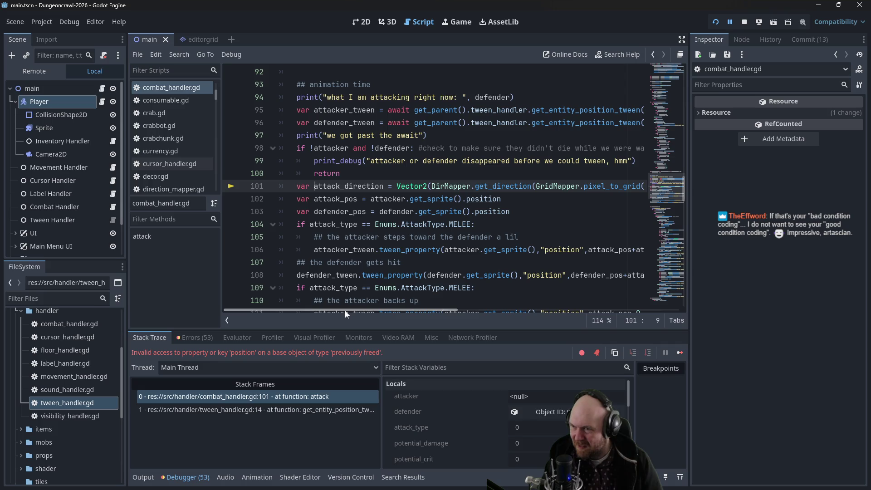
{"action": "mouse_move", "coordinate": [344, 311]}
{"action": "left_mouse_down"}
{"action": "mouse_move", "coordinate": [428, 305]}
{"action": "mouse_move", "coordinate": [339, 311]}
{"action": "left_mouse_up"}
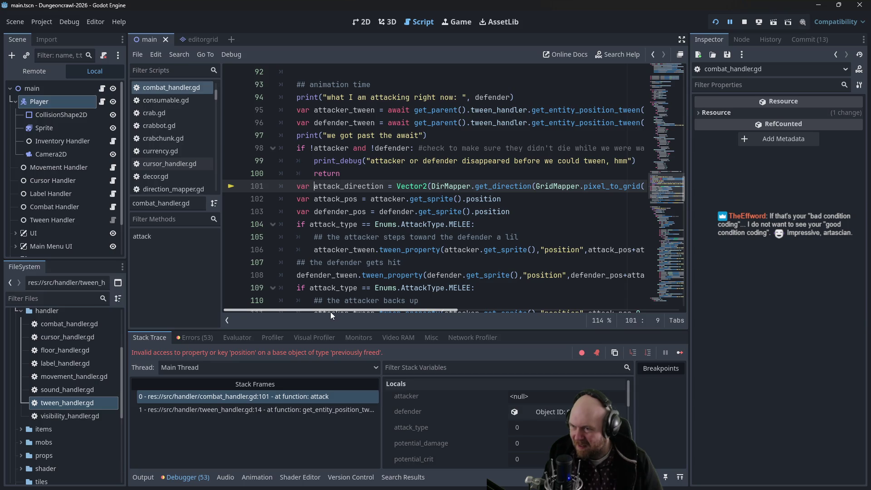
{"action": "left_click", "coordinate": [744, 23]}
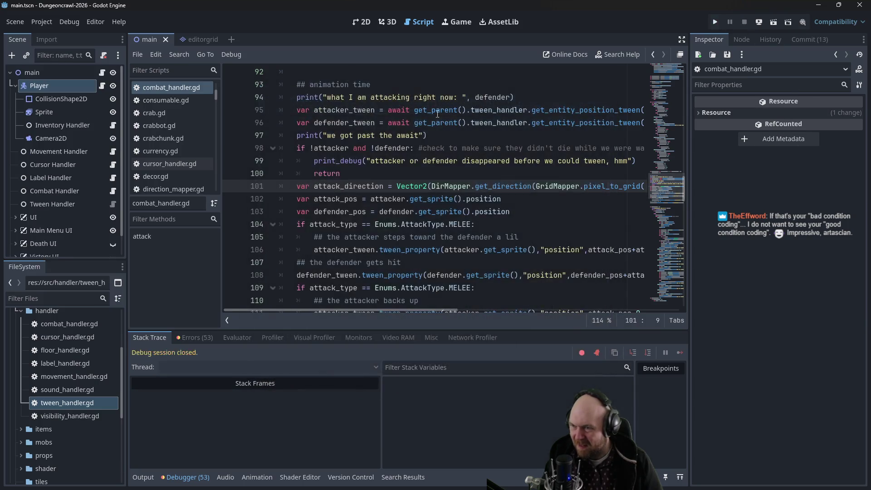
- Append .is_instance_valid() to attacker and defender in the line 98 check and save
{"action": "left_click", "coordinate": [316, 152]}
{"action": "type", "text": "a"}
{"action": "key", "text": "Delete"}
{"action": "type", "text": ".is_instance_valid()"}
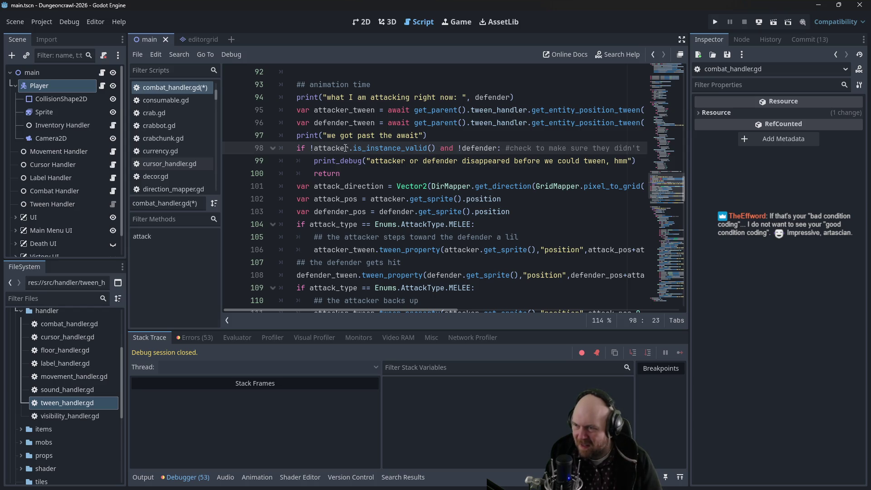
{"action": "type", "text": ".is_instance_valid()"}
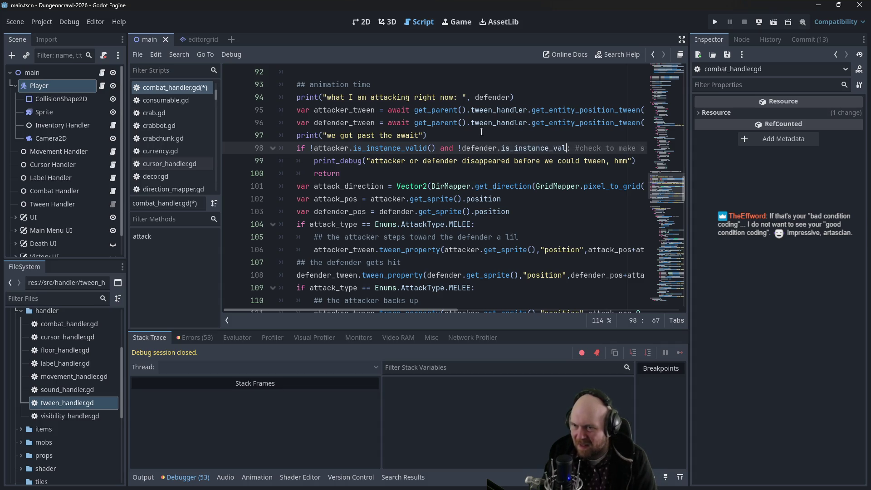
{"action": "key", "text": "ctrl+s"}
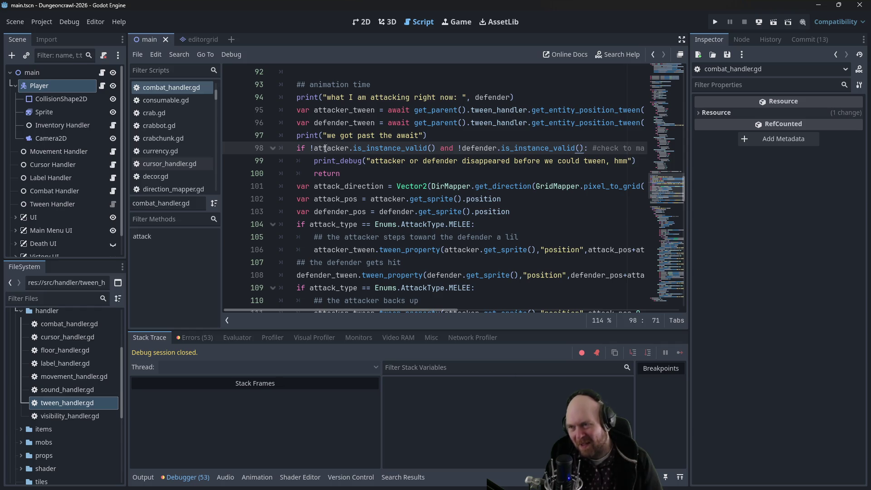
{"action": "left_click_drag", "start_coordinate": [311, 149], "coordinate": [584, 150]}
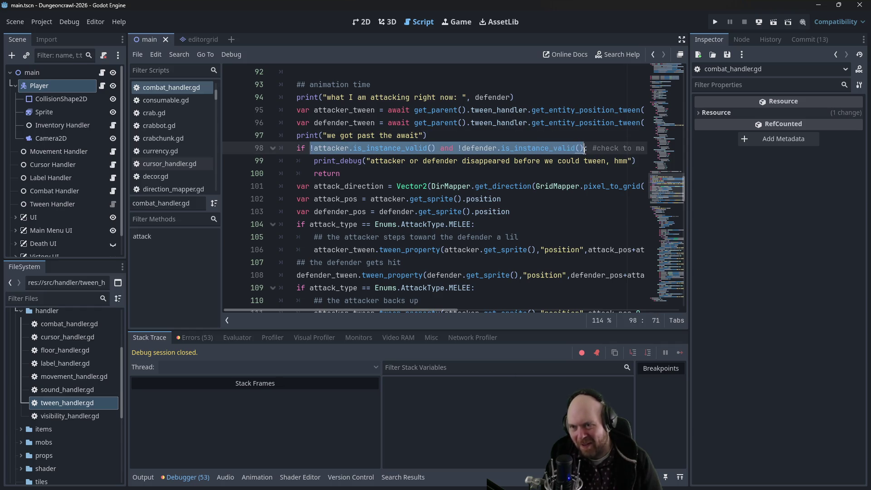
{"action": "left_click", "coordinate": [428, 186]}
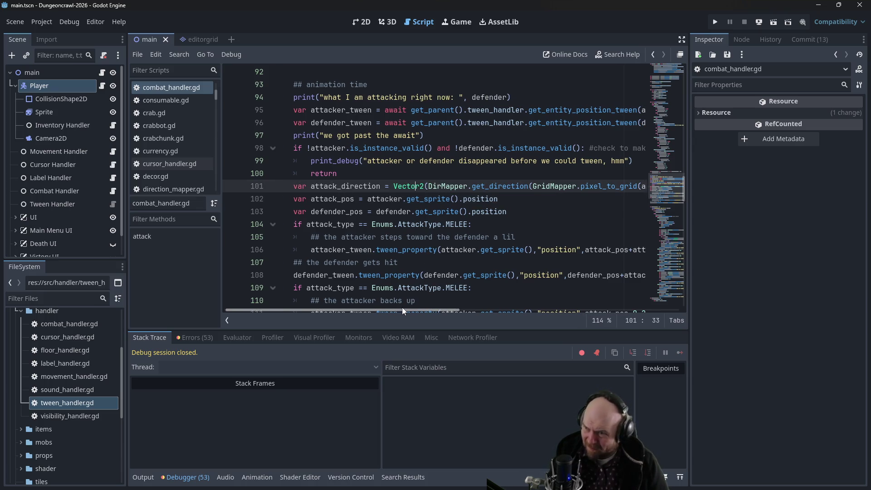
- Delete the 'we got past the await' and 'what I am attacking right now' prints
{"action": "mouse_move", "coordinate": [393, 306]}
{"action": "left_mouse_down"}
{"action": "mouse_move", "coordinate": [519, 296]}
{"action": "mouse_move", "coordinate": [620, 301]}
{"action": "mouse_move", "coordinate": [382, 298]}
{"action": "left_mouse_up"}
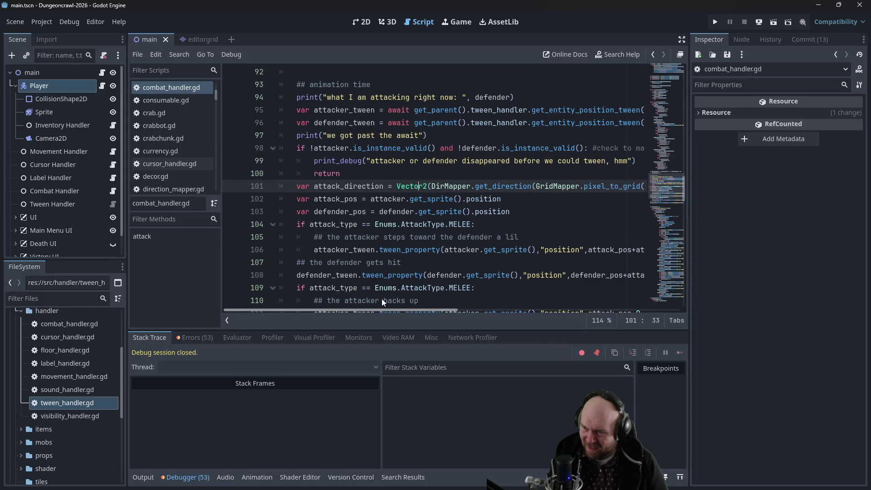
{"action": "scroll", "coordinate": [343, 203], "scroll_direction": "up", "scroll_amount": 2}
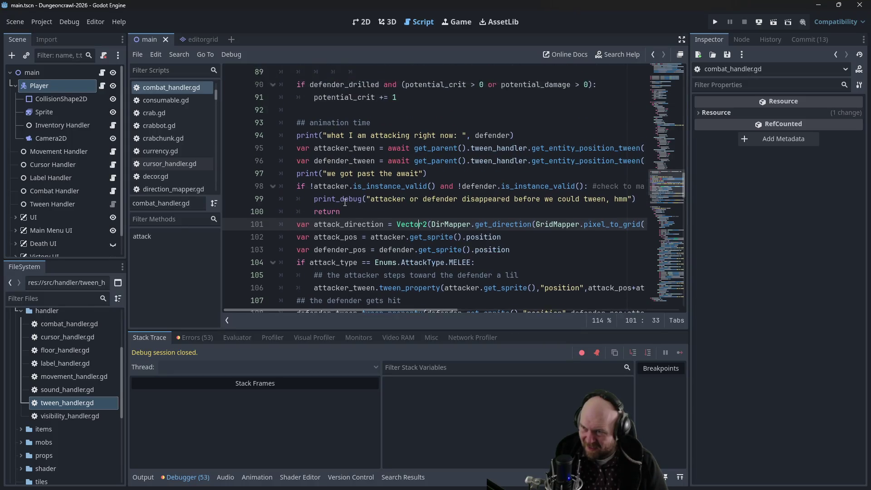
{"action": "scroll", "coordinate": [343, 203], "scroll_direction": "down", "scroll_amount": 1}
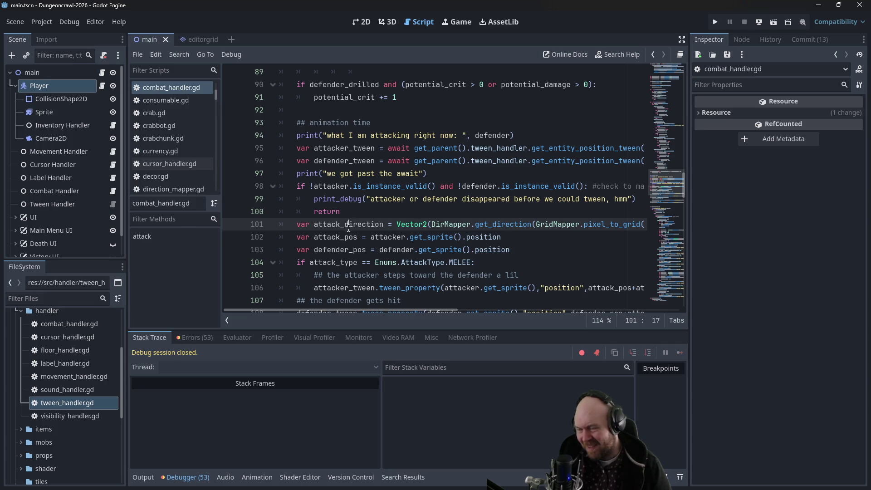
{"action": "mouse_move", "coordinate": [328, 310]}
{"action": "left_mouse_down"}
{"action": "mouse_move", "coordinate": [557, 311]}
{"action": "mouse_move", "coordinate": [304, 302]}
{"action": "left_mouse_up"}
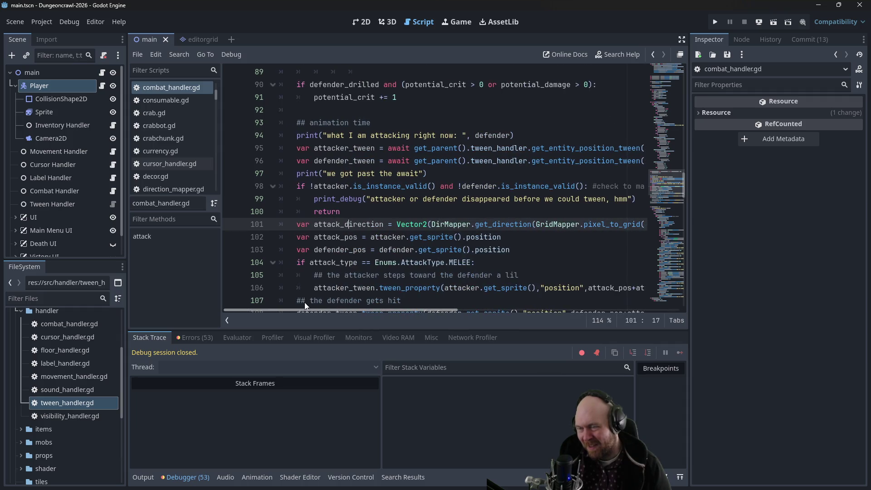
{"action": "left_click", "coordinate": [435, 168]}
{"action": "key", "text": "shift+Home"}
{"action": "key", "text": "shift+Home"}
{"action": "key", "text": "BackSpace"}
{"action": "left_click_drag", "start_coordinate": [526, 136], "coordinate": [265, 133]}
{"action": "key", "text": "BackSpace"}
{"action": "key", "text": "BackSpace"}
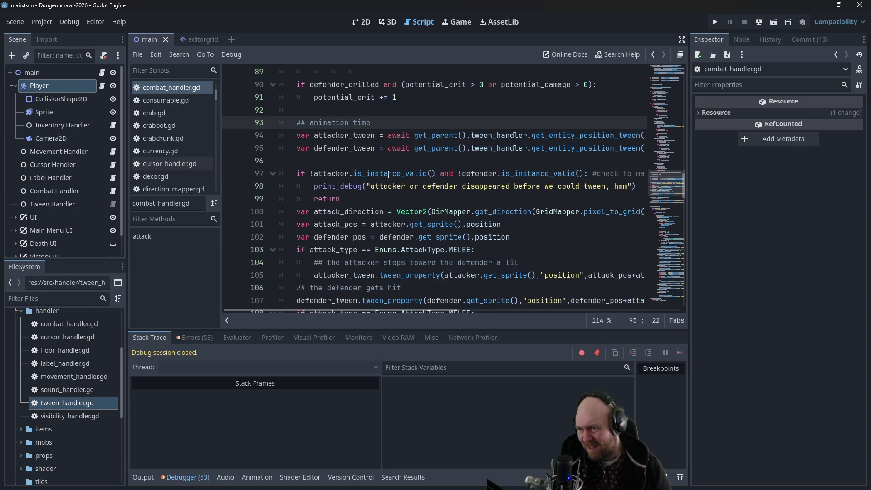
- Cut the method-style .is_instance_valid() call after attacker on line 97
{"action": "left_click", "coordinate": [358, 187]}
{"action": "left_click", "coordinate": [329, 199]}
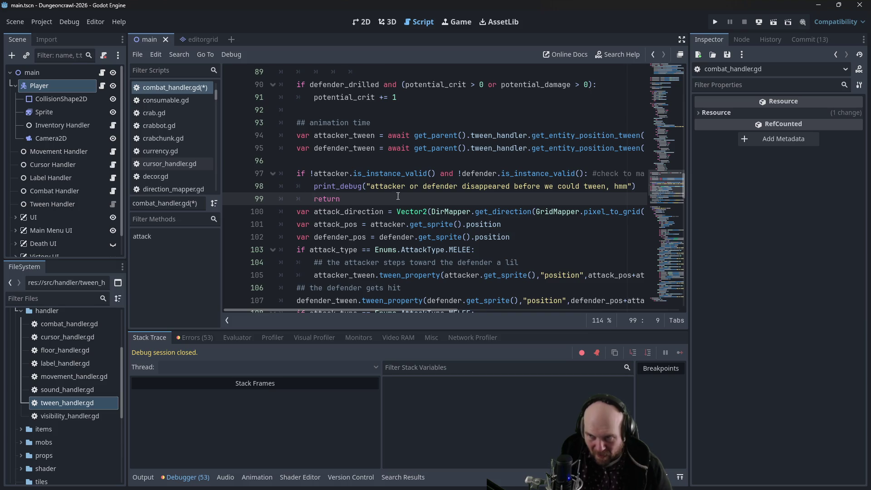
{"action": "left_click_drag", "start_coordinate": [320, 309], "coordinate": [414, 306]}
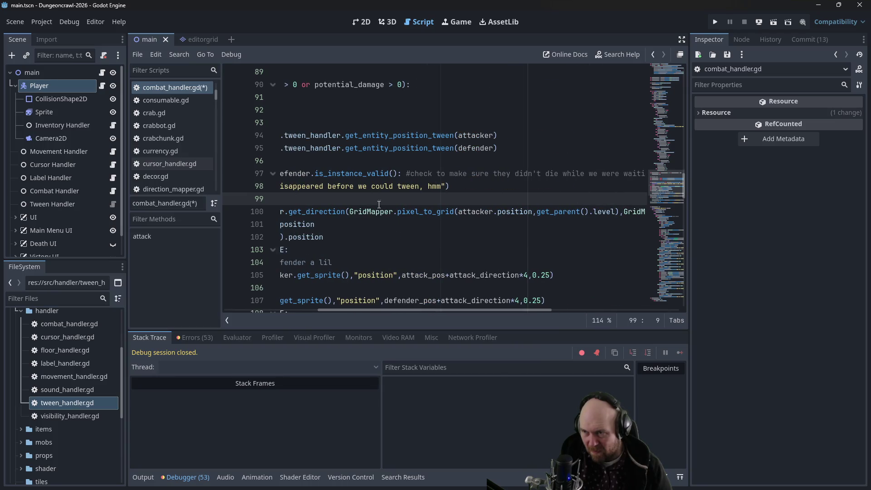
{"action": "left_click", "coordinate": [354, 173]}
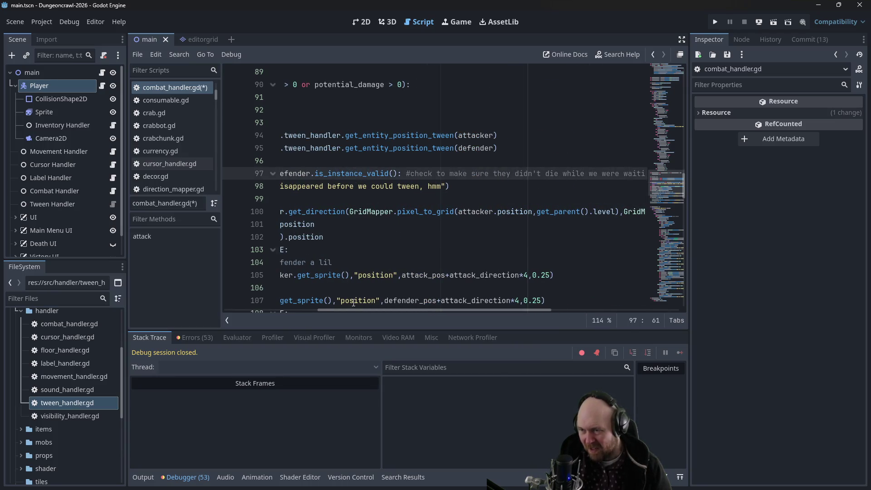
{"action": "scroll", "coordinate": [334, 312], "scroll_direction": "left", "scroll_amount": 5}
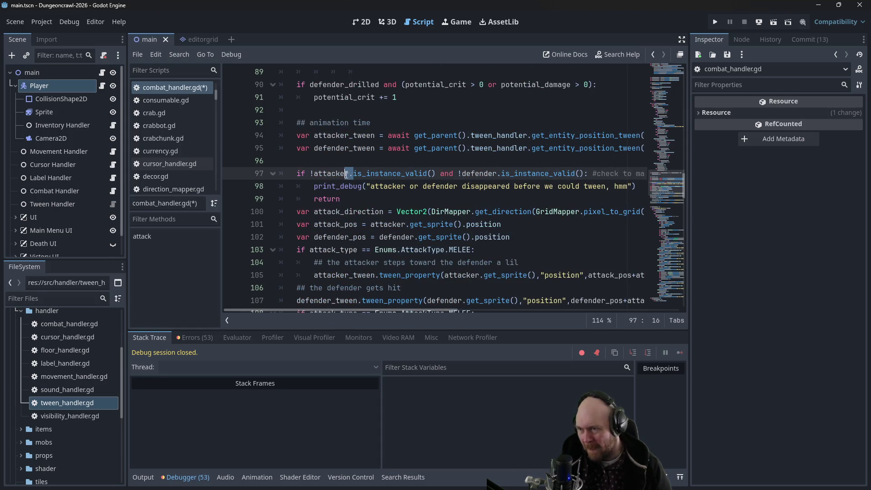
{"action": "left_click_drag", "start_coordinate": [347, 173], "coordinate": [437, 173]}
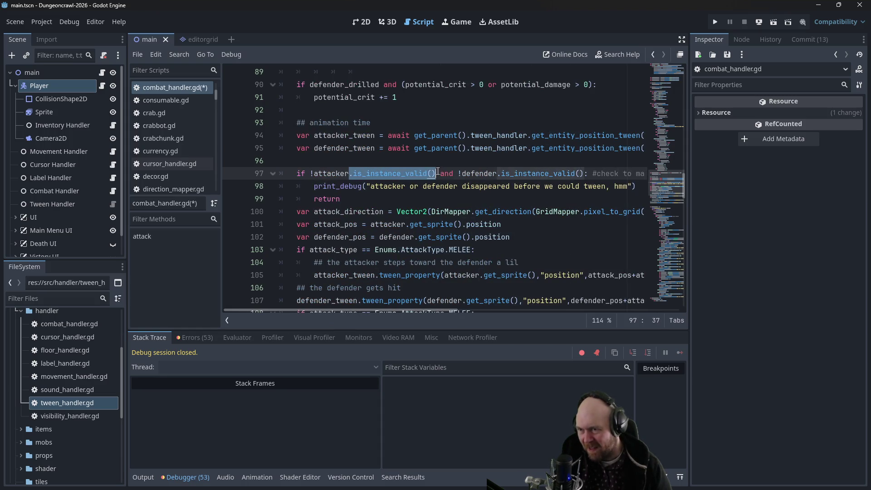
{"action": "key", "text": "ctrl+x"}
- Type is_instance_valid(attacker) and !is_instance_valid(defender), removing the leftover defender text
{"action": "left_click", "coordinate": [314, 173]}
{"action": "type", "text": "is"}
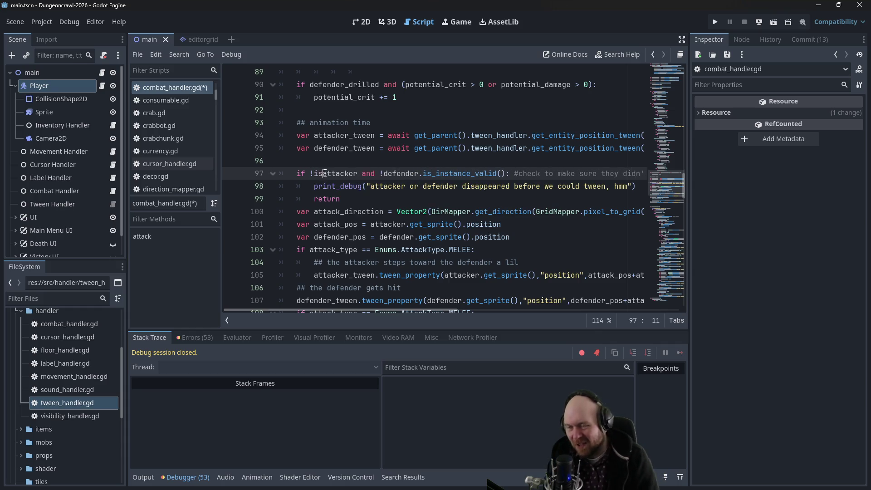
{"action": "type", "text": "_instance_valid("}
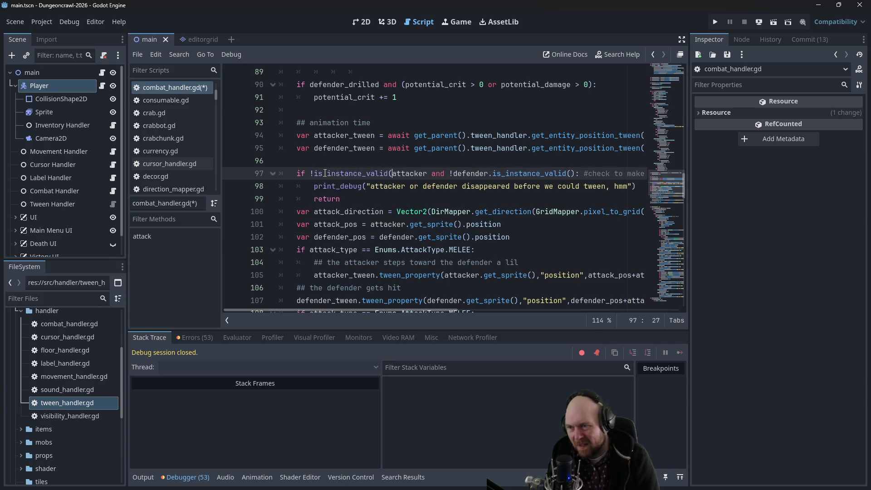
{"action": "type", "text": "att"}
{"action": "key", "text": "Tab"}
{"action": "type", "text": ") and !"}
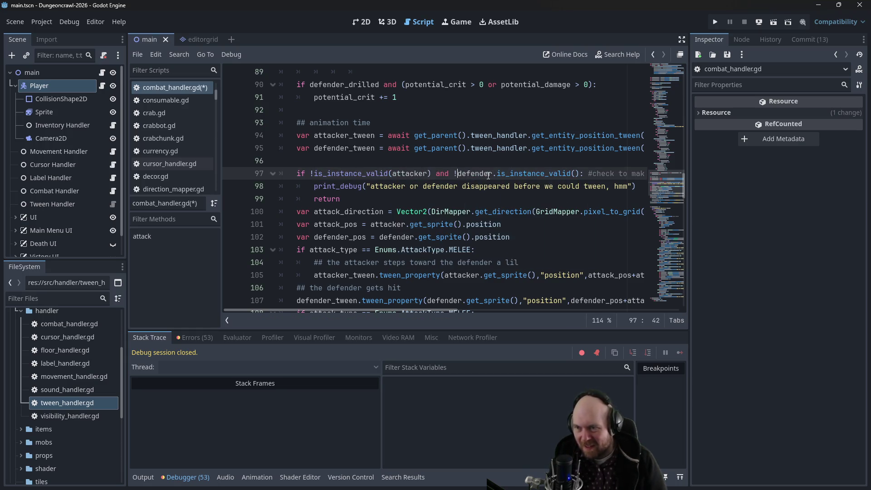
{"action": "type", "text": "is_instance_valid"}
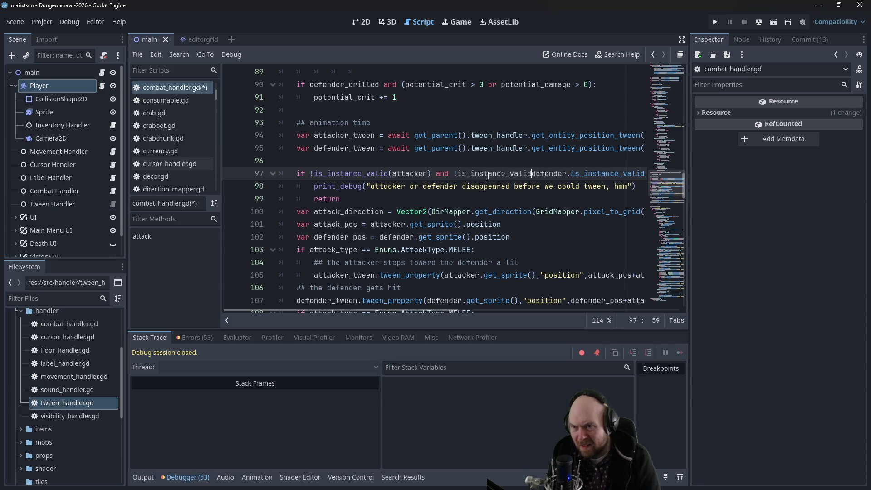
{"action": "type", "text": "("}
{"action": "key", "text": "Right"}
{"action": "key", "text": "ctrl+shift+Right"}
{"action": "type", "text": ")"}
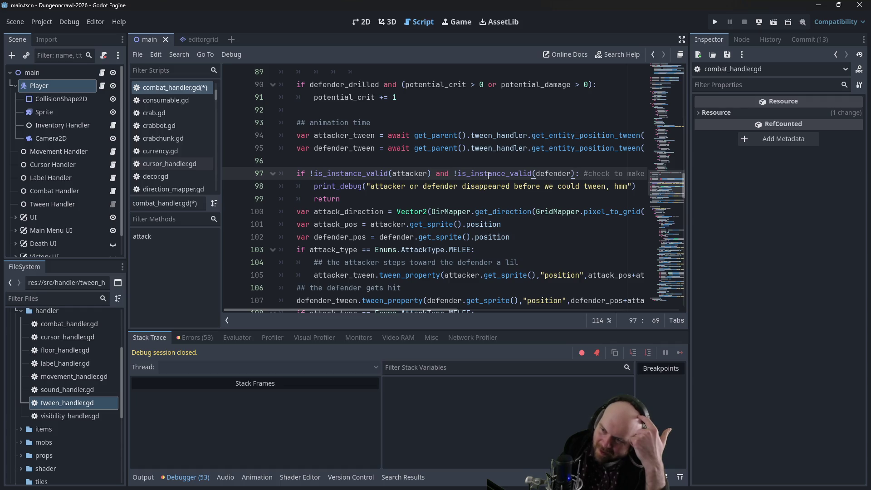
- Save the script, run the game, charge the door and descend a level
{"action": "key", "text": "ctrl+s"}
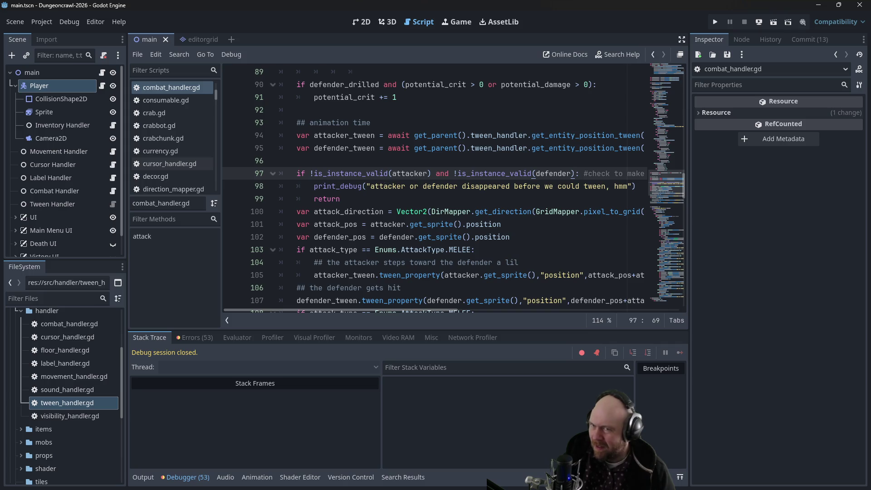
{"action": "left_click", "coordinate": [715, 21]}
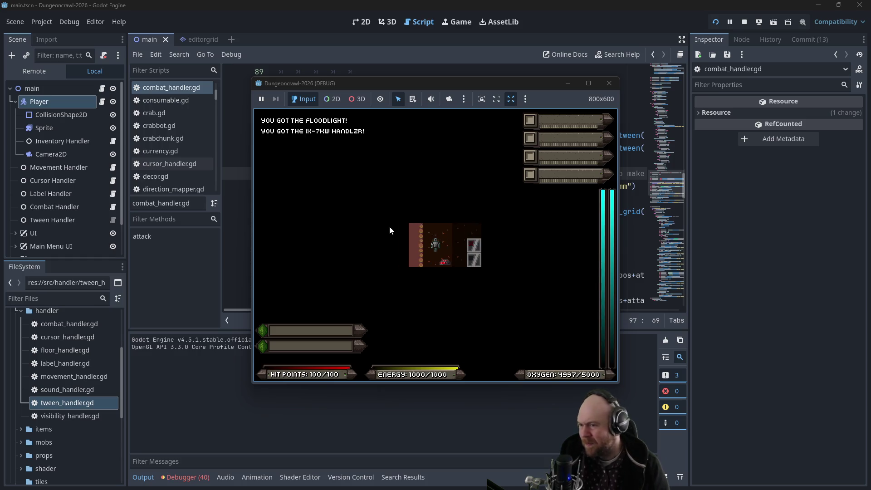
{"action": "key", "text": "Right"}
{"action": "key", "text": "Right"}
{"action": "key", "text": "Up"}
{"action": "key", "text": "Up"}
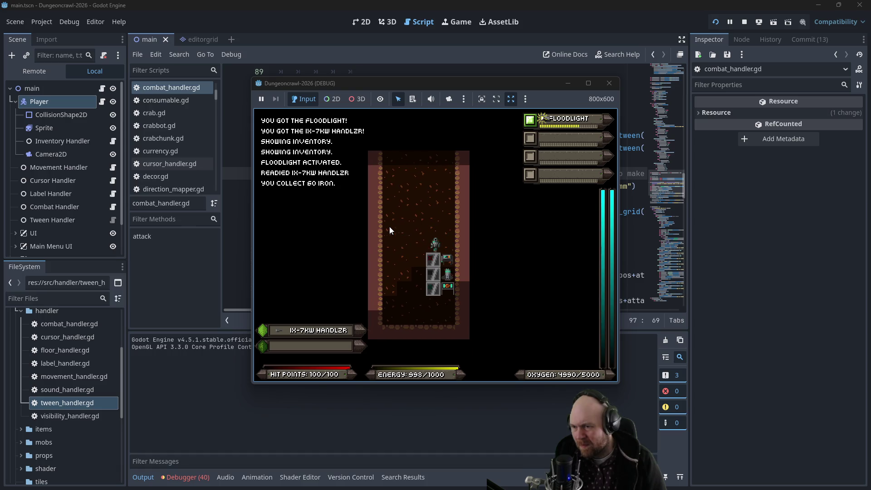
{"action": "key", "text": "Down"}
{"action": "key", "text": "Down"}
{"action": "key", "text": "y"}
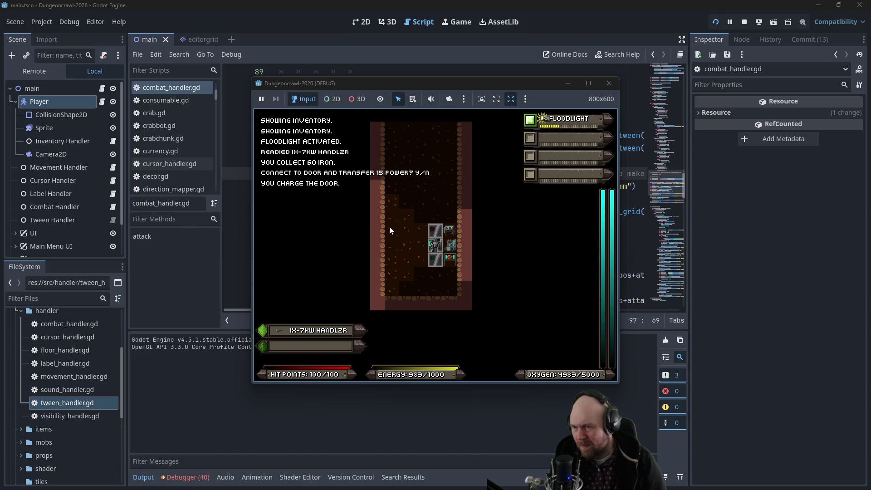
{"action": "key", "text": "Right"}
{"action": "key", "text": "y"}
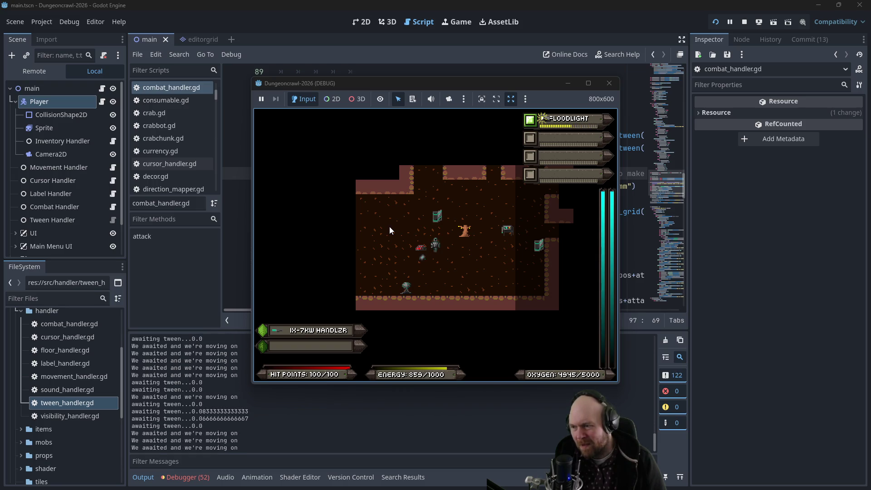
- Switch off the floodlight, attack the crab three times, then close the game
{"action": "key", "text": "Left"}
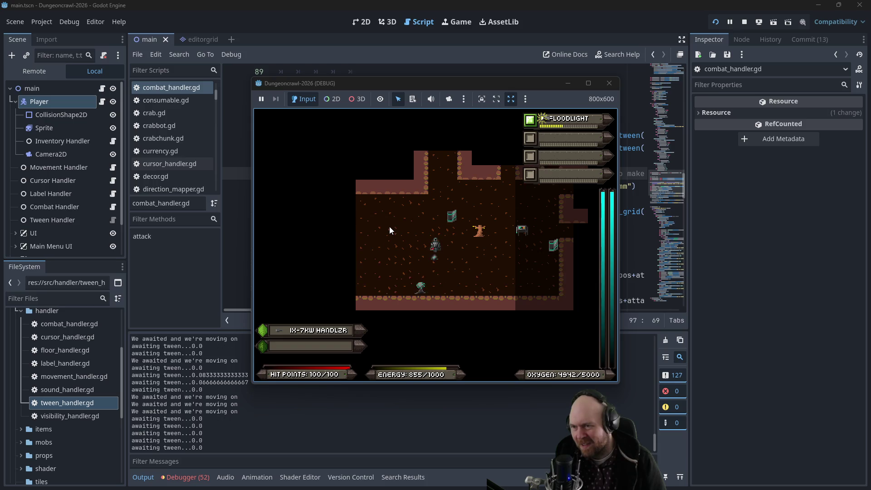
{"action": "key", "text": "1"}
{"action": "key", "text": "Up"}
{"action": "key", "text": "Right"}
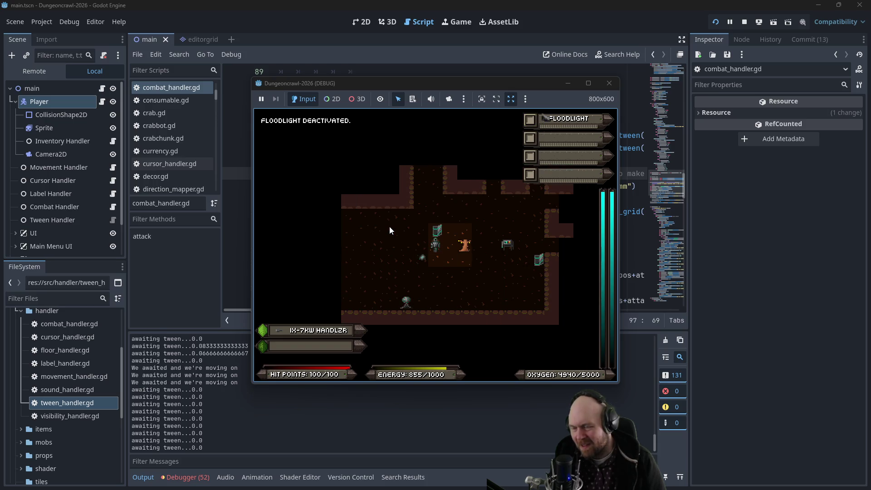
{"action": "key", "text": "Down"}
{"action": "key", "text": "Left"}
{"action": "key", "text": "Left"}
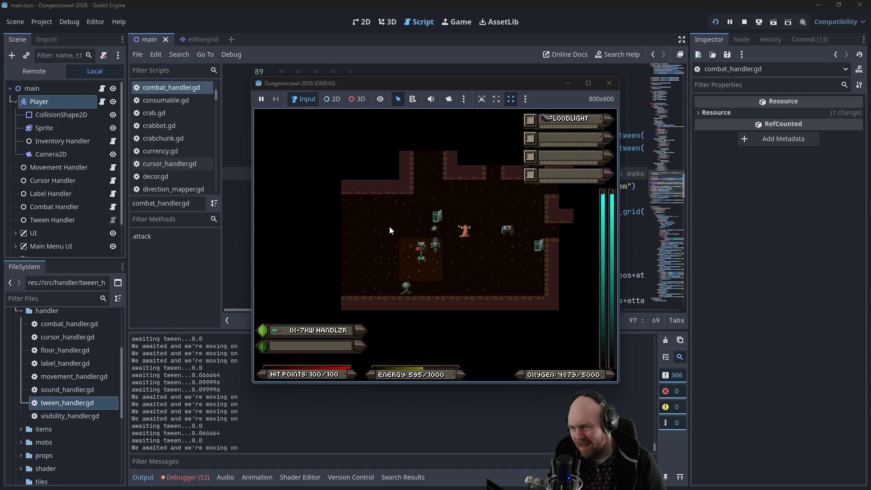
{"action": "key", "text": "Left"}
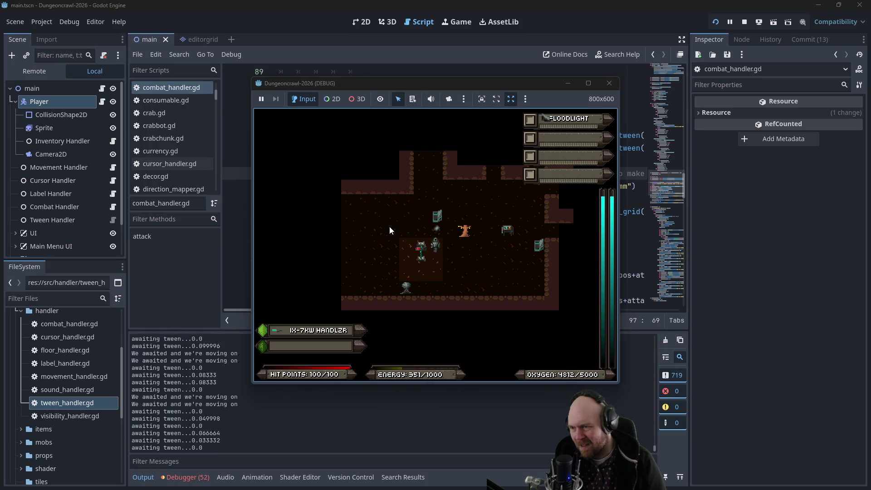
{"action": "key", "text": "Left"}
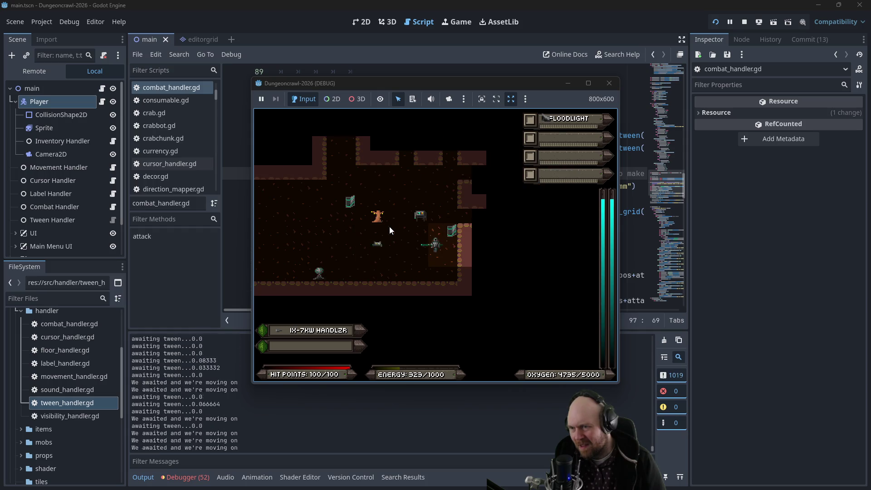
{"action": "left_click", "coordinate": [605, 85]}
- Relaunch the game, start a new run and descend to the next level
{"action": "left_click", "coordinate": [416, 153]}
{"action": "scroll", "coordinate": [408, 154], "scroll_direction": "down", "scroll_amount": 3}
{"action": "scroll", "coordinate": [400, 158], "scroll_direction": "up", "scroll_amount": 2}
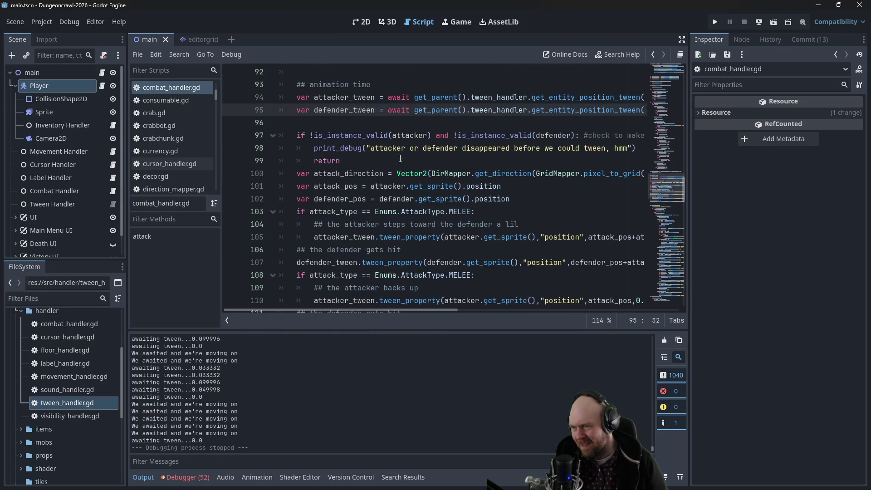
{"action": "left_click", "coordinate": [715, 22]}
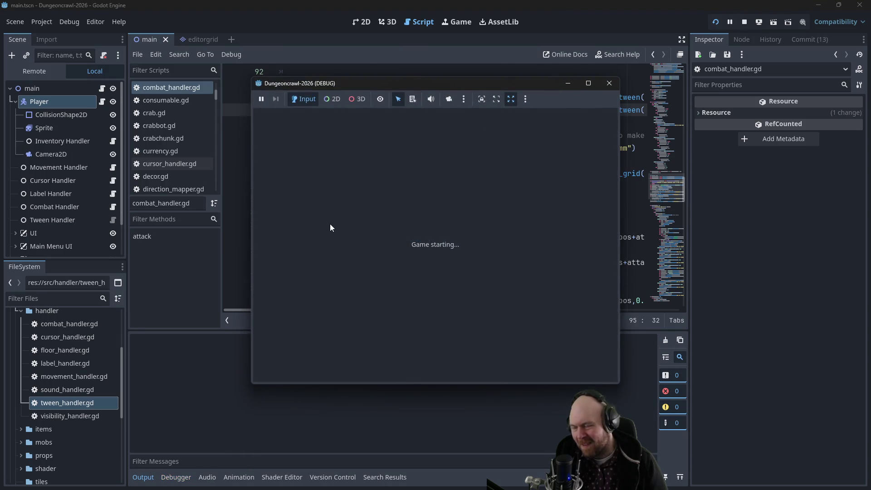
{"action": "left_click", "coordinate": [390, 241]}
{"action": "left_click", "coordinate": [451, 224]}
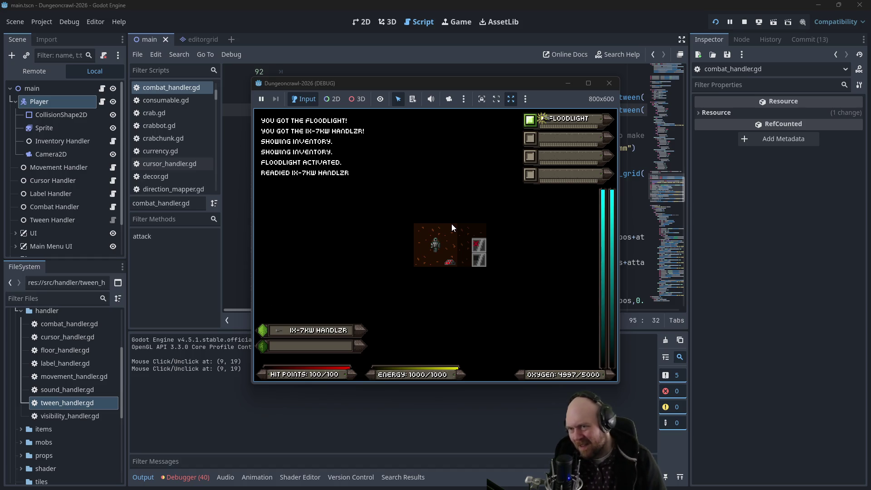
{"action": "key", "text": "shift+period"}
{"action": "key", "text": "y"}
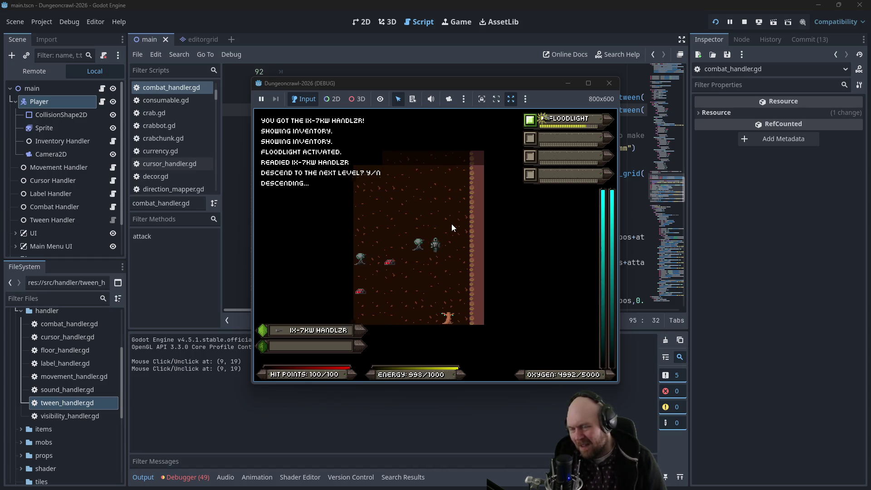
- Walk through the corridor into the room, collecting iron and switching off the floodlight
{"action": "key", "text": "Left"}
{"action": "key", "text": "Down"}
{"action": "key", "text": "Left"}
{"action": "key", "text": "Down"}
{"action": "key", "text": "Left"}
{"action": "key", "text": "Down"}
{"action": "key", "text": "Left"}
{"action": "key", "text": "Down"}
{"action": "key", "text": "Left"}
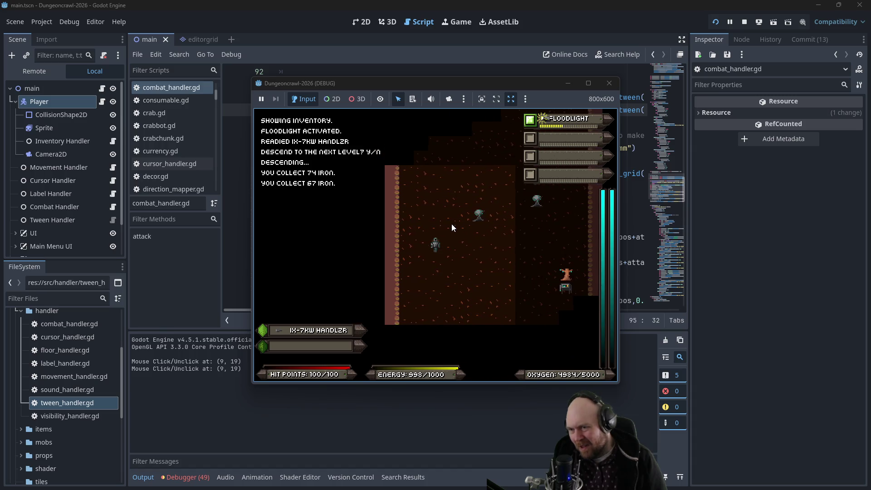
{"action": "key", "text": "Right"}
{"action": "key", "text": "Down"}
{"action": "key", "text": "Right"}
{"action": "key", "text": "Down"}
{"action": "key", "text": "Right"}
{"action": "key", "text": "Down"}
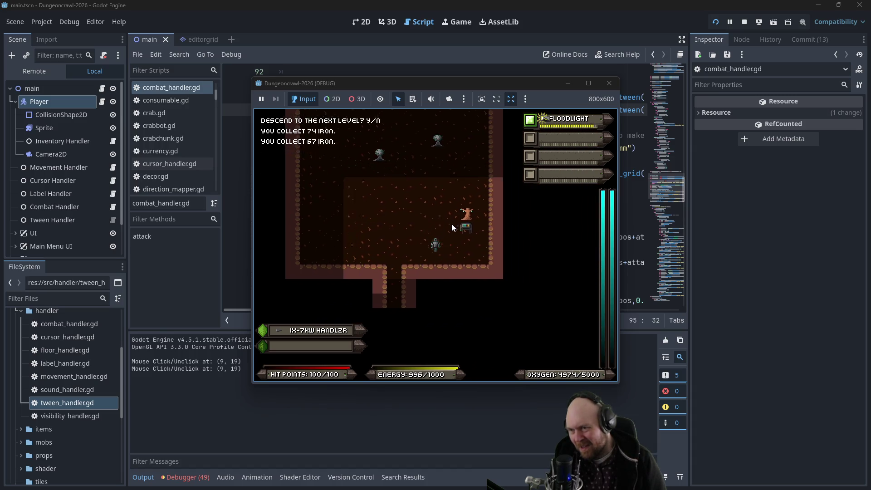
{"action": "key", "text": "Down"}
{"action": "key", "text": "Down"}
{"action": "key", "text": "Down"}
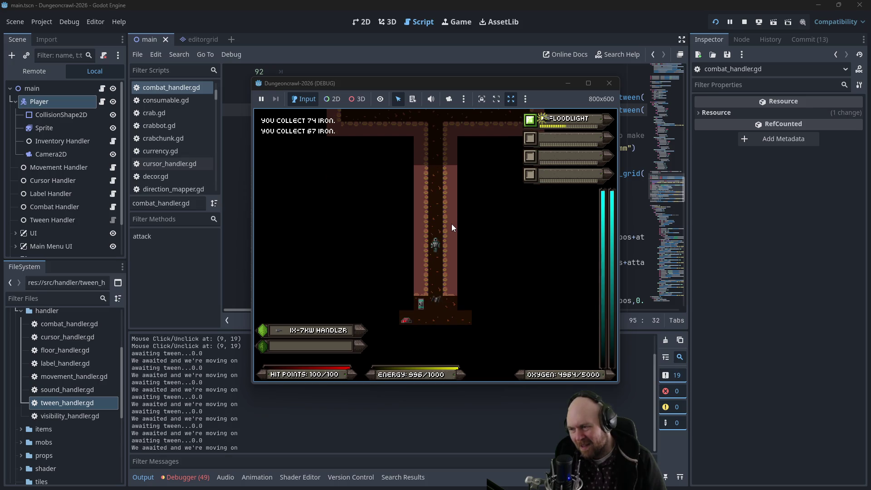
{"action": "key", "text": "Up"}
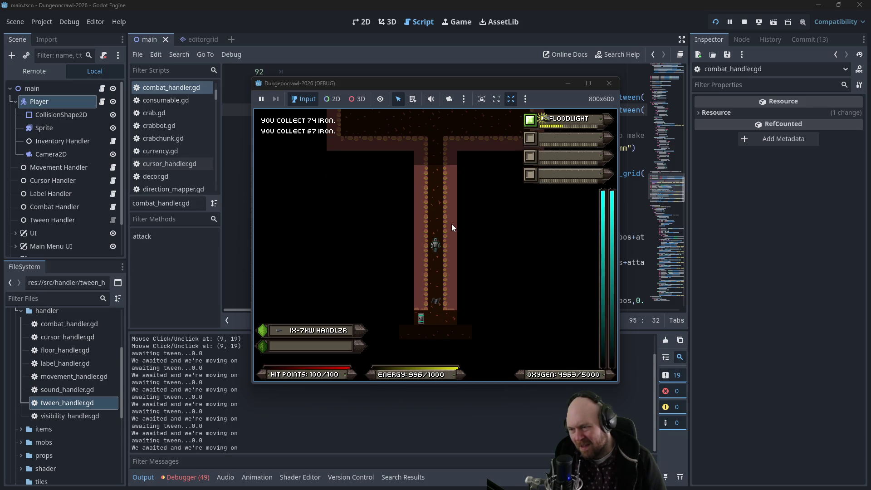
{"action": "key", "text": "1"}
{"action": "key", "text": "Up"}
{"action": "key", "text": "Up"}
{"action": "key", "text": "Up"}
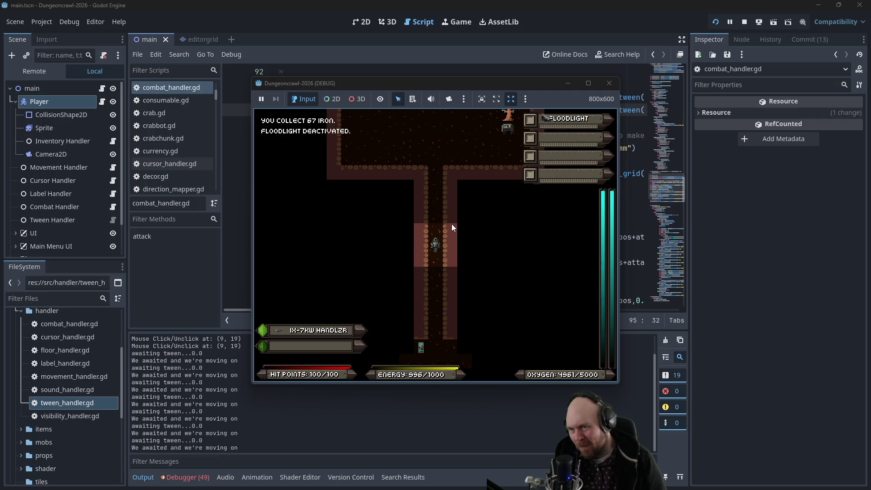
{"action": "key", "text": "Up"}
{"action": "key", "text": "Up"}
{"action": "key", "text": "Up"}
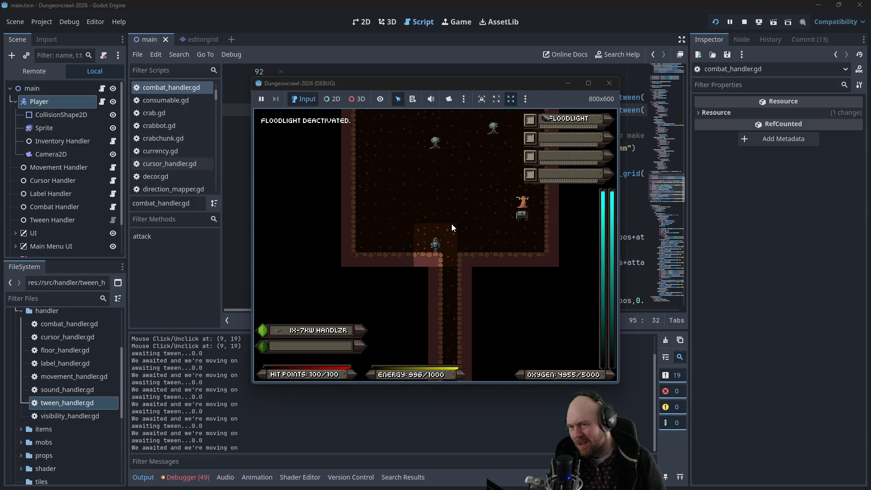
{"action": "key", "text": "Up"}
{"action": "key", "text": "Right"}
{"action": "key", "text": "Up"}
{"action": "key", "text": "Up"}
{"action": "key", "text": "Up"}
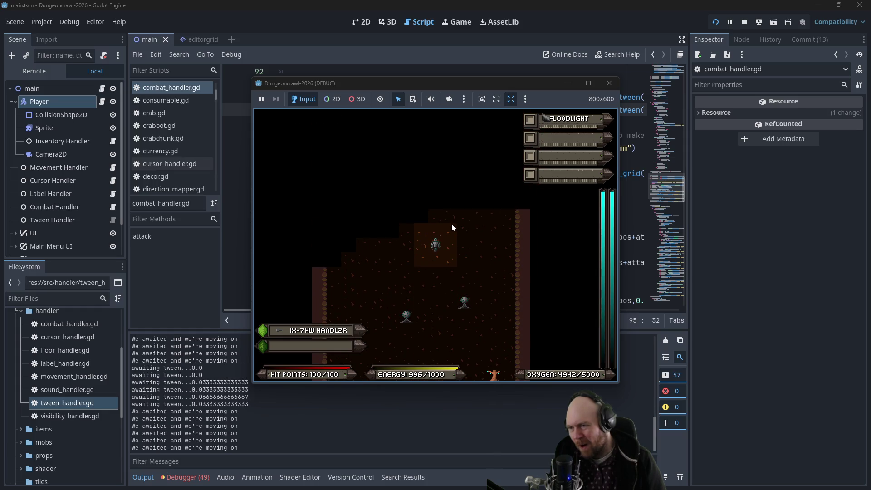
- Walk left across the room, wait a couple of turns, then stop the game
{"action": "key", "text": "Left"}
{"action": "key", "text": "Left"}
{"action": "key", "text": "Left"}
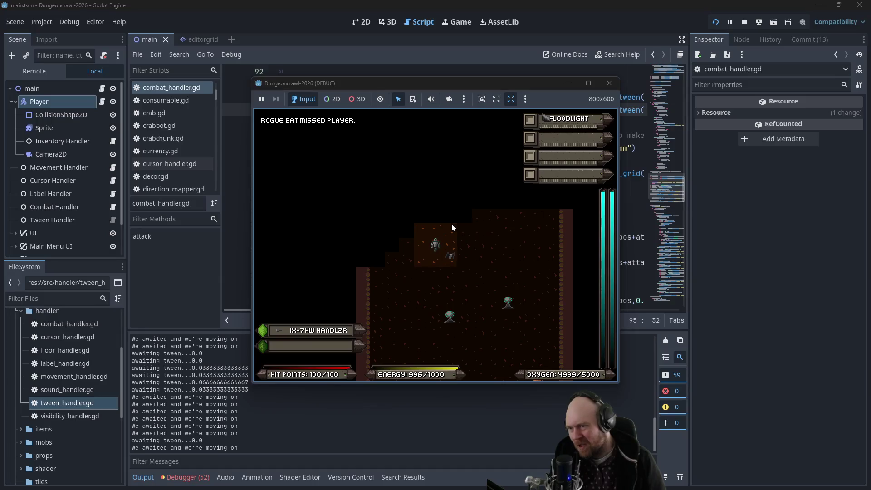
{"action": "key", "text": "Left"}
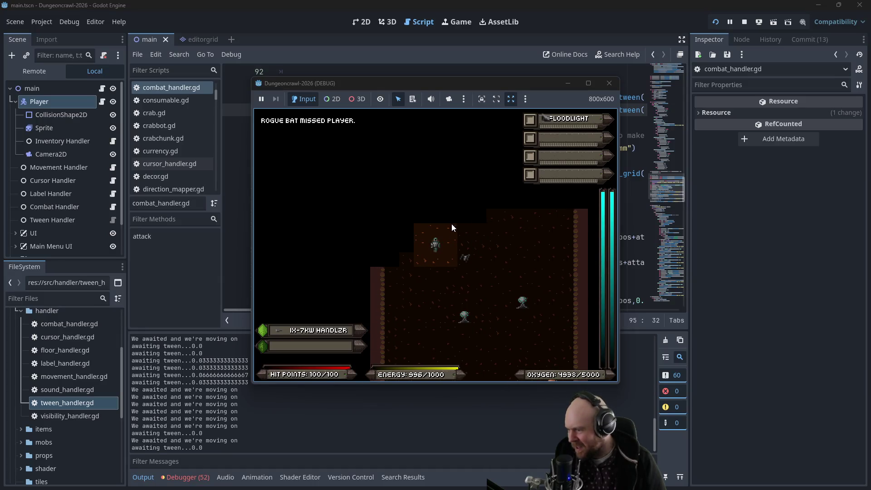
{"action": "key", "text": "Left"}
{"action": "key", "text": "Down"}
{"action": "key", "text": "Left"}
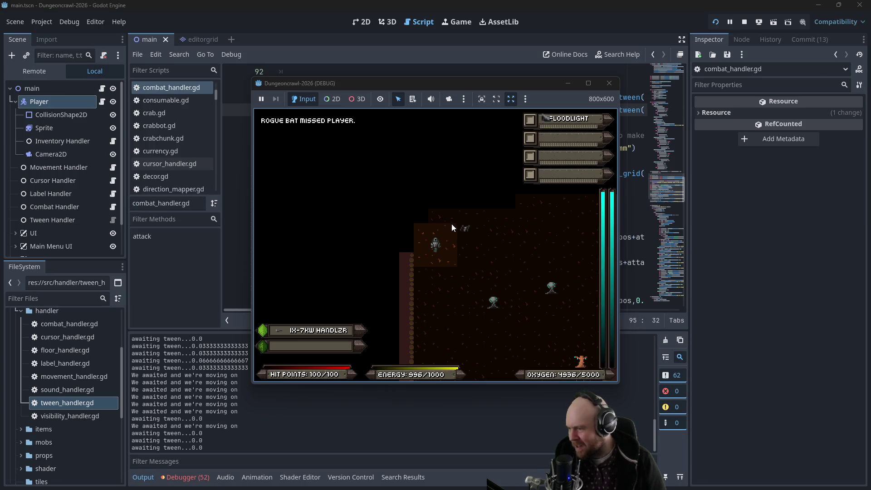
{"action": "key", "text": "Down"}
{"action": "key", "text": "Left"}
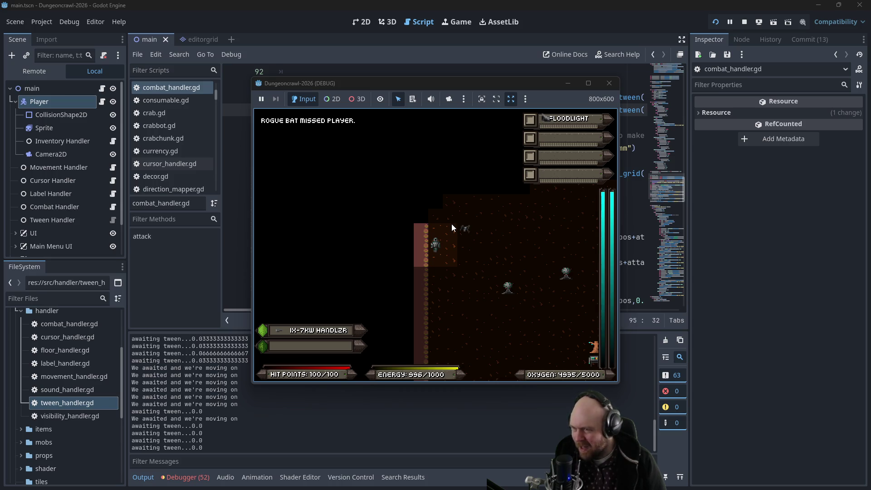
{"action": "key", "text": "Up"}
{"action": "key", "text": "Up"}
{"action": "key", "text": "Up"}
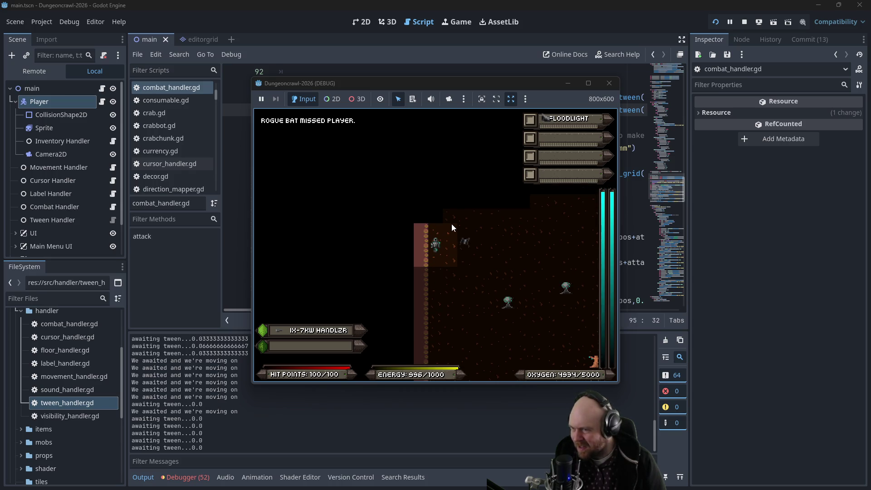
{"action": "key", "text": "Up"}
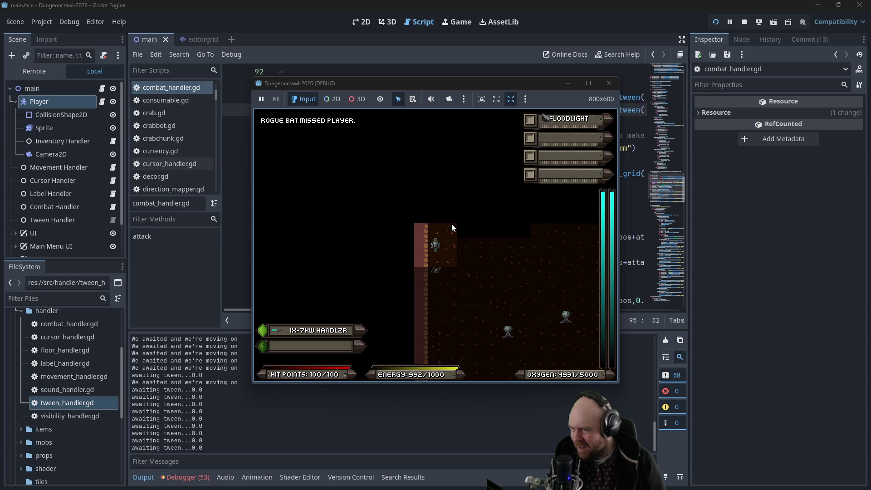
{"action": "left_click", "coordinate": [609, 83]}
- Search all project files for 'tween' and browse the 62 matches across 5 files
{"action": "left_click", "coordinate": [41, 22]}
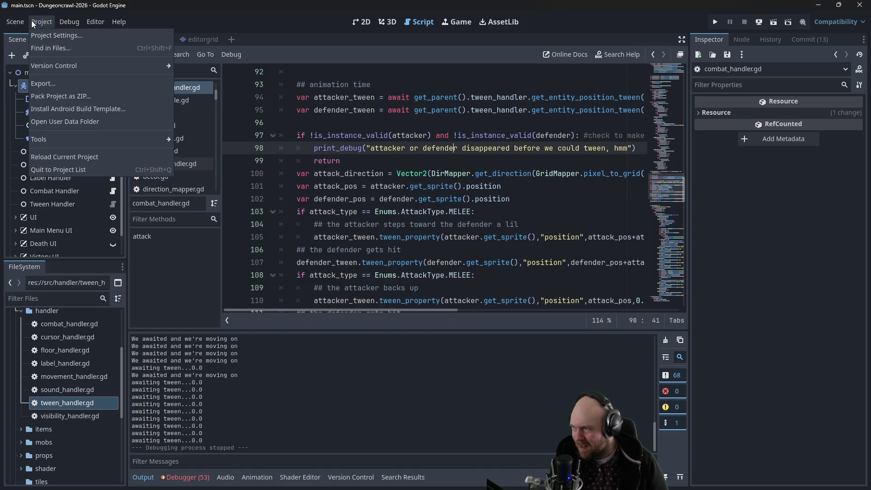
{"action": "left_click", "coordinate": [128, 66]}
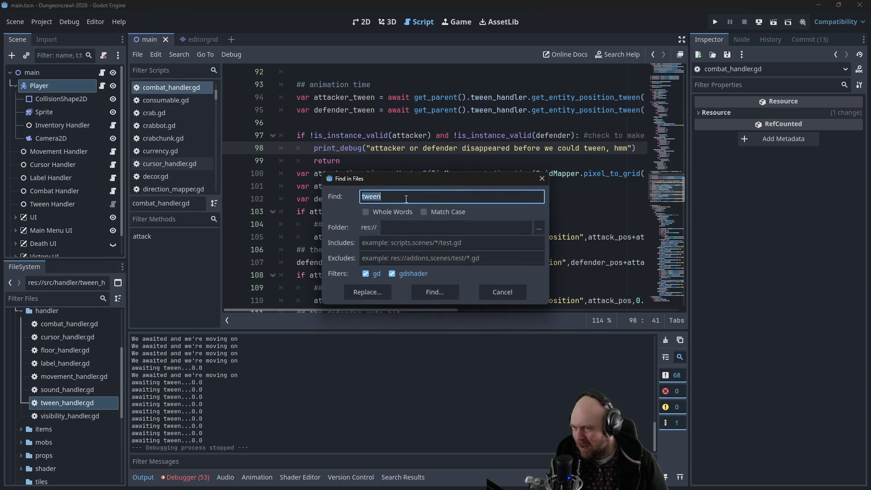
{"action": "key", "text": "Return"}
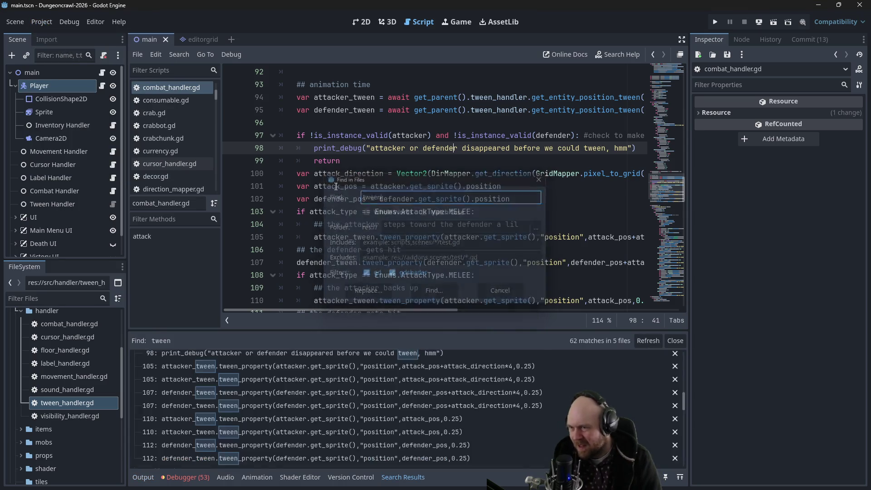
{"action": "scroll", "coordinate": [236, 409], "scroll_direction": "up", "scroll_amount": 8}
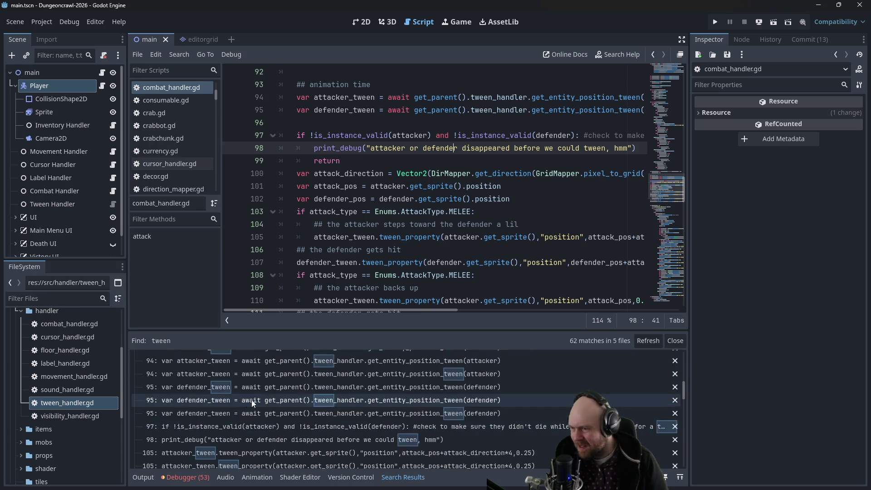
{"action": "scroll", "coordinate": [345, 385], "scroll_direction": "up", "scroll_amount": 5}
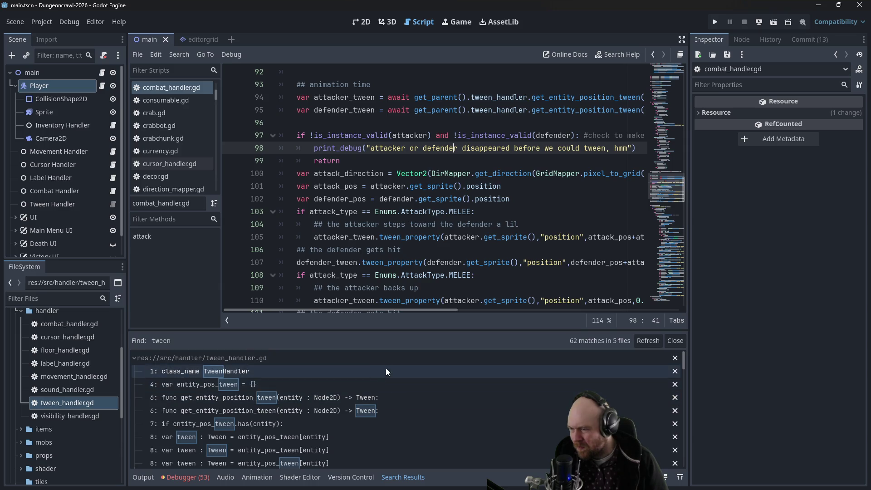
{"action": "scroll", "coordinate": [385, 368], "scroll_direction": "down", "scroll_amount": 3}
{"action": "scroll", "coordinate": [513, 389], "scroll_direction": "down", "scroll_amount": 8}
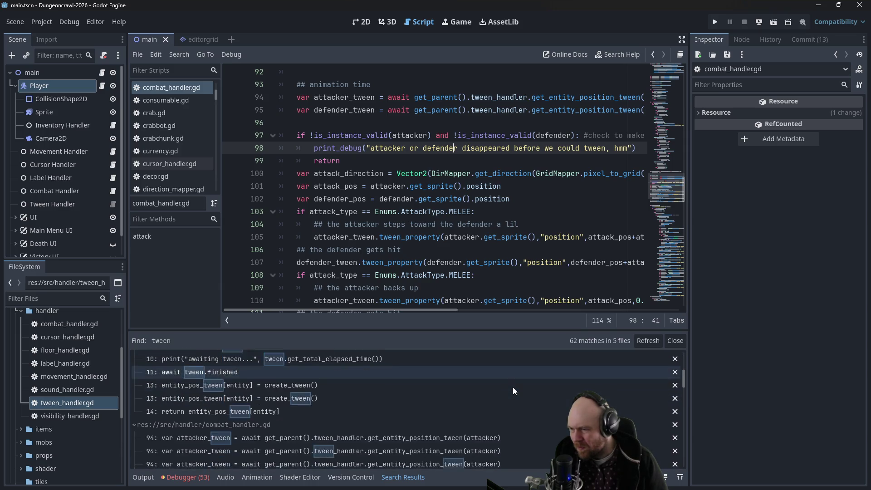
{"action": "scroll", "coordinate": [513, 389], "scroll_direction": "down", "scroll_amount": 5}
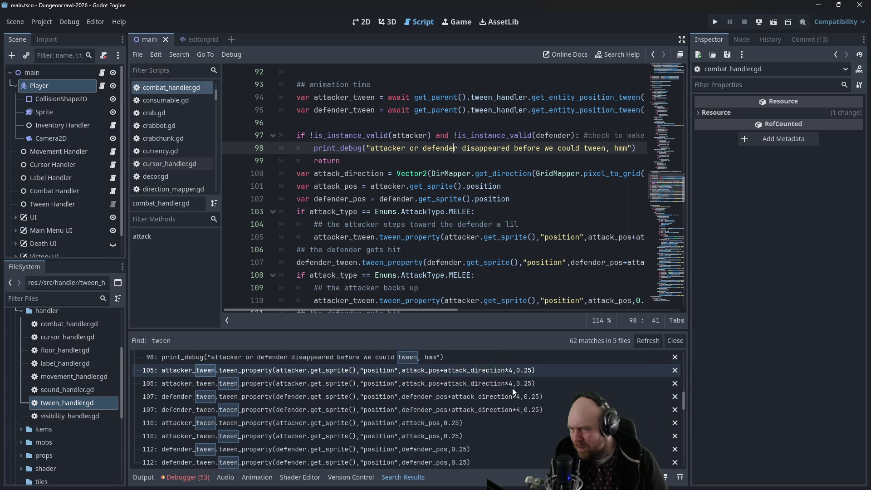
{"action": "left_click", "coordinate": [392, 136]}
{"action": "left_click_drag", "start_coordinate": [347, 155], "coordinate": [286, 136]}
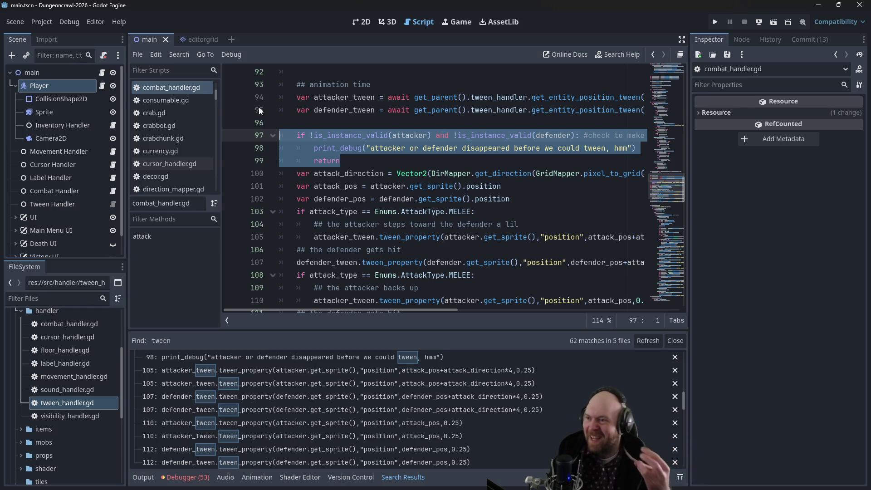
- Add attacker_tween.kill() and defender_tween.kill() above the print_debug line in combat_handler.gd
{"action": "left_click", "coordinate": [297, 147]}
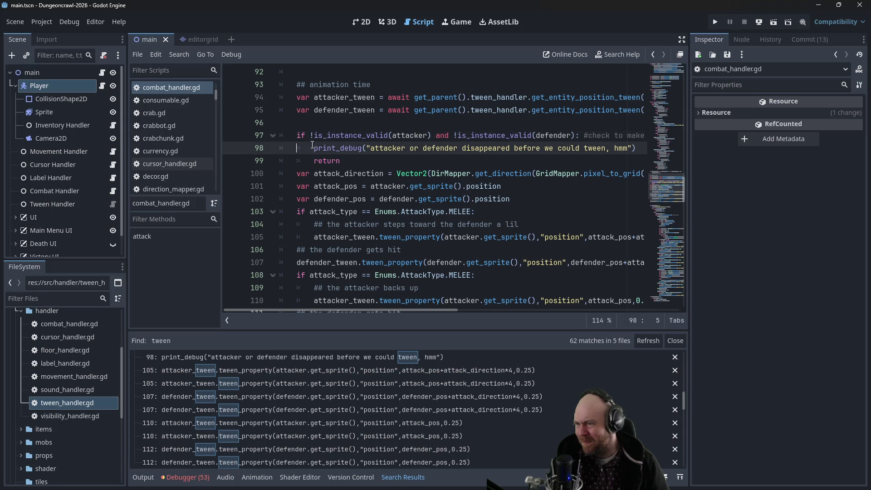
{"action": "key", "text": "Return"}
{"action": "key", "text": "Up"}
{"action": "type", "text": "atta"}
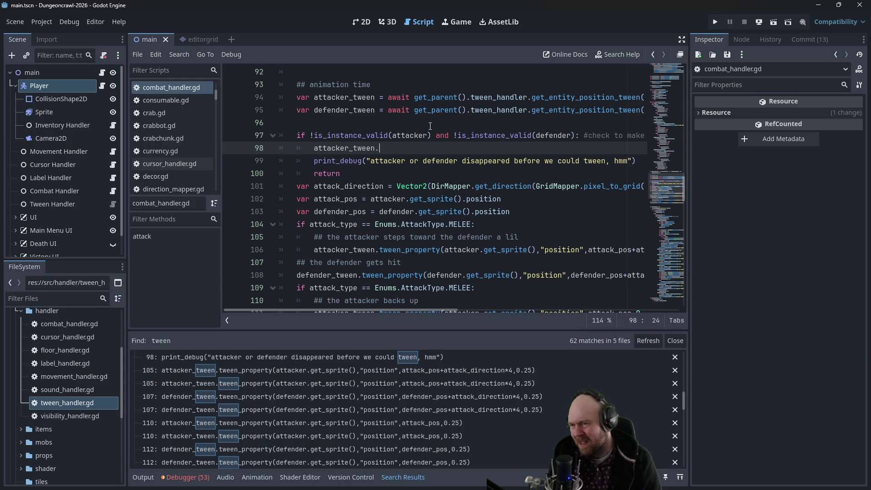
{"action": "key", "text": "Return"}
{"action": "type", "text": "defender_tween.kill"}
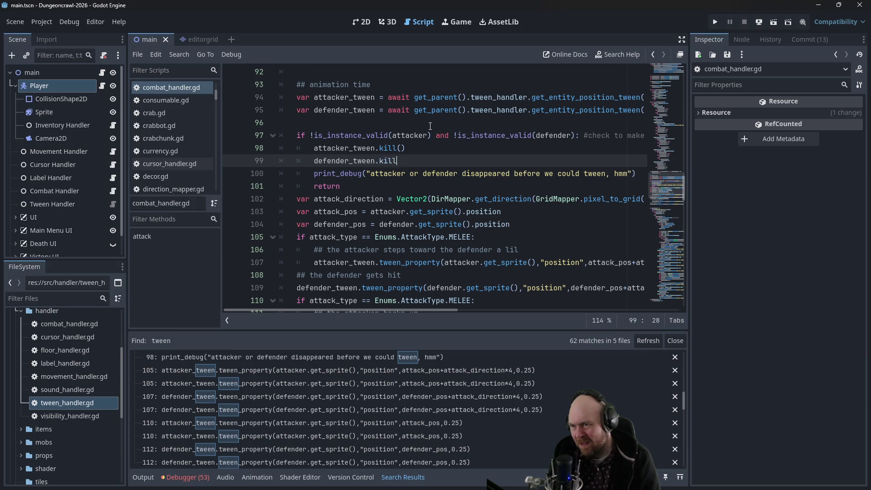
{"action": "type", "text": "()"}
{"action": "key", "text": "Down"}
{"action": "key", "text": "Down"}
{"action": "key", "text": "Down"}
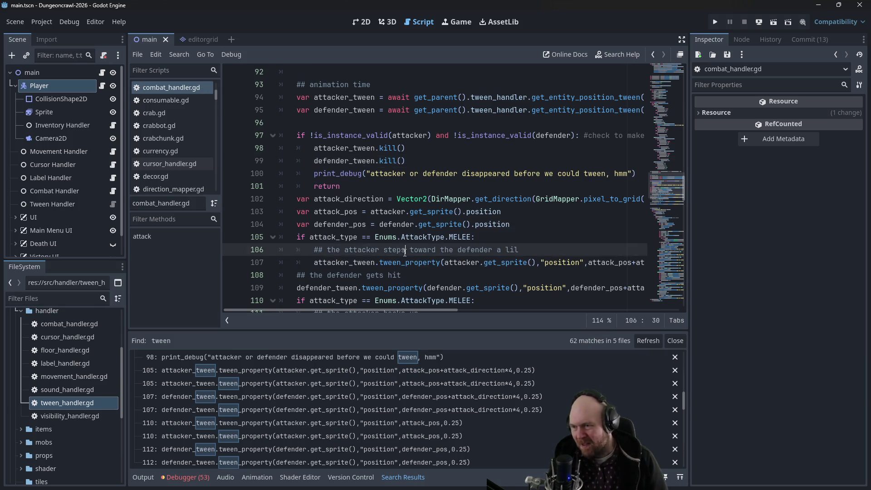
- Scroll up and browse the search results for the player's tween lookup in entity.gd
{"action": "scroll", "coordinate": [408, 409], "scroll_direction": "up", "scroll_amount": 5}
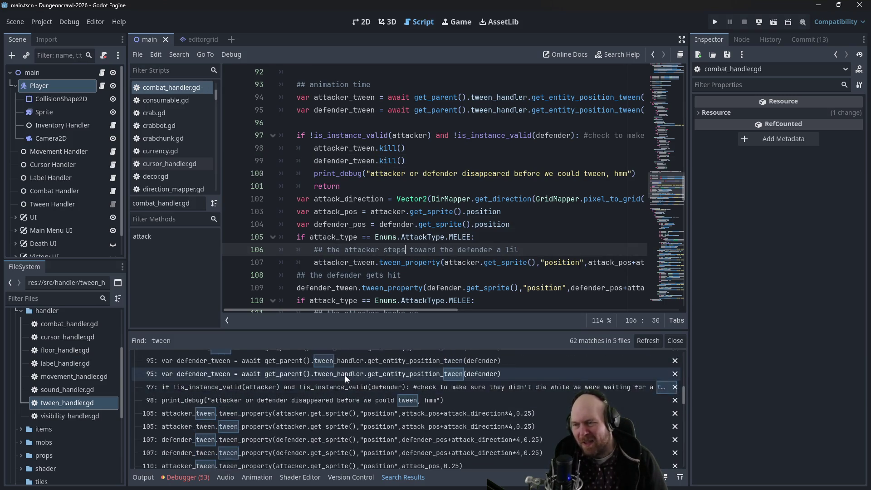
{"action": "scroll", "coordinate": [481, 353], "scroll_direction": "up", "scroll_amount": 5}
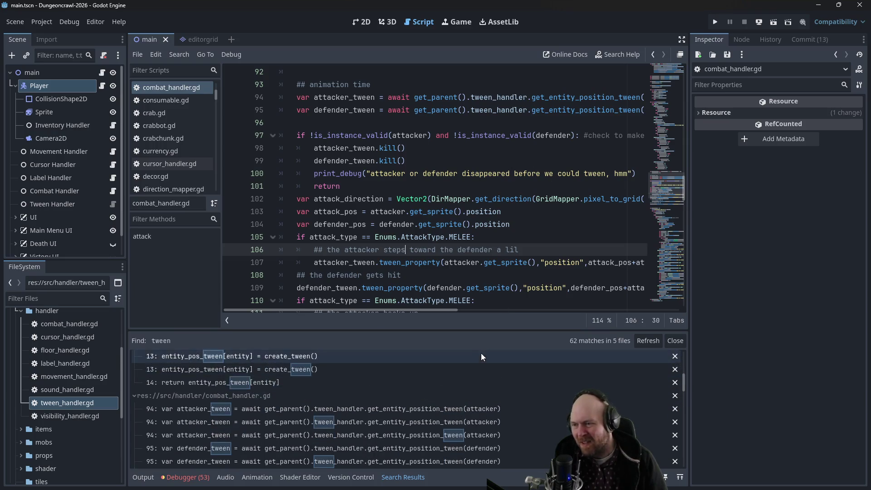
{"action": "mouse_move", "coordinate": [684, 374]}
{"action": "left_mouse_down"}
{"action": "mouse_move", "coordinate": [685, 338]}
{"action": "mouse_move", "coordinate": [677, 453]}
{"action": "left_mouse_up"}
- Open the entity.gd tween match at line 110 and select the tween_property line 114
{"action": "left_click", "coordinate": [328, 375]}
{"action": "scroll", "coordinate": [401, 254], "scroll_direction": "up", "scroll_amount": 2}
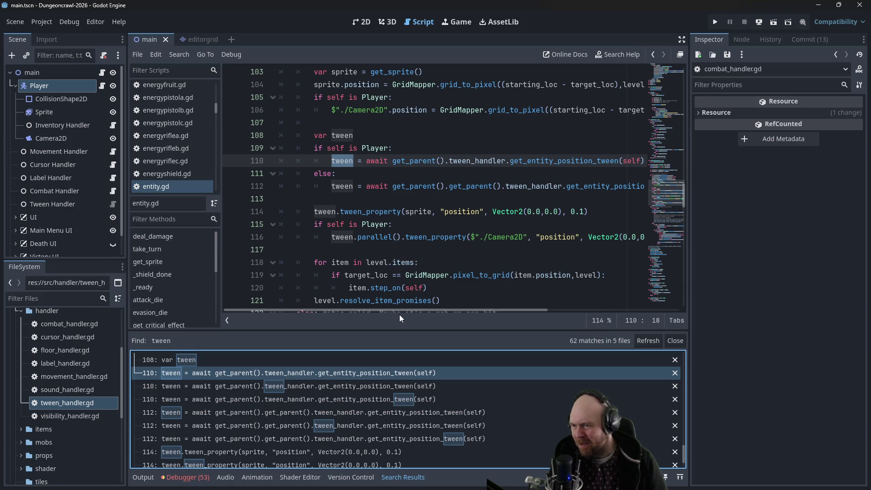
{"action": "scroll", "coordinate": [411, 311], "scroll_direction": "right", "scroll_amount": 2}
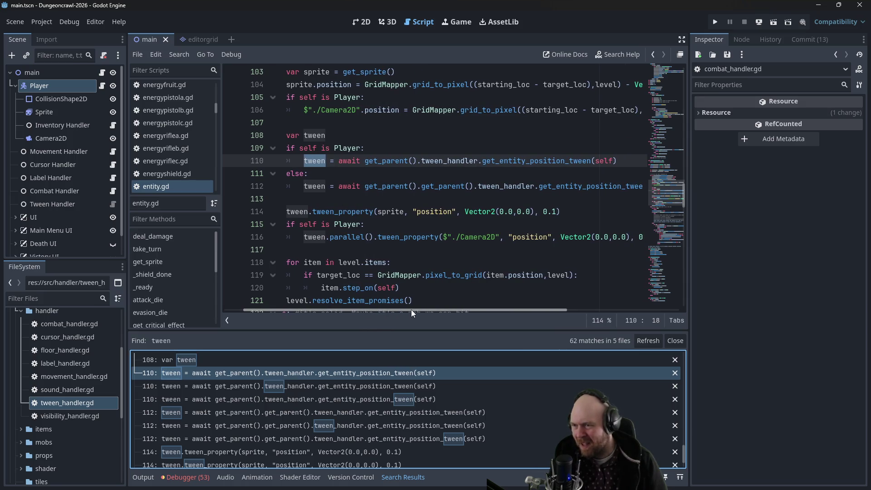
{"action": "left_click_drag", "start_coordinate": [289, 212], "coordinate": [588, 208]}
{"action": "left_click", "coordinate": [587, 208]}
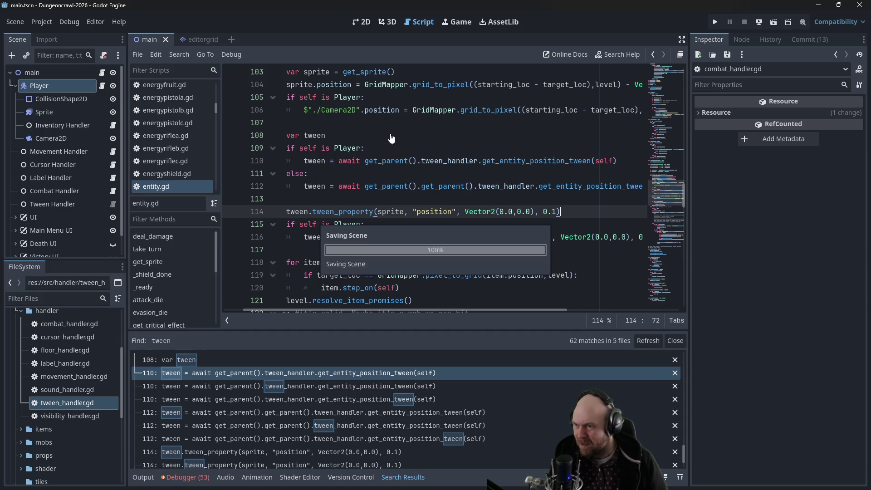
- Save the edited script and run the game in a debug window
{"action": "key", "text": "Up"}
{"action": "key", "text": "Up"}
{"action": "key", "text": "Up"}
{"action": "left_click", "coordinate": [388, 175]}
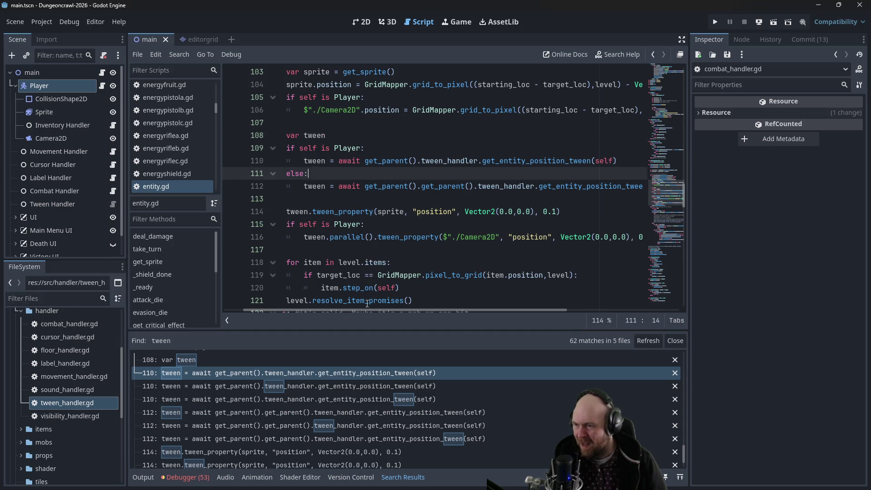
{"action": "left_click_drag", "start_coordinate": [360, 310], "coordinate": [343, 258]}
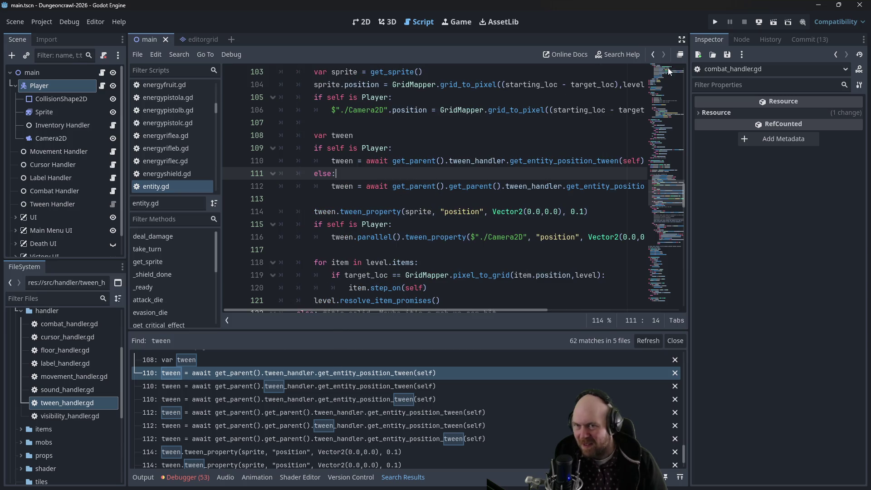
{"action": "left_click", "coordinate": [716, 23]}
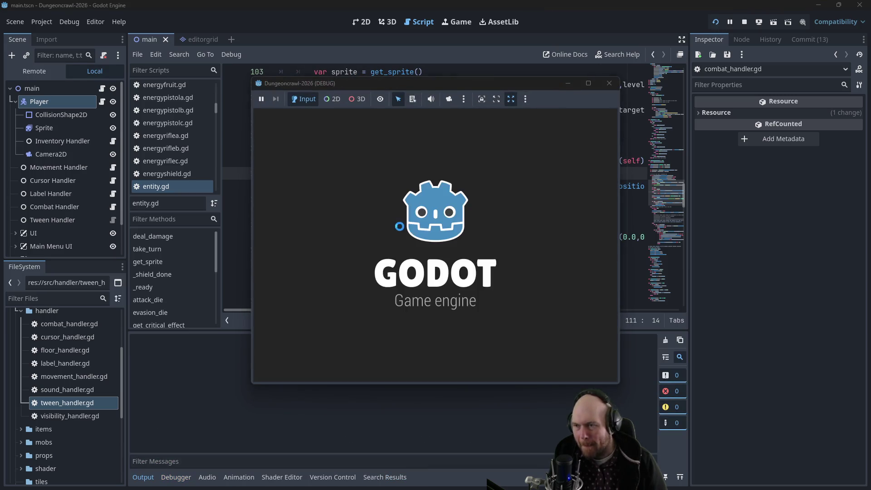
- Start a new game, light the floodlight and descend the stairs until the debugger breaks at line 102
{"action": "left_click", "coordinate": [423, 236]}
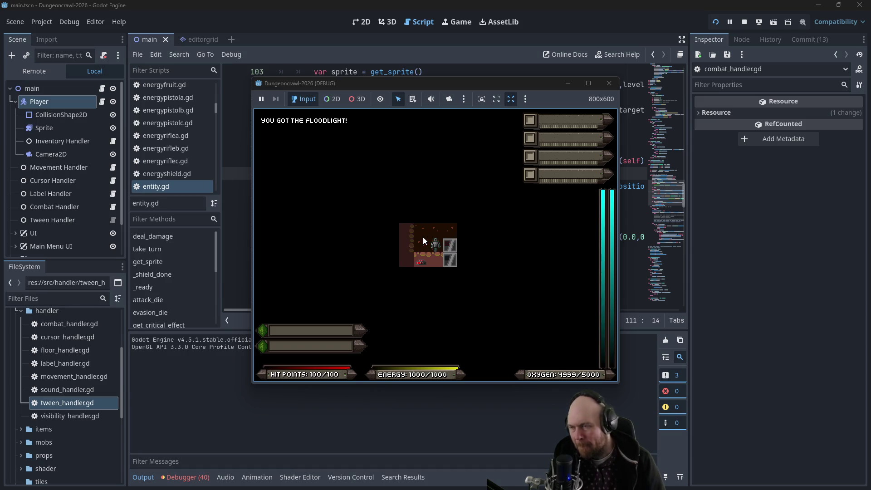
{"action": "key", "text": "e"}
{"action": "key", "text": "i"}
{"action": "key", "text": "1"}
{"action": "key", "text": "shift+period"}
{"action": "key", "text": "y"}
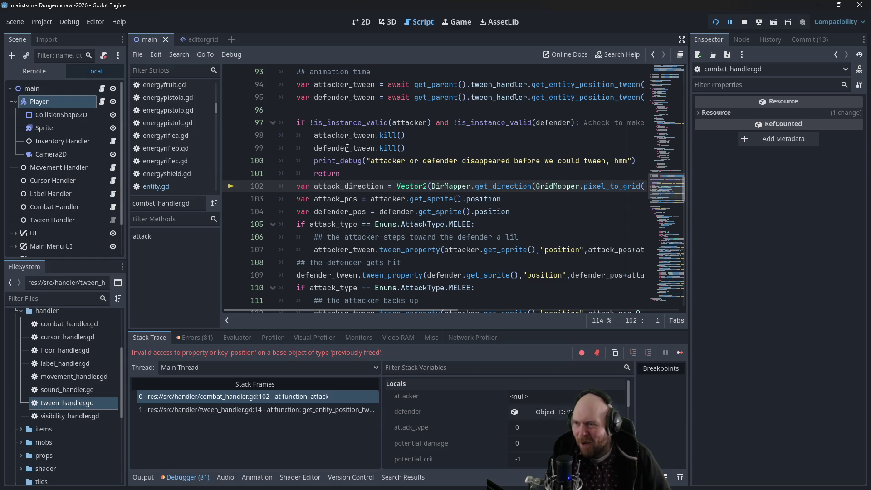
- Replace 'and' with 'or' between the two is_instance_valid checks on line 97 and save
{"action": "left_click_drag", "start_coordinate": [310, 123], "coordinate": [440, 125]}
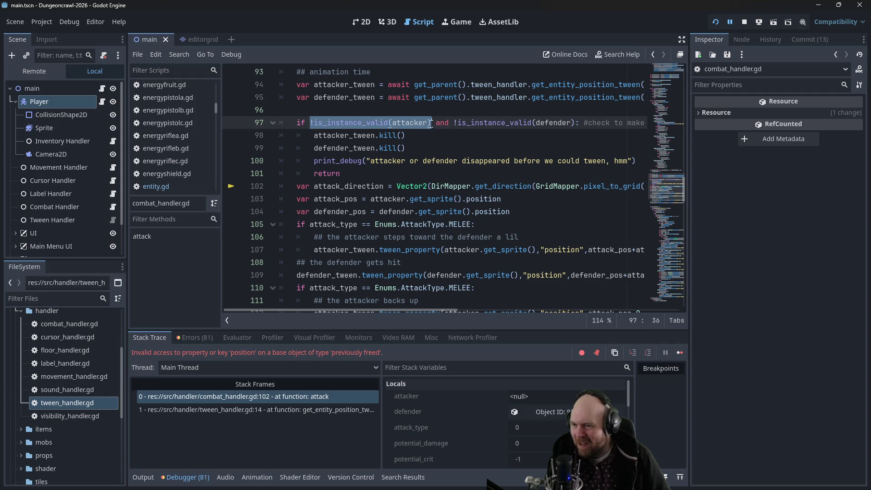
{"action": "scroll", "coordinate": [417, 411], "scroll_direction": "down", "scroll_amount": 1}
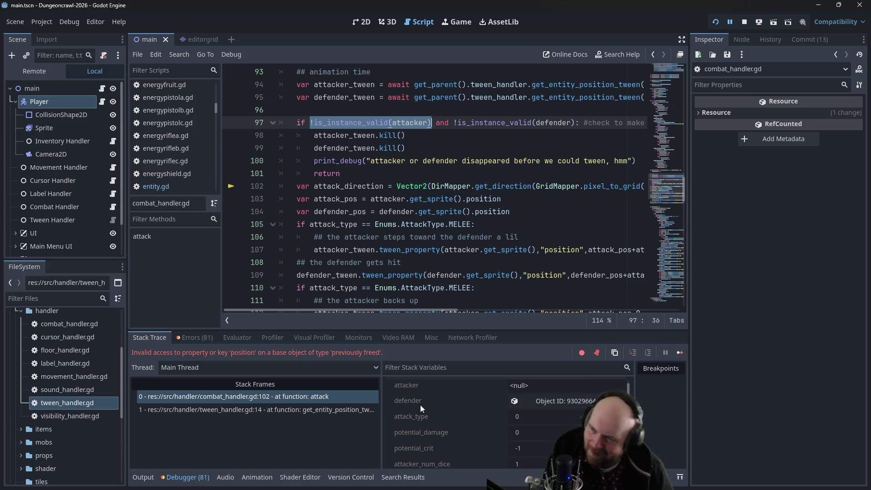
{"action": "mouse_move", "coordinate": [371, 308]}
{"action": "left_mouse_down"}
{"action": "mouse_move", "coordinate": [595, 301]}
{"action": "mouse_move", "coordinate": [350, 298]}
{"action": "left_mouse_up"}
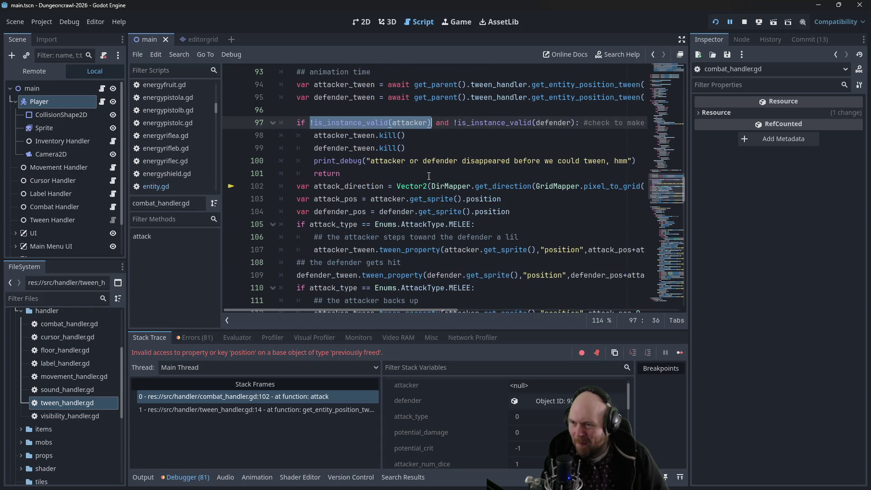
{"action": "mouse_move", "coordinate": [413, 311]}
{"action": "left_mouse_down"}
{"action": "mouse_move", "coordinate": [470, 303]}
{"action": "mouse_move", "coordinate": [606, 309]}
{"action": "mouse_move", "coordinate": [390, 299]}
{"action": "left_mouse_up"}
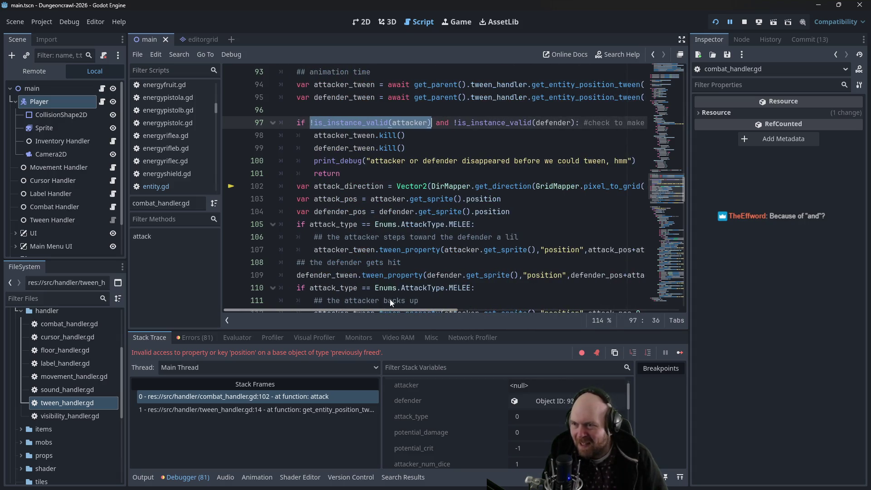
{"action": "left_click", "coordinate": [326, 173]}
{"action": "left_click", "coordinate": [446, 122]}
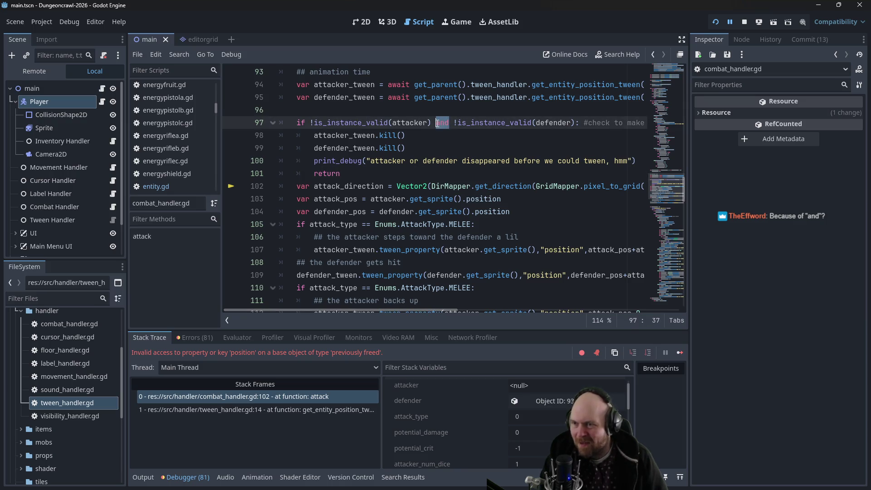
{"action": "type", "text": "or"}
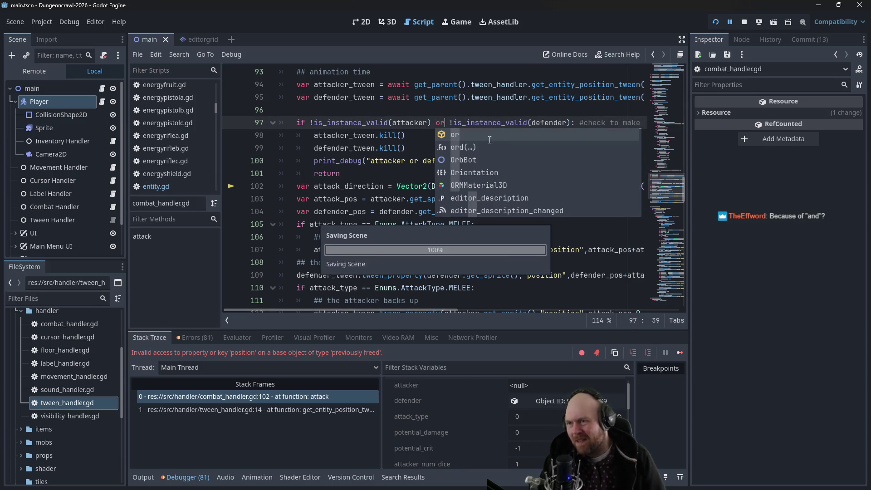
{"action": "key", "text": "Right"}
{"action": "key", "text": "Right"}
{"action": "key", "text": "Right"}
- Relaunch the game, start a new game, and ready the floodlight and IX-7KW Handlzr
{"action": "left_click", "coordinate": [744, 23]}
{"action": "left_click", "coordinate": [715, 22]}
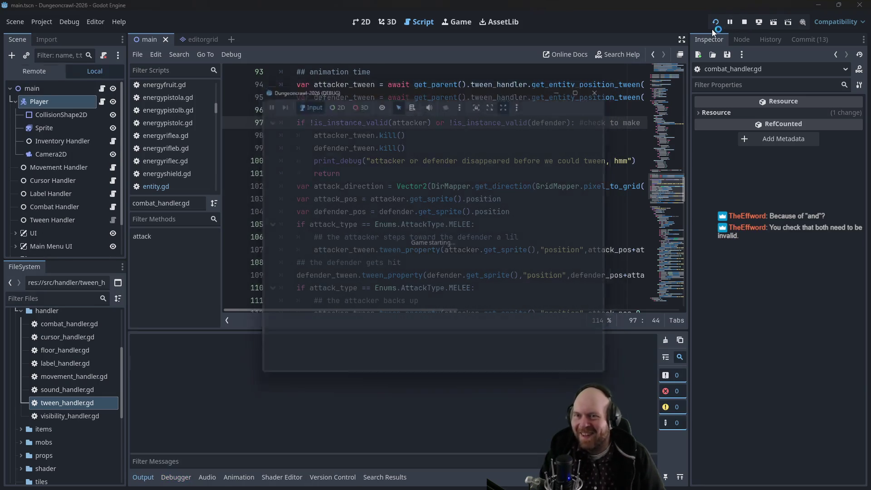
{"action": "left_click", "coordinate": [386, 243]}
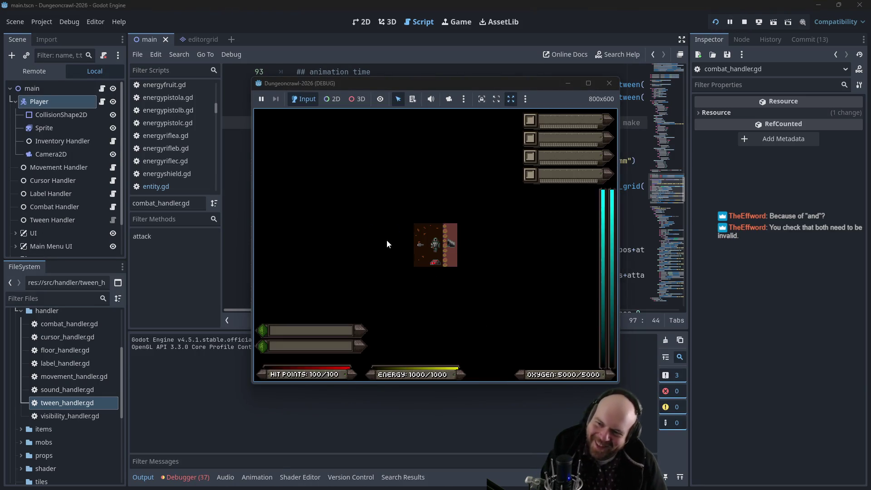
{"action": "key", "text": "Left"}
{"action": "key", "text": "Right"}
{"action": "key", "text": "i"}
{"action": "key", "text": "i"}
{"action": "key", "text": "1"}
{"action": "key", "text": "Right"}
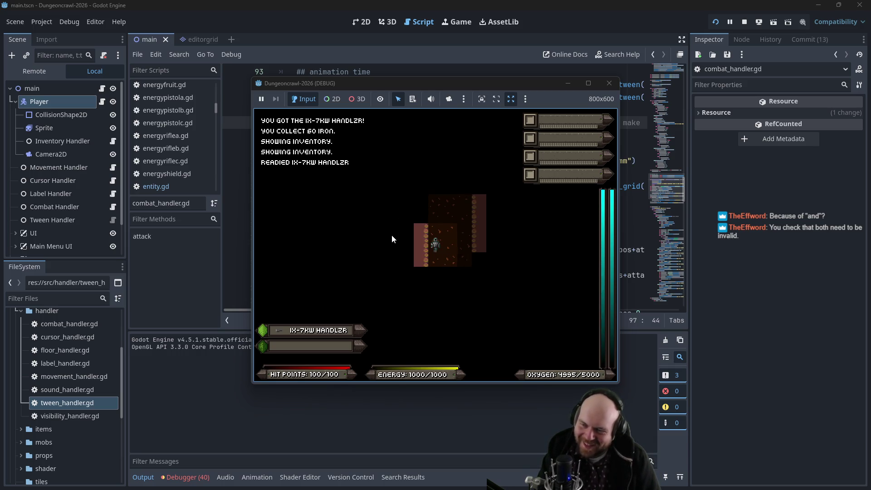
- Stop and restart the debug run several times for a fresh playthrough
{"action": "left_click", "coordinate": [609, 83]}
{"action": "key", "text": "F5"}
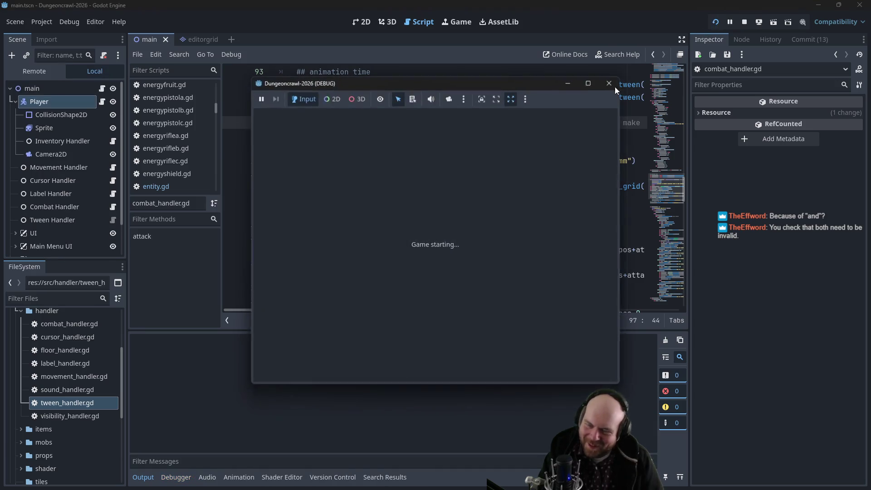
{"action": "left_click", "coordinate": [415, 238]}
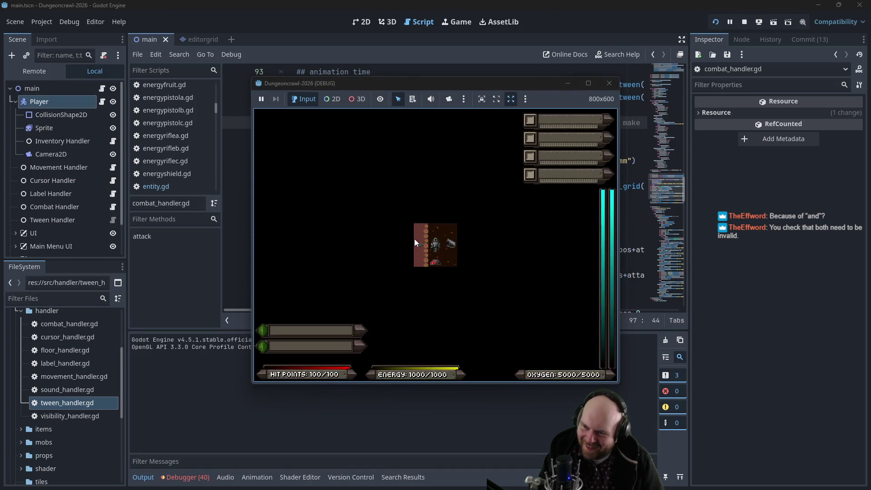
{"action": "left_click", "coordinate": [609, 83]}
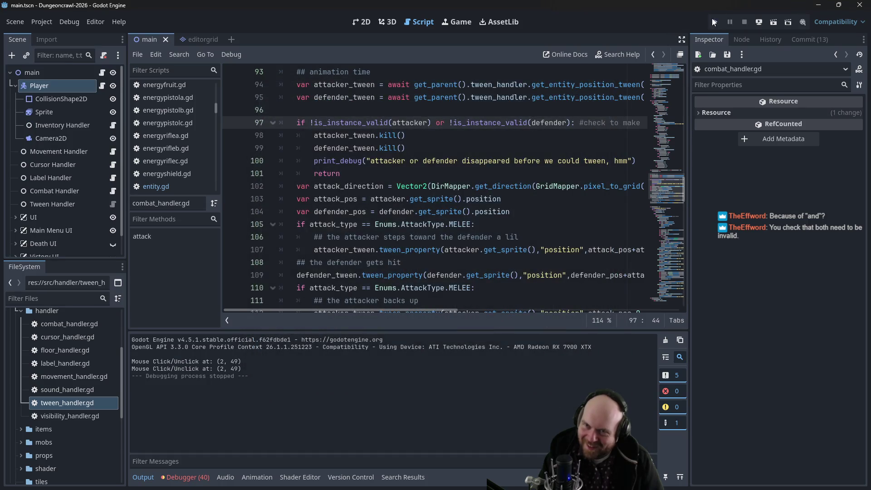
{"action": "left_click", "coordinate": [715, 21]}
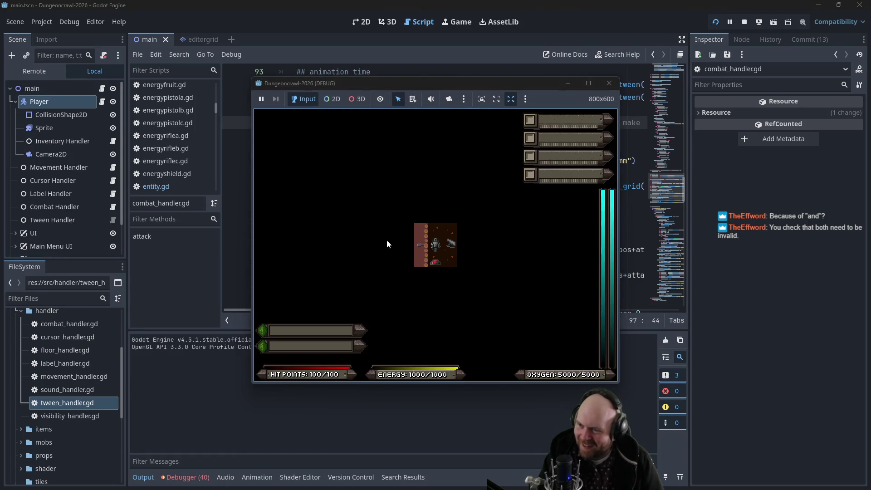
{"action": "left_click", "coordinate": [715, 25]}
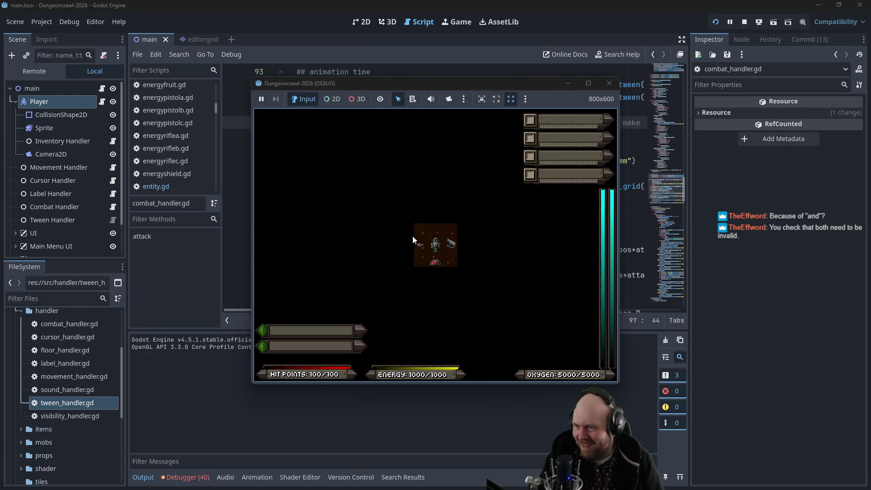
- Activate the floodlight, ready the weapon, and cross the room to descend the stairs
{"action": "key", "text": "i"}
{"action": "key", "text": "i"}
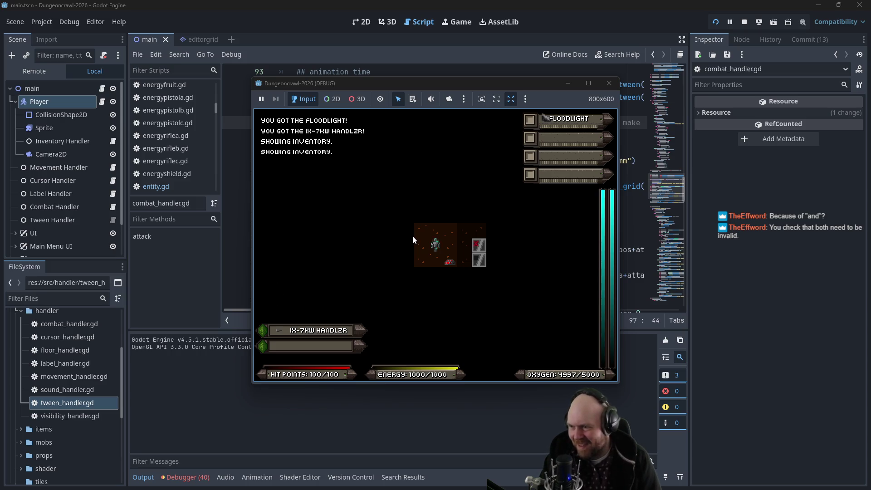
{"action": "key", "text": "1"}
{"action": "key", "text": "Right"}
{"action": "key", "text": "Right"}
{"action": "key", "text": "Right"}
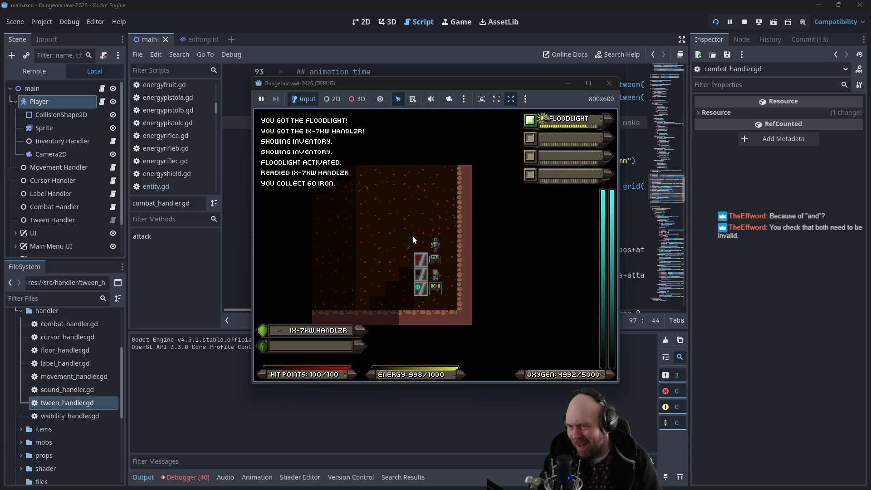
{"action": "key", "text": "Down"}
{"action": "key", "text": "Down"}
{"action": "key", "text": "Down"}
{"action": "key", "text": "Left"}
{"action": "key", "text": "Left"}
{"action": "key", "text": "Left"}
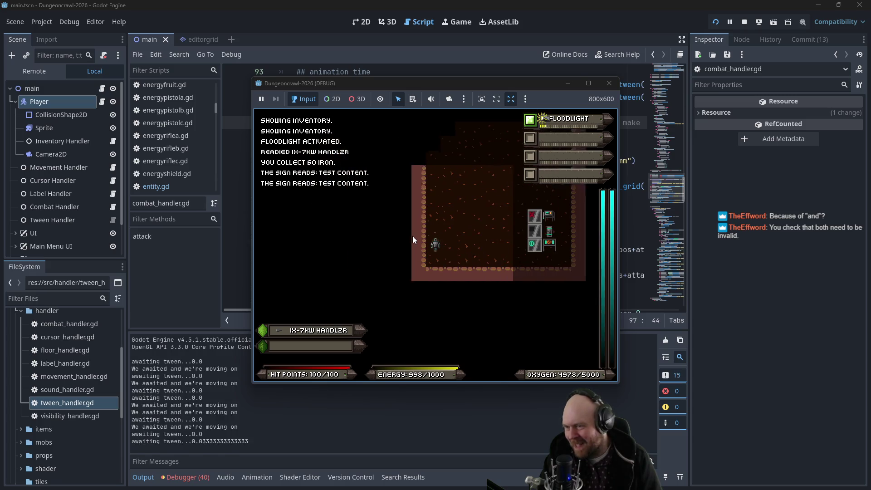
{"action": "key", "text": "Up"}
{"action": "key", "text": "Up"}
{"action": "key", "text": "Up"}
{"action": "key", "text": "Right"}
{"action": "key", "text": "Right"}
{"action": "key", "text": "Right"}
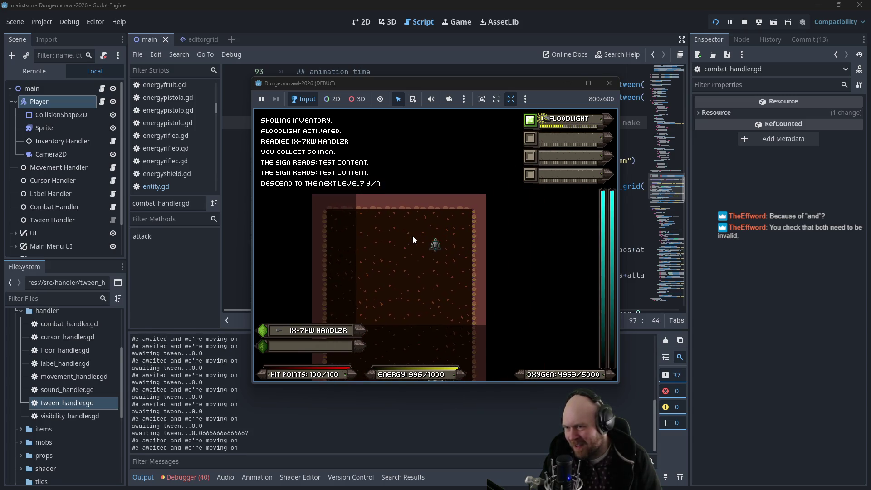
{"action": "key", "text": "y"}
- Walk east and west along the corridor, turn off the floodlight, and head into the southern corridor
{"action": "key", "text": "Down"}
{"action": "key", "text": "Down"}
{"action": "key", "text": "Down"}
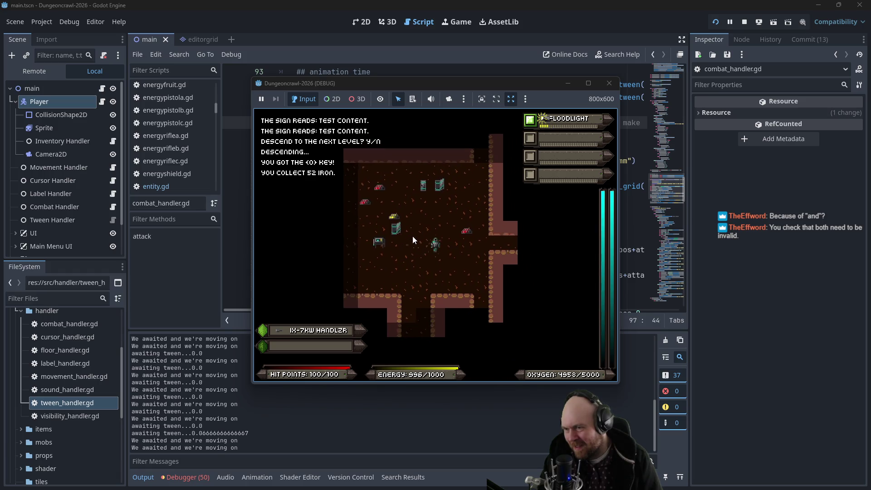
{"action": "key", "text": "Right"}
{"action": "key", "text": "Right"}
{"action": "key", "text": "Right"}
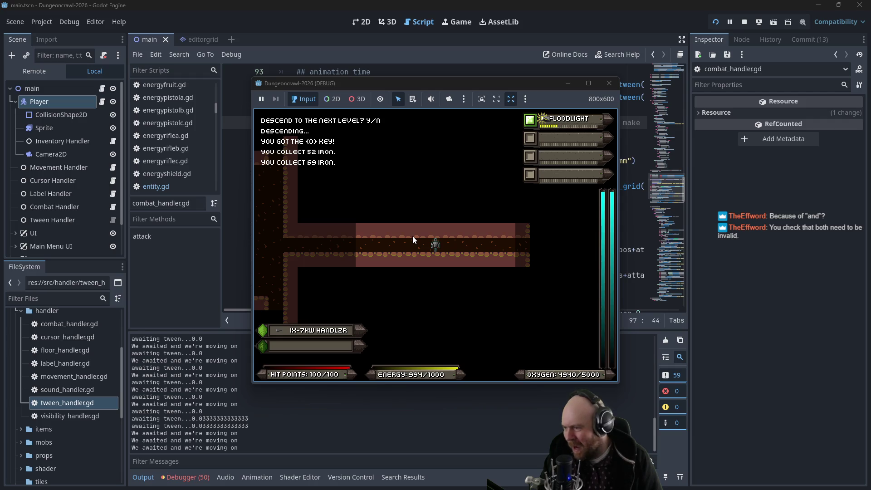
{"action": "key", "text": "Left"}
{"action": "key", "text": "Left"}
{"action": "key", "text": "Left"}
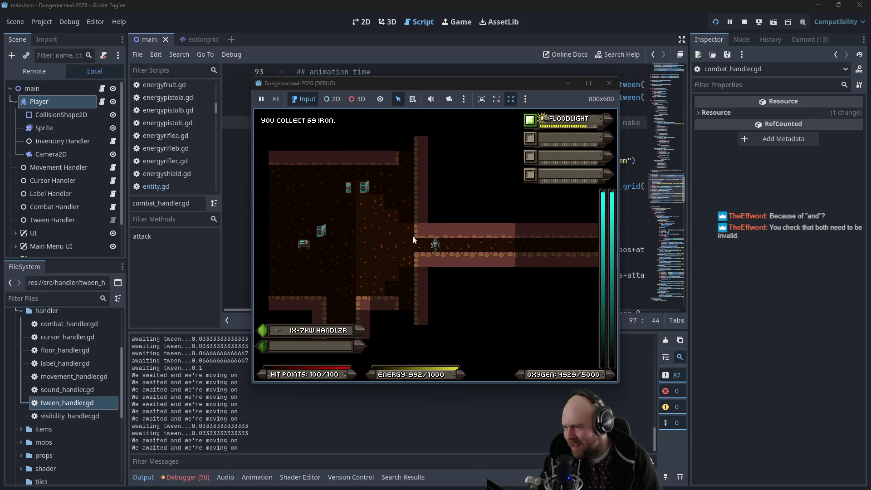
{"action": "key", "text": "Right"}
{"action": "key", "text": "Right"}
{"action": "key", "text": "Right"}
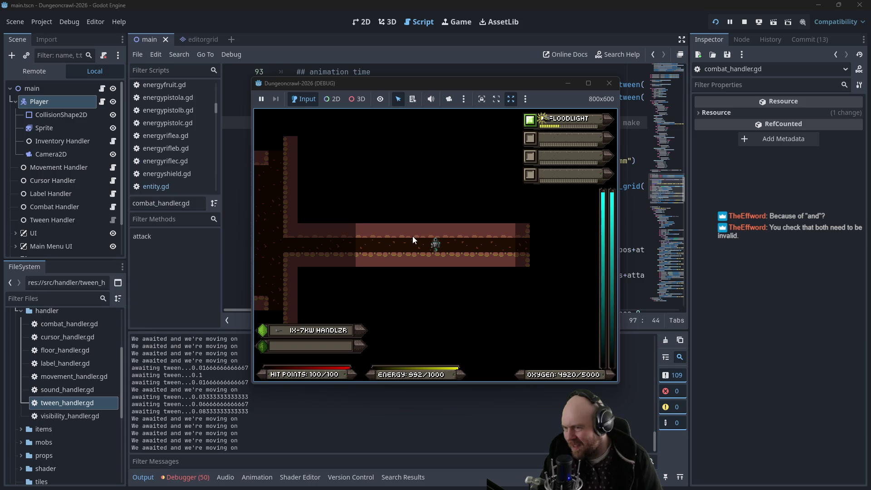
{"action": "key", "text": "1"}
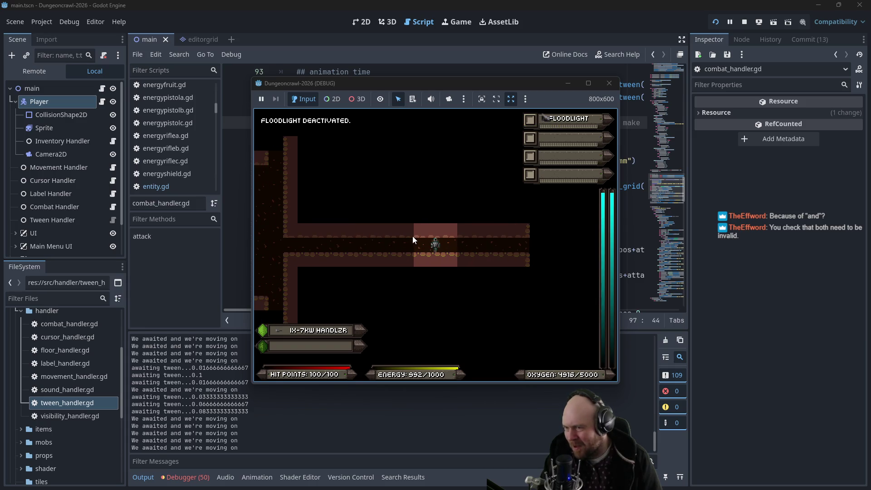
{"action": "key", "text": "Left"}
{"action": "key", "text": "Left"}
{"action": "key", "text": "Left"}
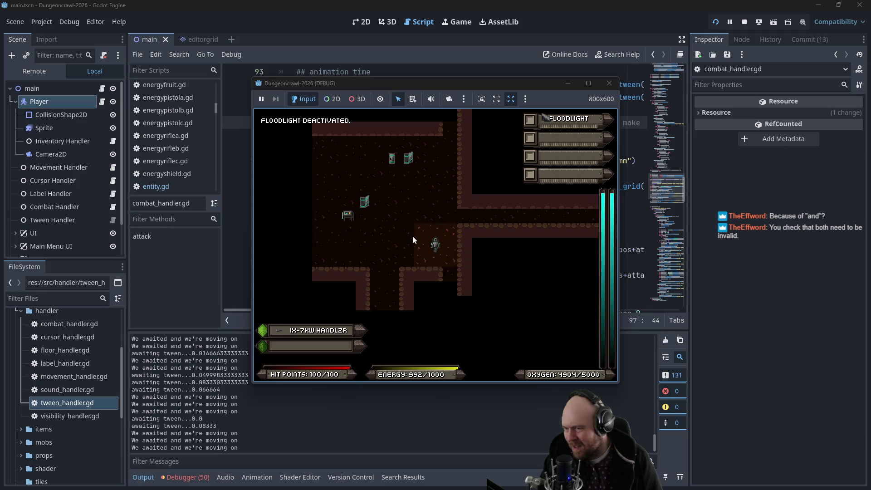
{"action": "key", "text": "Left"}
{"action": "key", "text": "Left"}
{"action": "key", "text": "Left"}
{"action": "key", "text": "Down"}
{"action": "key", "text": "Down"}
{"action": "key", "text": "Down"}
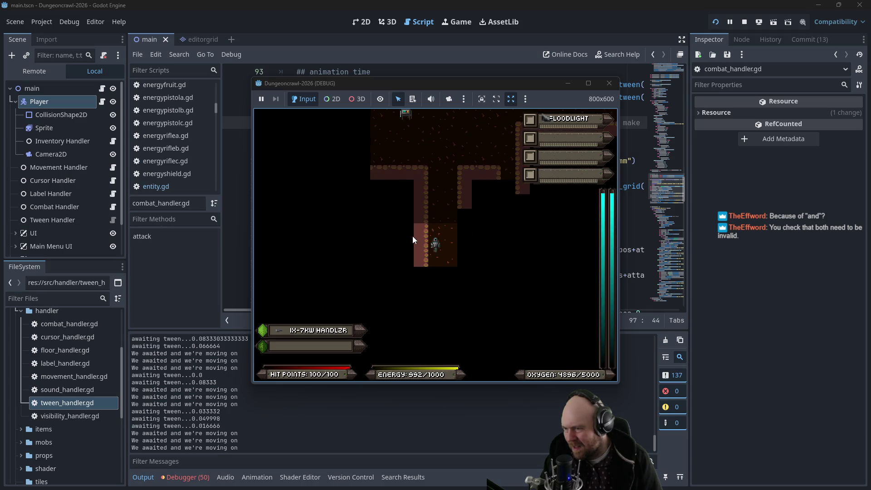
{"action": "key", "text": "Down"}
{"action": "key", "text": "Down"}
{"action": "key", "text": "Down"}
- Toggle the floodlight on and off repeatedly while walking down the corridor and left
{"action": "key", "text": "1"}
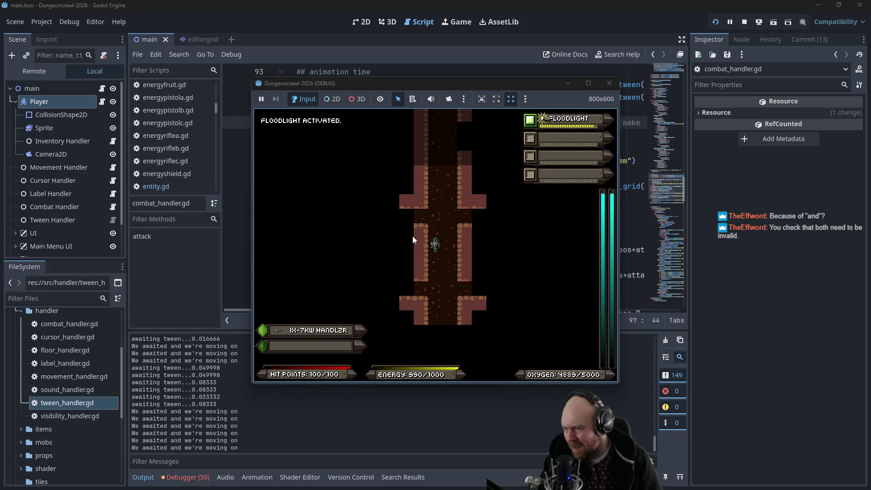
{"action": "key", "text": "Down"}
{"action": "key", "text": "Right"}
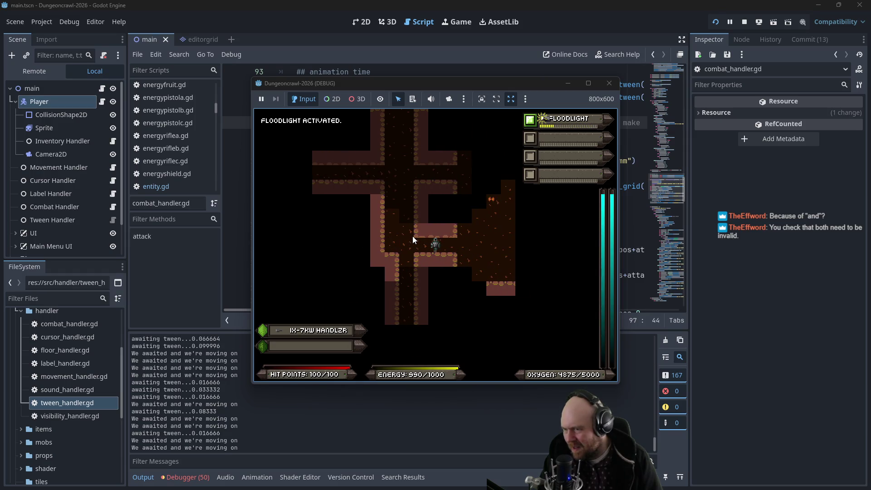
{"action": "key", "text": "1"}
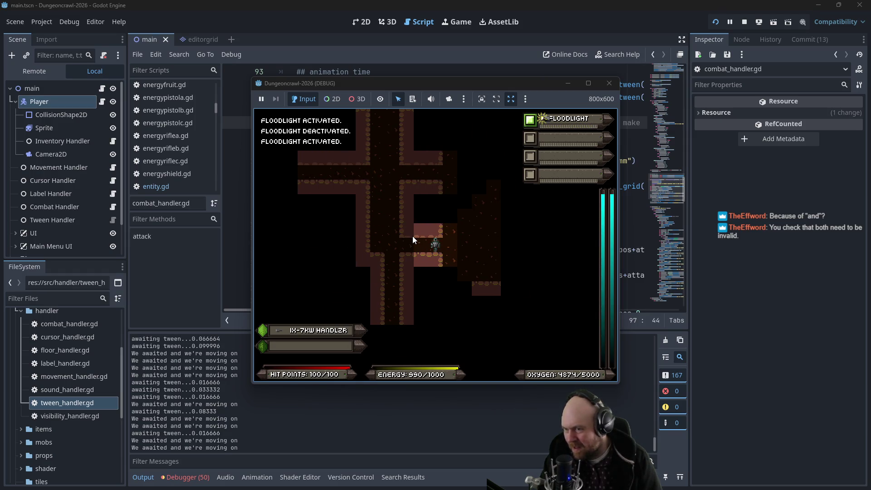
{"action": "key", "text": "1"}
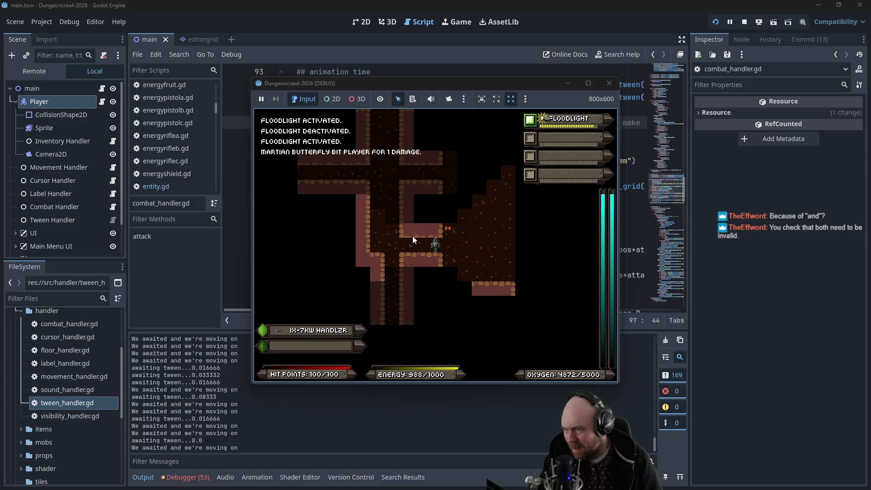
{"action": "key", "text": "1"}
{"action": "key", "text": "Left"}
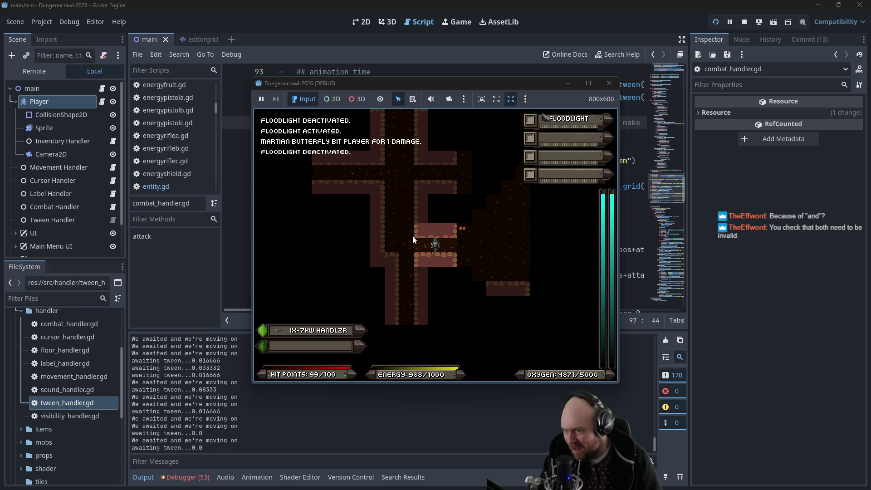
{"action": "key", "text": "Left"}
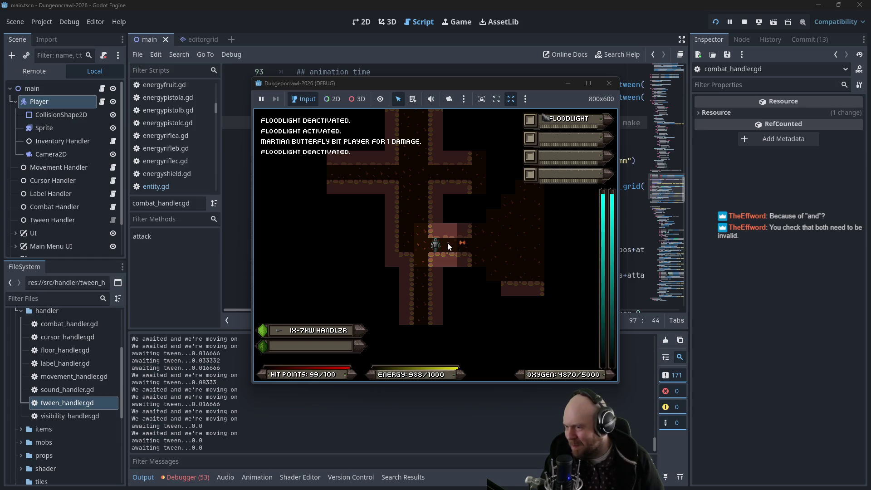
- Walk the player up the corridor and around the room using the numpad keys
{"action": "key", "text": "KP_7"}
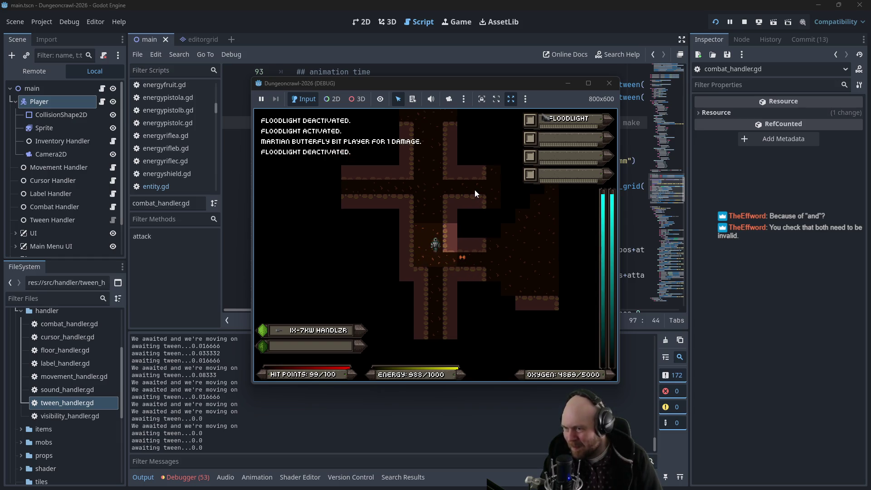
{"action": "key", "text": "KP_5"}
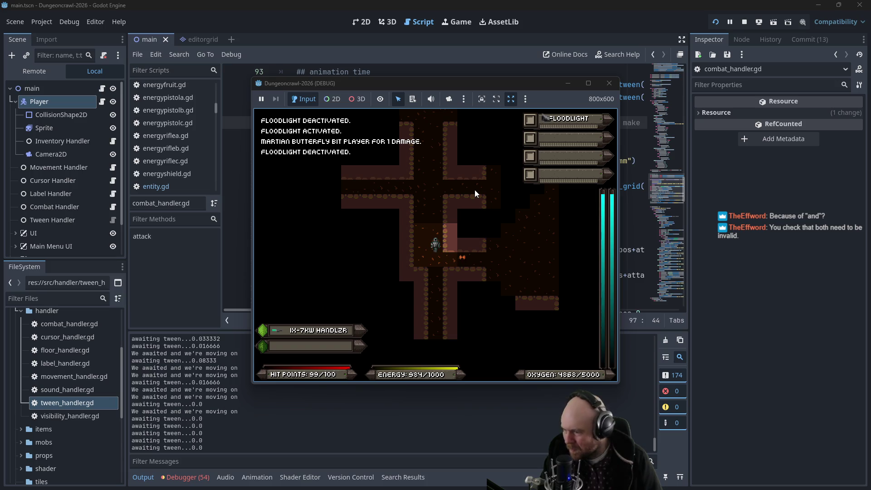
{"action": "key", "text": "KP_8"}
{"action": "key", "text": "KP_8"}
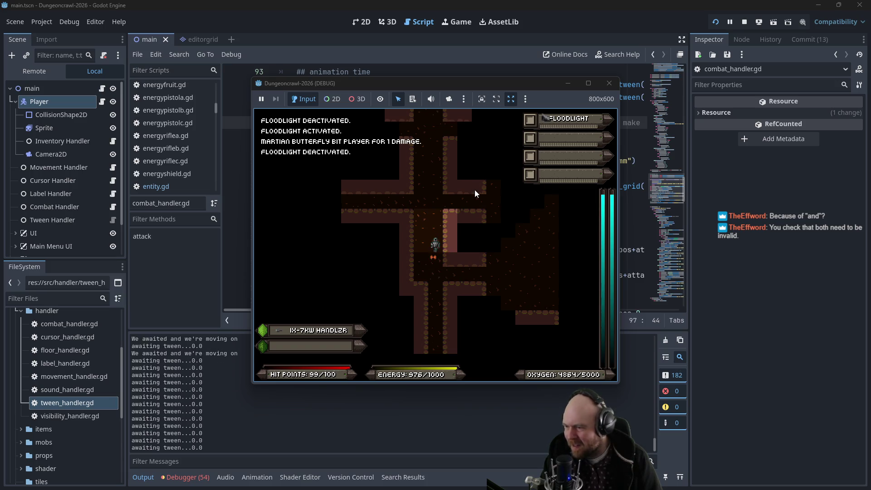
{"action": "key", "text": "KP_8"}
{"action": "key", "text": "KP_8"}
{"action": "key", "text": "KP_8"}
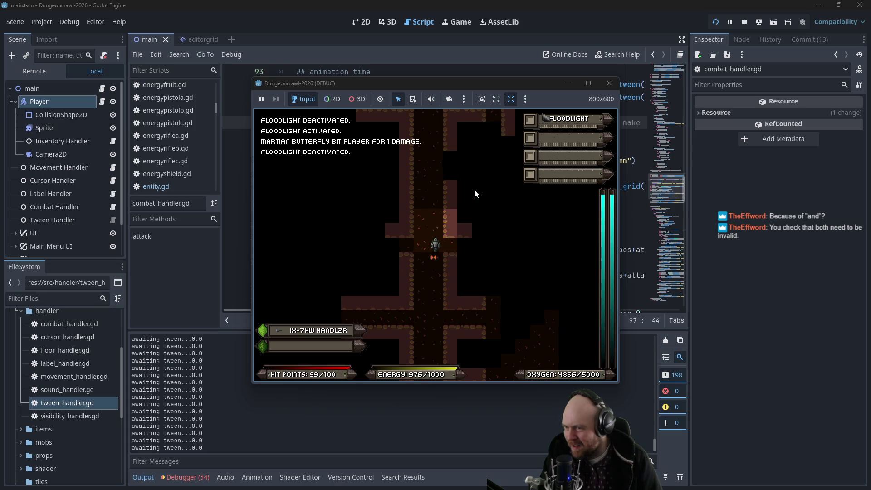
{"action": "key", "text": "KP_8"}
{"action": "key", "text": "KP_8"}
{"action": "key", "text": "KP_8"}
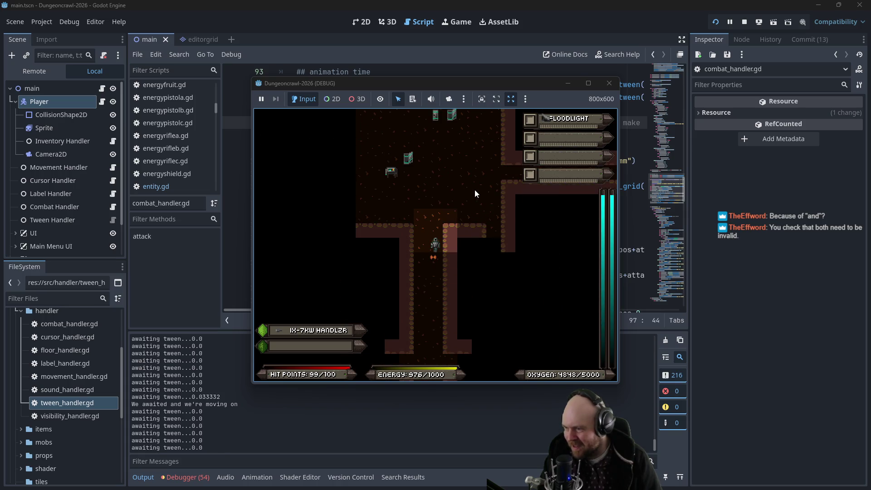
{"action": "key", "text": "KP_4"}
{"action": "key", "text": "KP_7"}
{"action": "key", "text": "KP_4"}
{"action": "key", "text": "KP_6"}
{"action": "key", "text": "KP_9"}
{"action": "key", "text": "KP_6"}
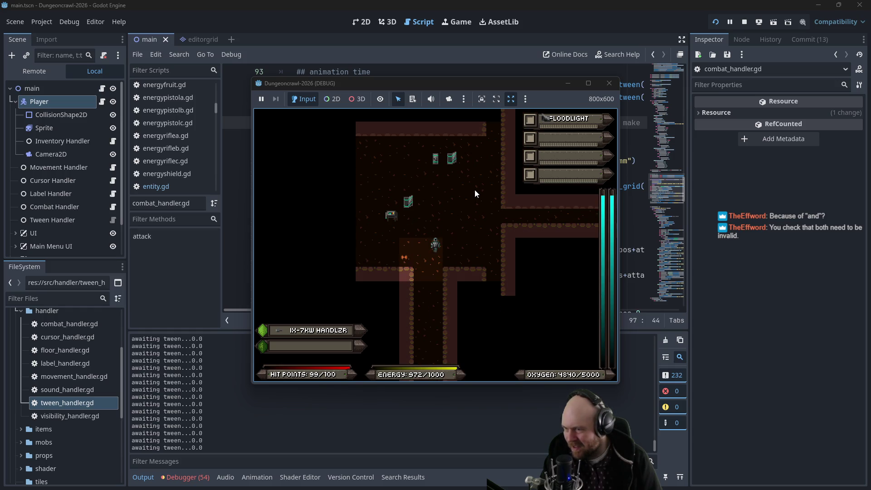
- Pass several turns while the tween log grows, then stop the running game
{"action": "key", "text": "KP_5"}
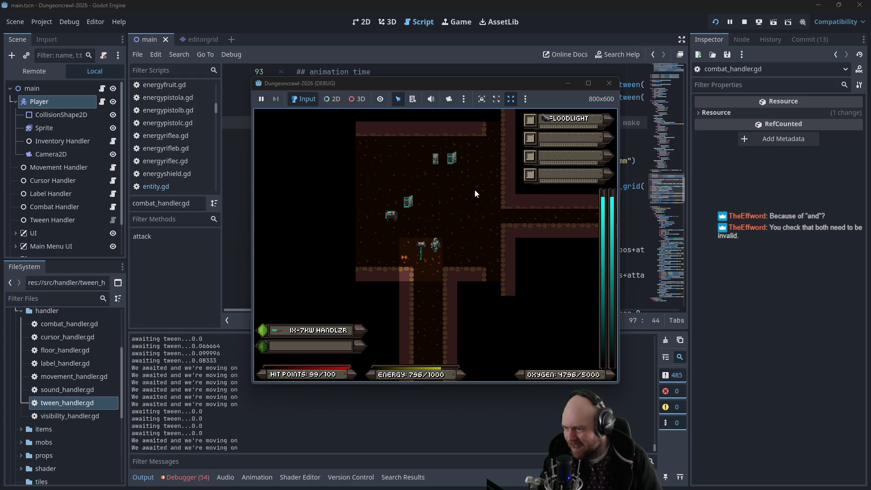
{"action": "key", "text": "KP_9"}
{"action": "key", "text": "KP_9"}
{"action": "key", "text": "KP_9"}
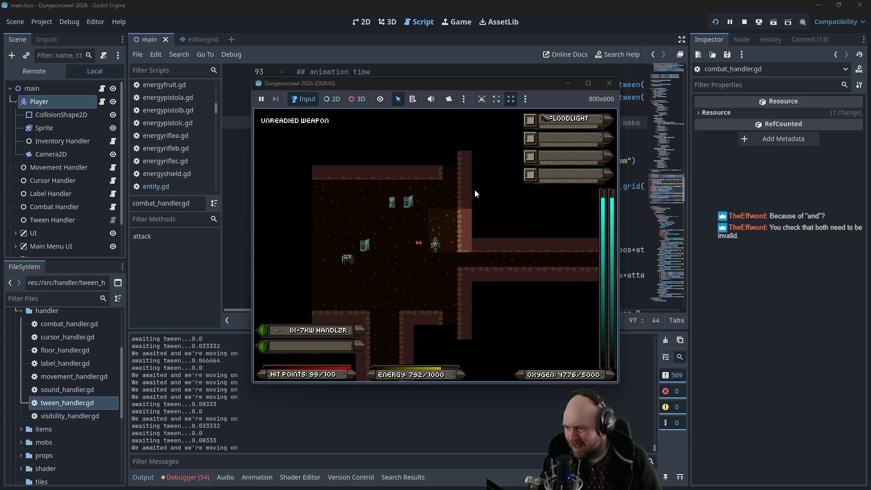
{"action": "key", "text": "KP_5"}
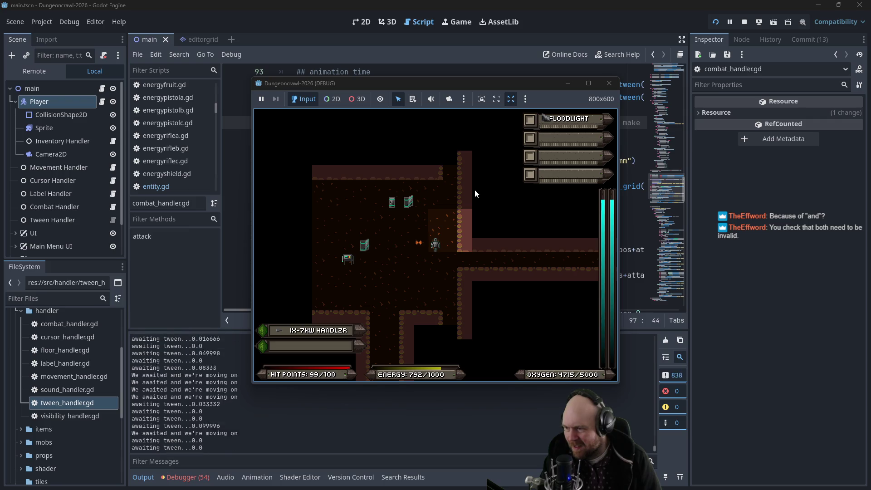
{"action": "key", "text": "KP_5"}
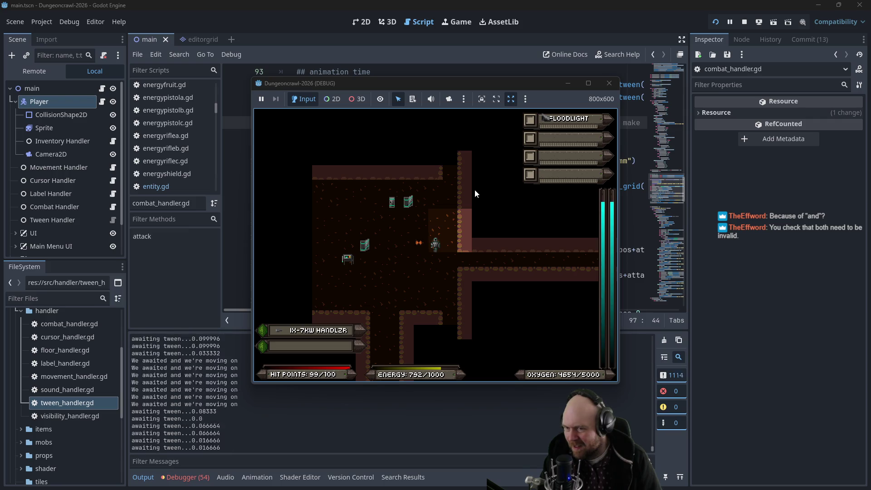
{"action": "key", "text": "KP_5"}
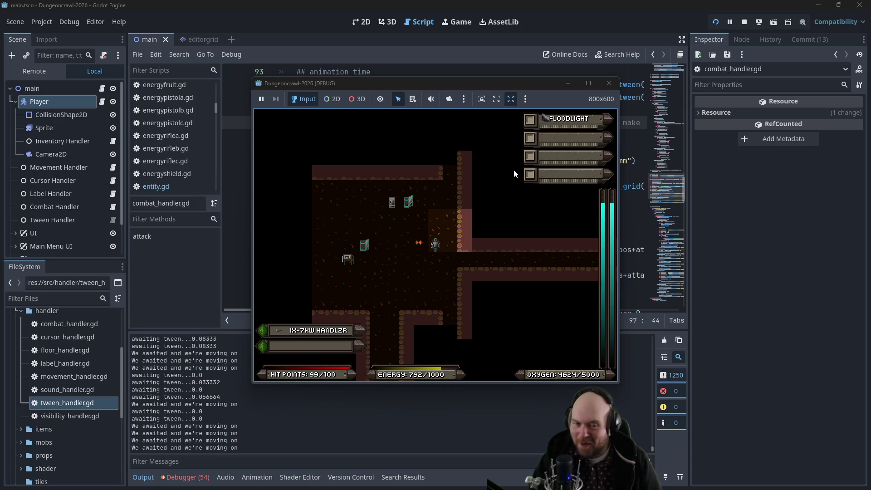
{"action": "left_click", "coordinate": [433, 218]}
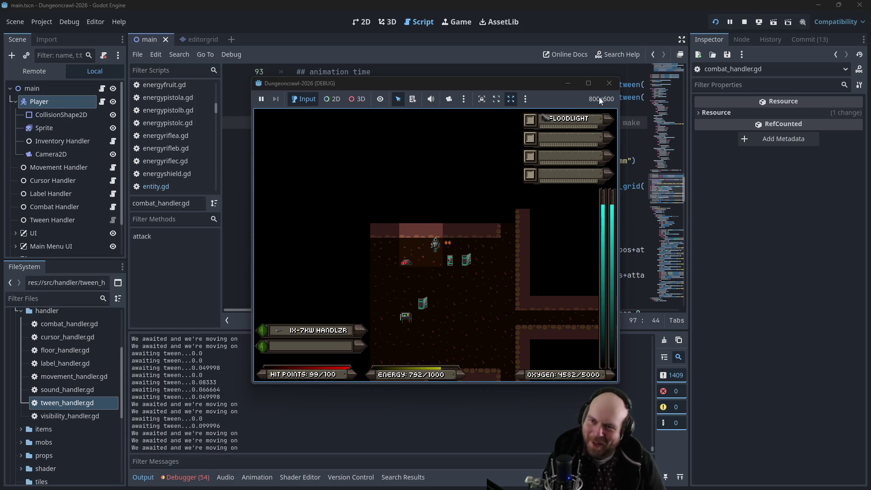
{"action": "left_click", "coordinate": [608, 83]}
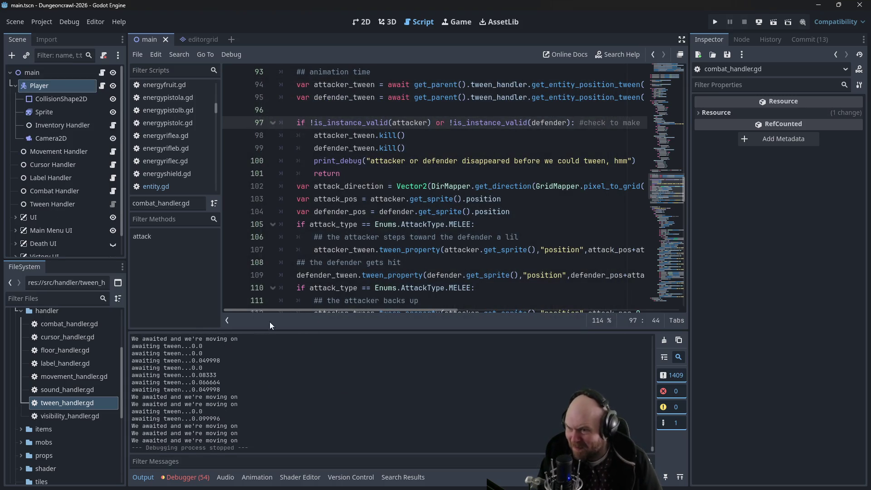
{"action": "scroll", "coordinate": [327, 223], "scroll_direction": "down", "scroll_amount": 4}
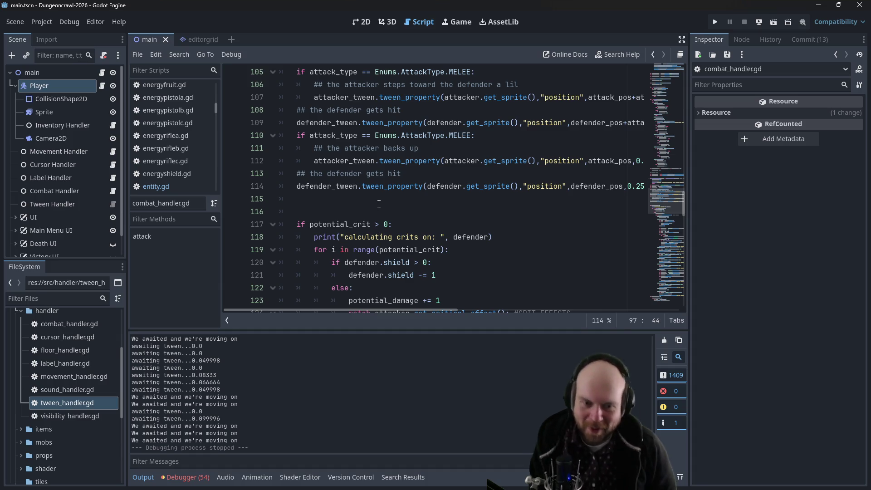
{"action": "left_click", "coordinate": [435, 194]}
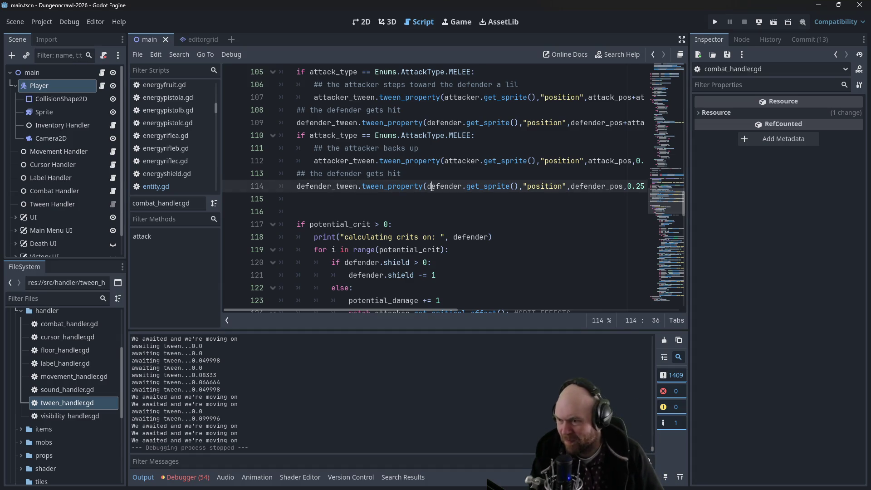
{"action": "scroll", "coordinate": [433, 189], "scroll_direction": "up", "scroll_amount": 4}
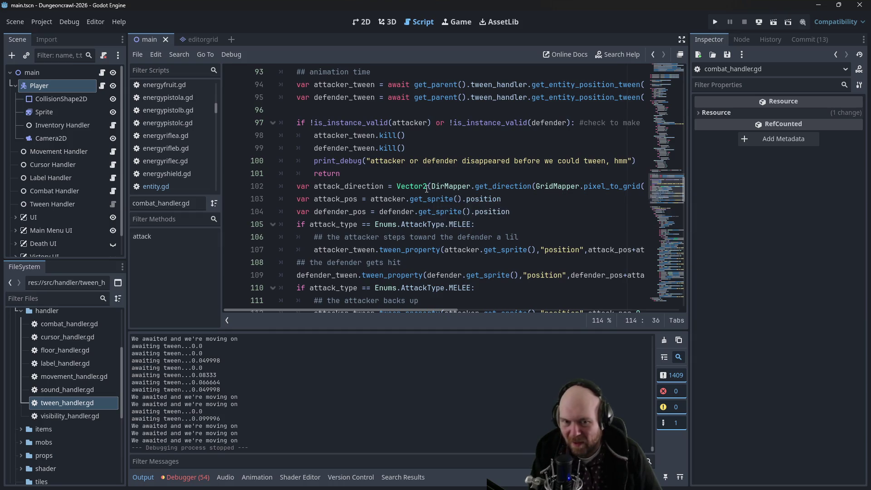
{"action": "scroll", "coordinate": [421, 180], "scroll_direction": "up", "scroll_amount": 1}
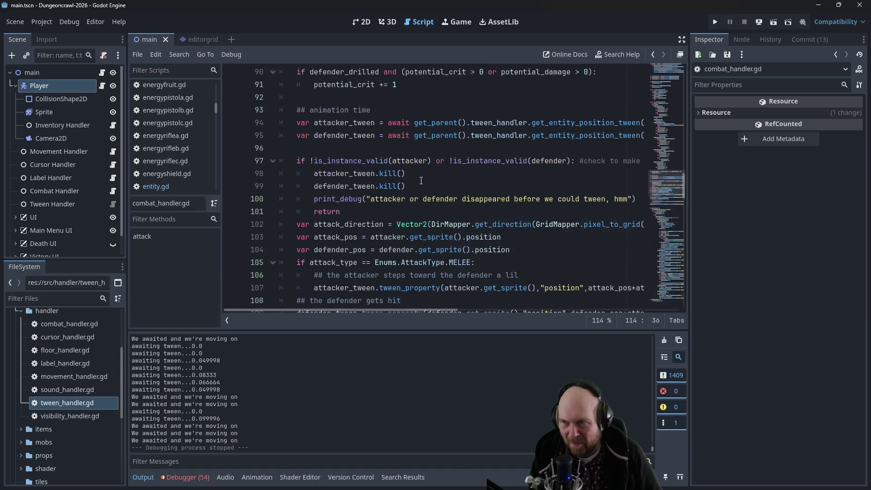
{"action": "scroll", "coordinate": [421, 180], "scroll_direction": "down", "scroll_amount": 1}
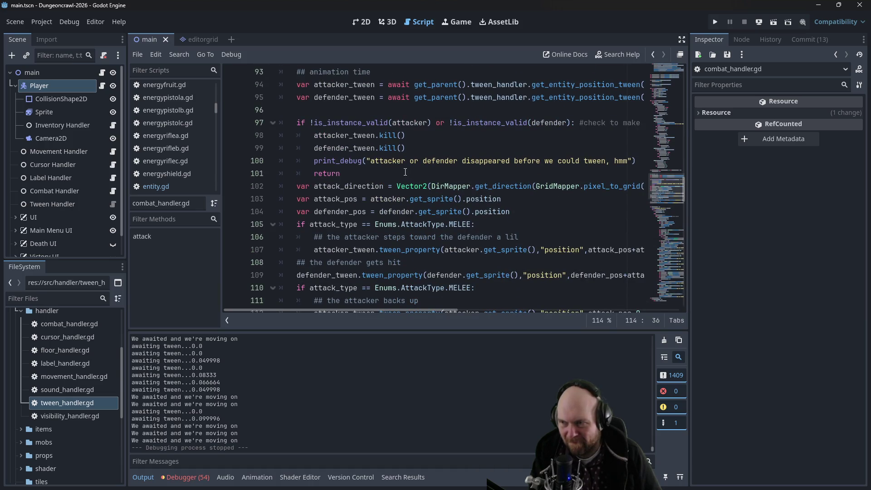
{"action": "scroll", "coordinate": [405, 172], "scroll_direction": "down", "scroll_amount": 3}
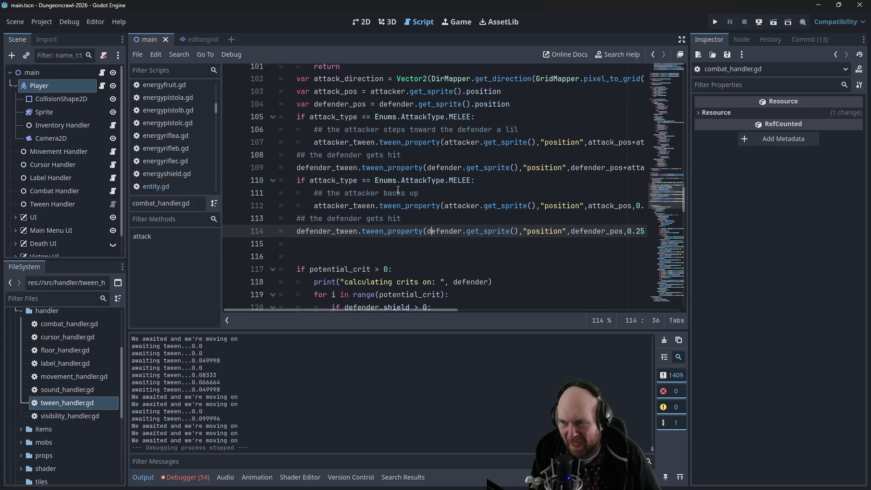
{"action": "scroll", "coordinate": [398, 190], "scroll_direction": "up", "scroll_amount": 1}
{"action": "mouse_move", "coordinate": [449, 309]}
{"action": "left_mouse_down"}
{"action": "mouse_move", "coordinate": [509, 312]}
{"action": "mouse_move", "coordinate": [449, 307]}
{"action": "left_mouse_up"}
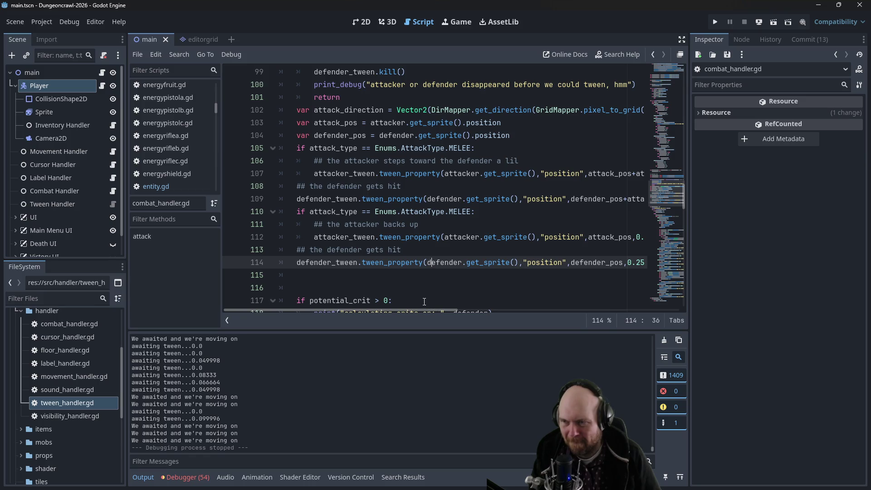
{"action": "scroll", "coordinate": [427, 283], "scroll_direction": "up", "scroll_amount": 2}
{"action": "scroll", "coordinate": [427, 283], "scroll_direction": "down", "scroll_amount": 2}
{"action": "mouse_move", "coordinate": [415, 310]}
{"action": "left_mouse_down"}
{"action": "mouse_move", "coordinate": [469, 312]}
{"action": "mouse_move", "coordinate": [399, 302]}
{"action": "mouse_move", "coordinate": [470, 297]}
{"action": "mouse_move", "coordinate": [396, 296]}
{"action": "left_mouse_up"}
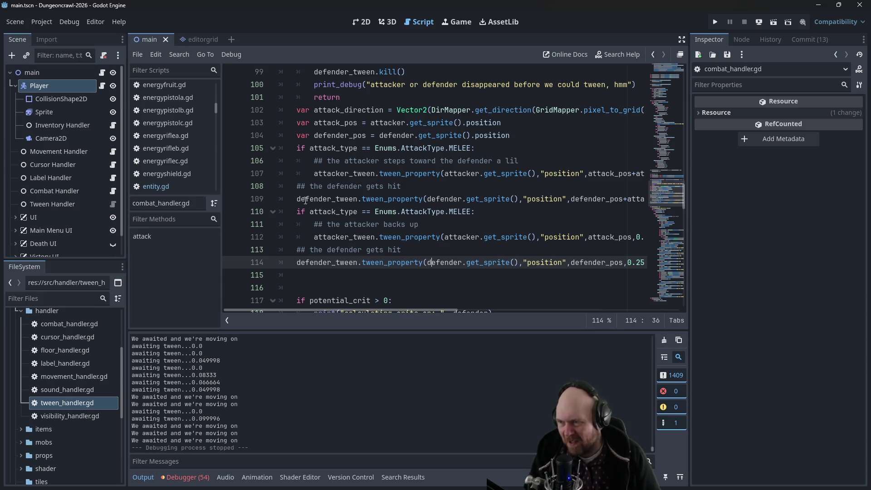
{"action": "left_click", "coordinate": [295, 197]}
- Comment out the tween calls on lines 107 and 109, add pass under the MELEE check, and save
{"action": "type", "text": "#"}
{"action": "left_click", "coordinate": [314, 173]}
{"action": "type", "text": "#"}
{"action": "key", "text": "Left"}
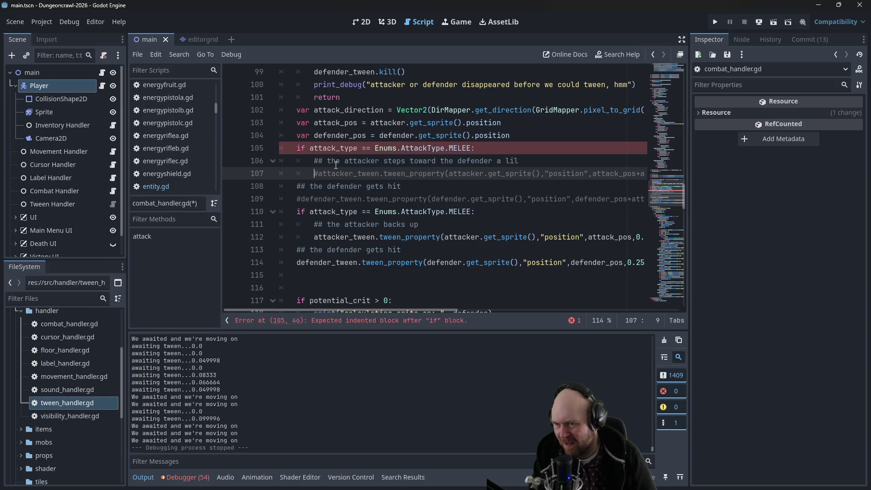
{"action": "key", "text": "Up"}
{"action": "key", "text": "Return"}
{"action": "key", "text": "Up"}
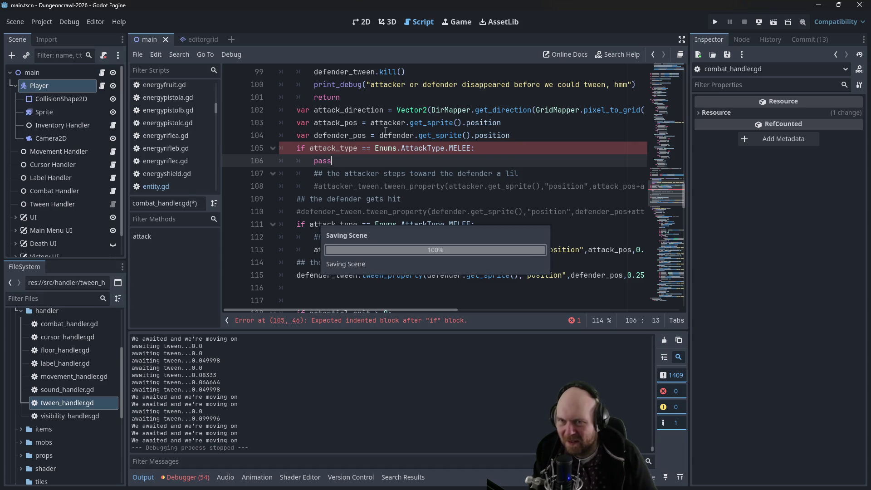
{"action": "key", "text": "Escape"}
- Run the project, step right and equip the IX-7KW Handlzr, then stop and relaunch it
{"action": "left_click", "coordinate": [715, 22]}
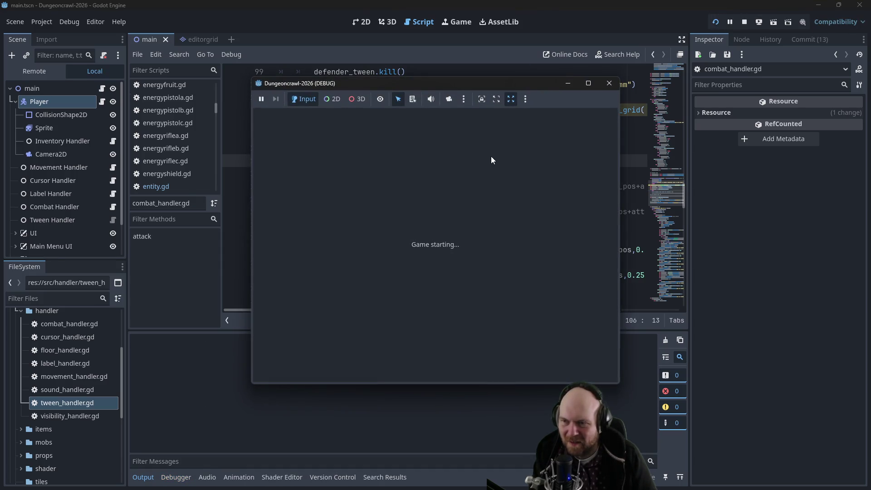
{"action": "key", "text": "Right"}
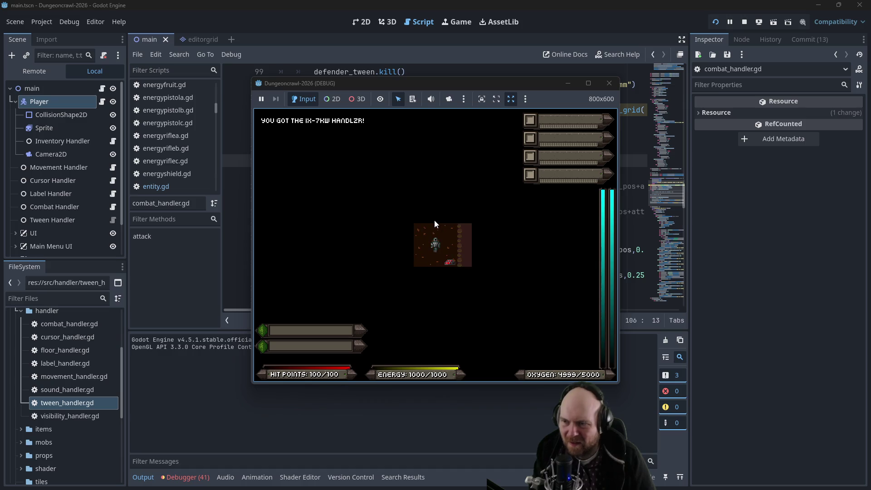
{"action": "key", "text": "i"}
{"action": "key", "text": "1"}
{"action": "left_click", "coordinate": [609, 83]}
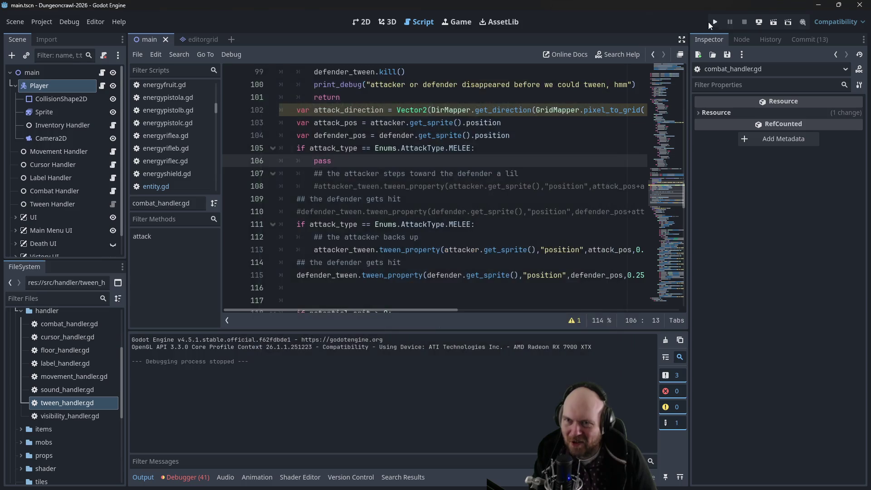
{"action": "left_click", "coordinate": [713, 22]}
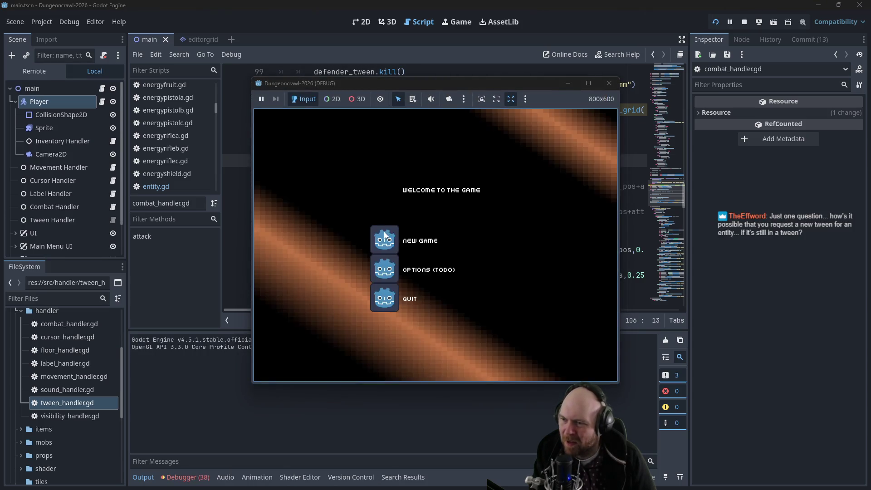
- Start a new game, equip the Floodlight and IX-7KW Handlzr, and descend the stairs
{"action": "left_click", "coordinate": [381, 233]}
{"action": "key", "text": "Left"}
{"action": "key", "text": "i"}
{"action": "key", "text": "1"}
{"action": "key", "text": "i"}
{"action": "key", "text": "2"}
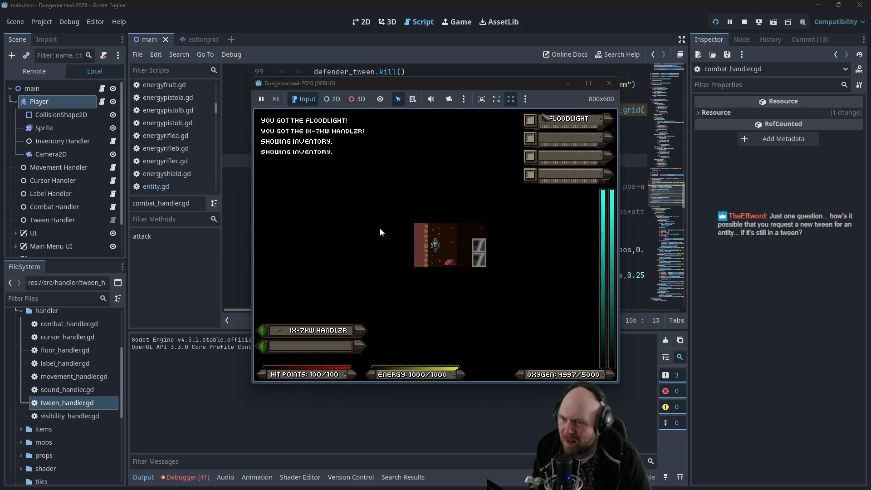
{"action": "key", "text": "Up"}
{"action": "key", "text": "Up"}
{"action": "key", "text": "Up"}
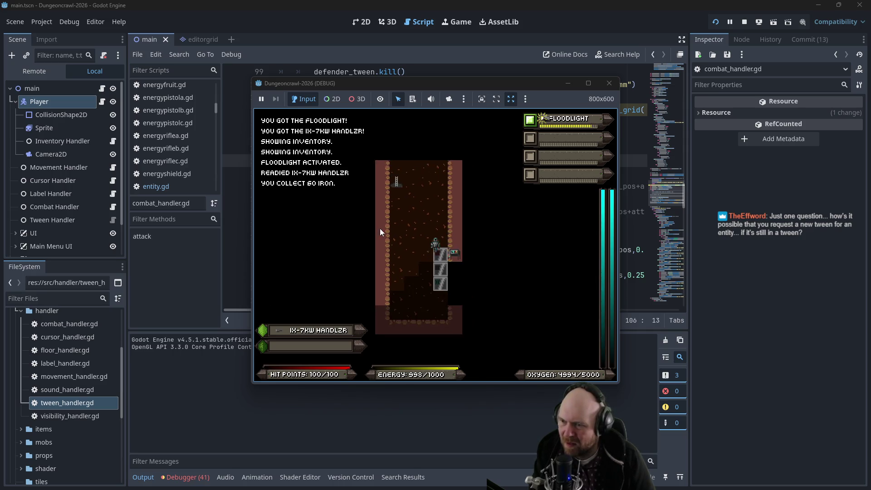
{"action": "key", "text": "y"}
- Walk the corridor collecting ore, approach the slimes, then retreat left from them
{"action": "key", "text": "Left"}
{"action": "key", "text": "Left"}
{"action": "key", "text": "Left"}
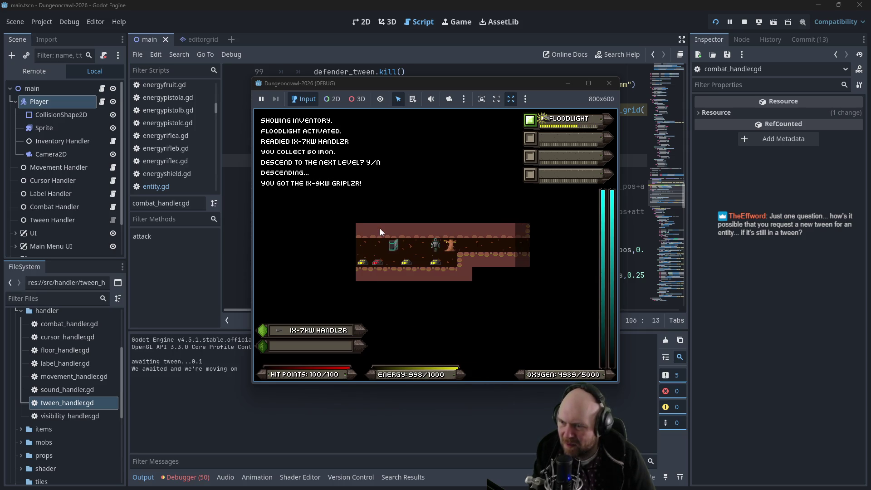
{"action": "key", "text": "Left"}
{"action": "key", "text": "Left"}
{"action": "key", "text": "Left"}
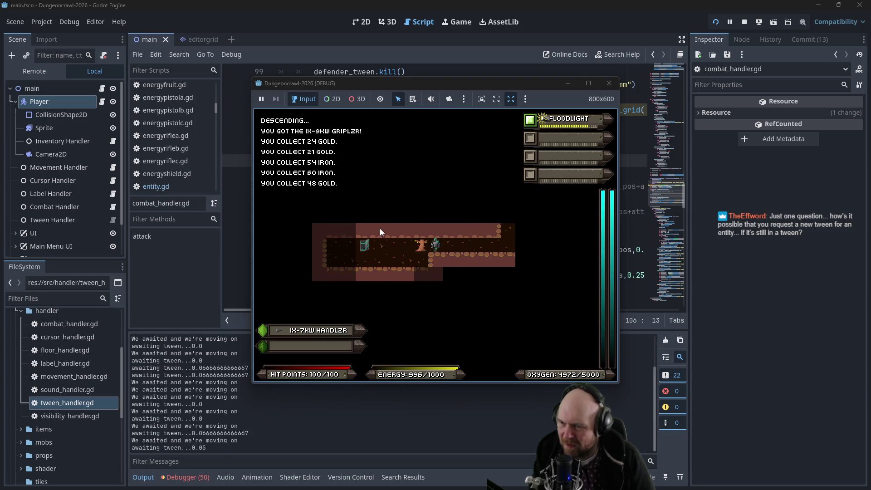
{"action": "key", "text": "Left"}
{"action": "key", "text": "Left"}
{"action": "key", "text": "Left"}
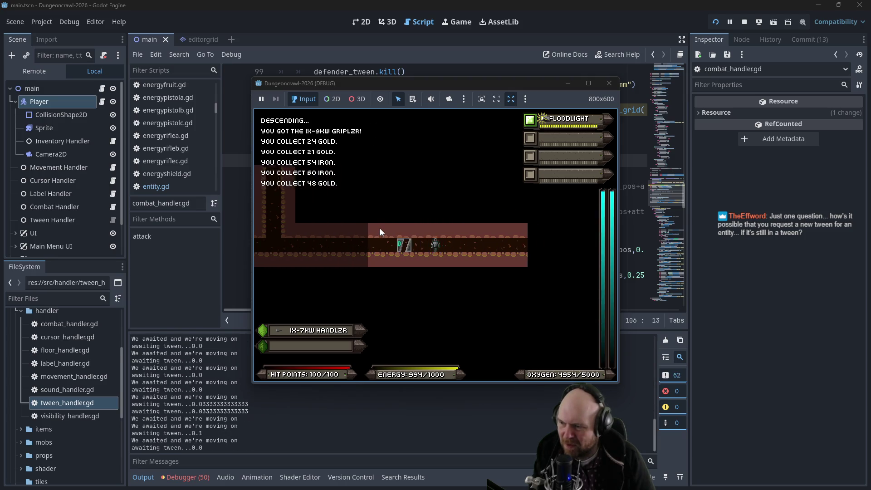
{"action": "key", "text": "Right"}
{"action": "key", "text": "Right"}
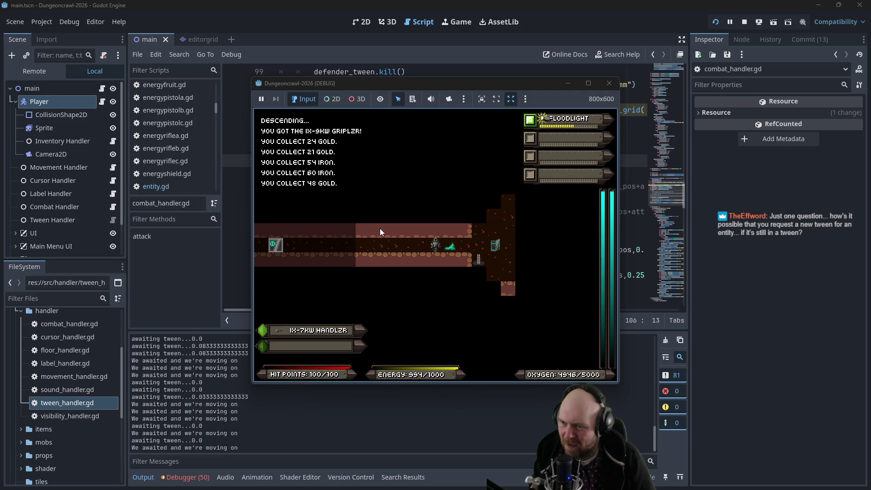
{"action": "key", "text": "Right"}
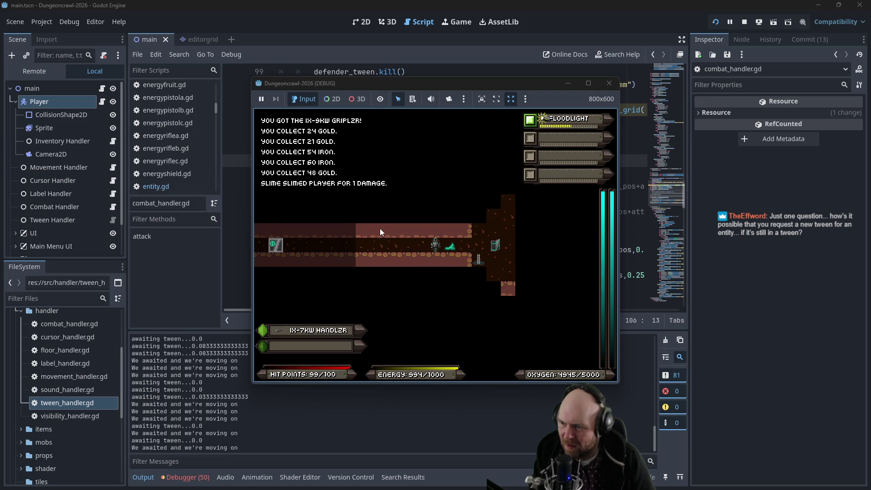
{"action": "key", "text": "Right"}
{"action": "key", "text": "Left"}
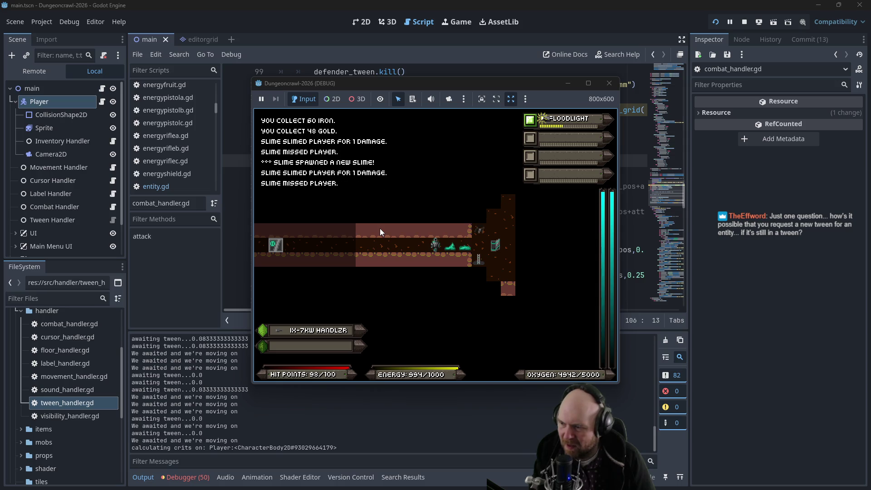
{"action": "key", "text": "Left"}
{"action": "key", "text": "Left"}
{"action": "key", "text": "Left"}
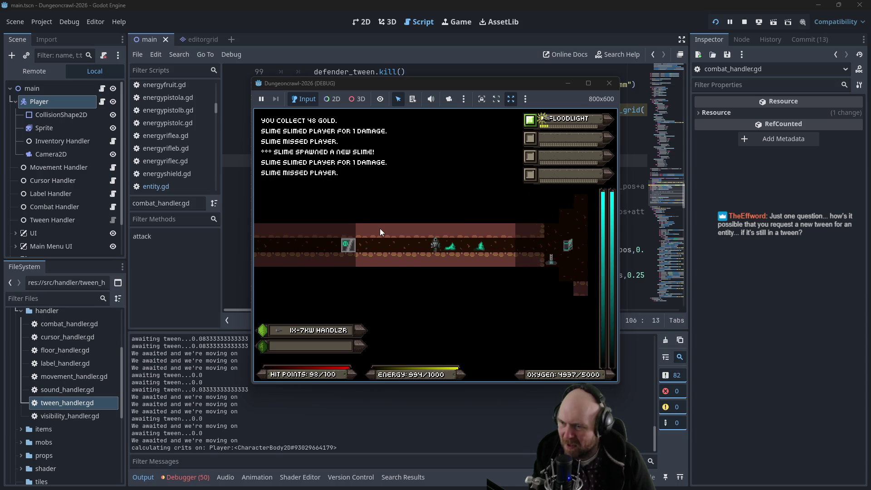
{"action": "key", "text": "Left"}
{"action": "key", "text": "Left"}
{"action": "key", "text": "Left"}
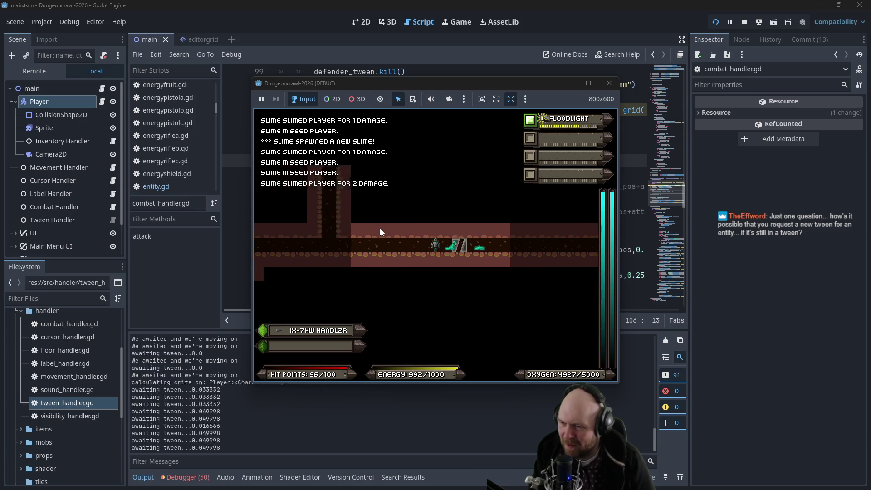
{"action": "key", "text": "Left"}
{"action": "key", "text": "Left"}
- Climb the shaft, attack the slime twice with the weapon, and stop the game
{"action": "key", "text": "Up"}
{"action": "key", "text": "Up"}
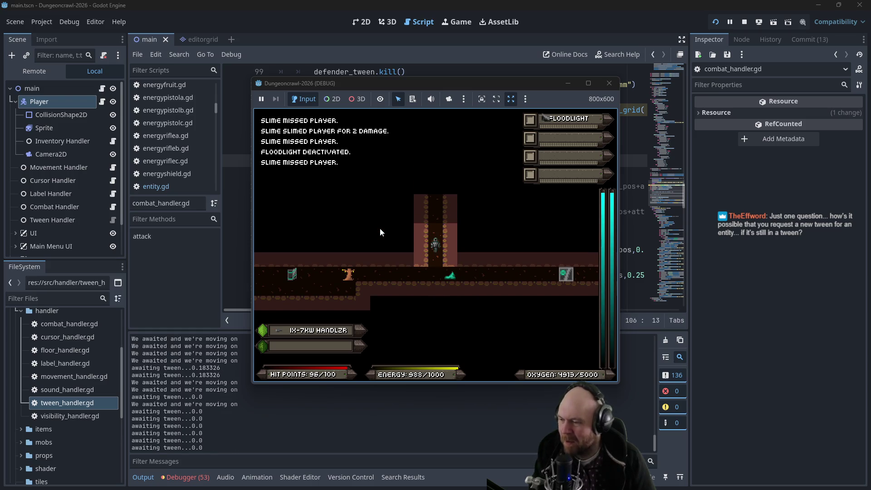
{"action": "key", "text": "1"}
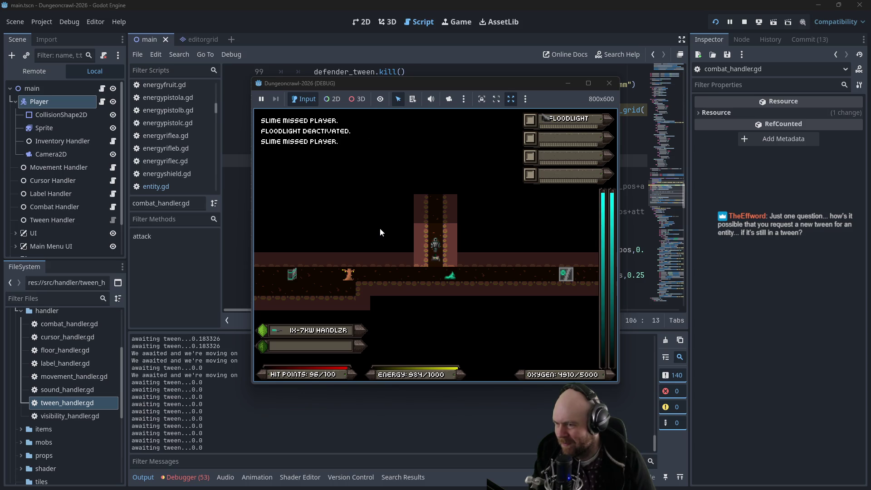
{"action": "key", "text": "space"}
{"action": "key", "text": "Up"}
{"action": "key", "text": "Up"}
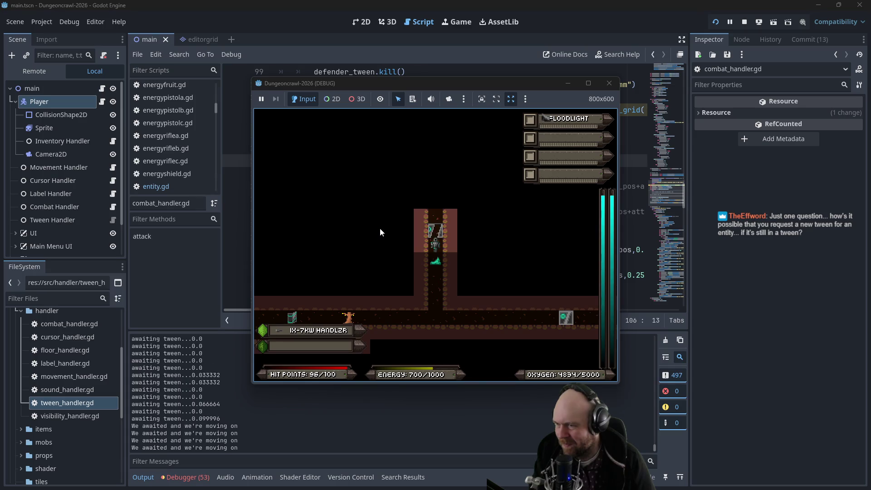
{"action": "key", "text": "Up"}
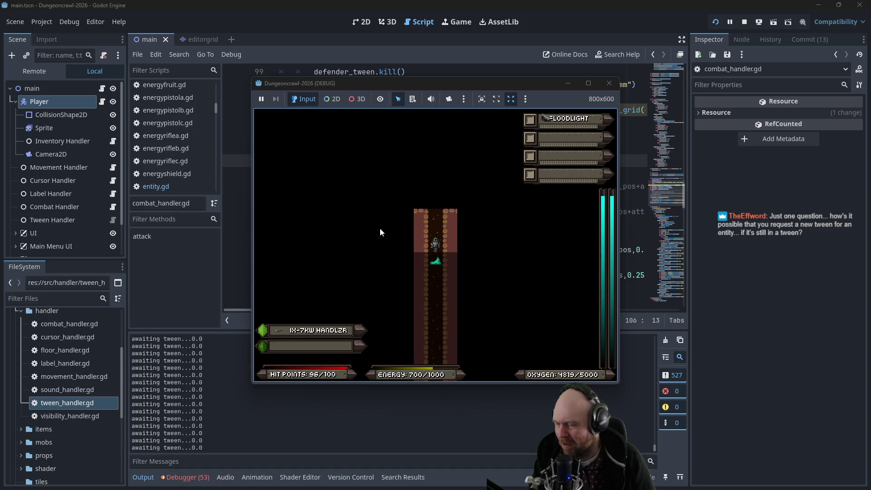
{"action": "key", "text": "Up"}
{"action": "key", "text": "Up"}
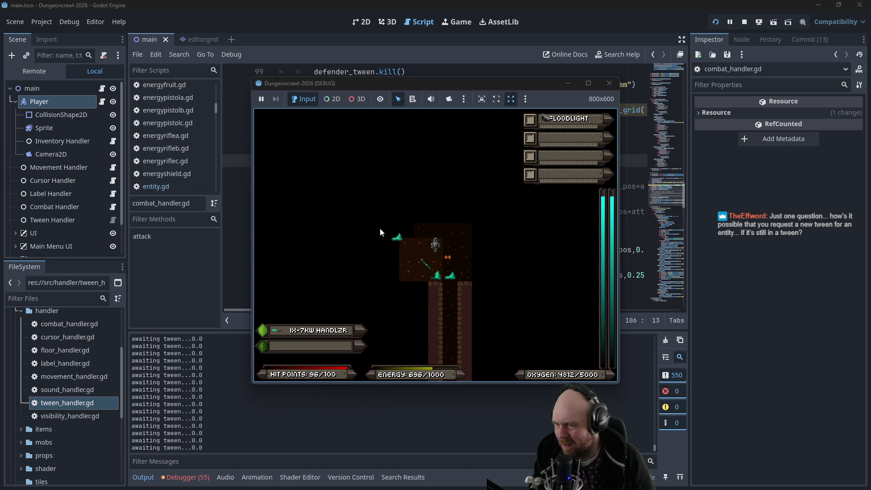
{"action": "left_click", "coordinate": [609, 83]}
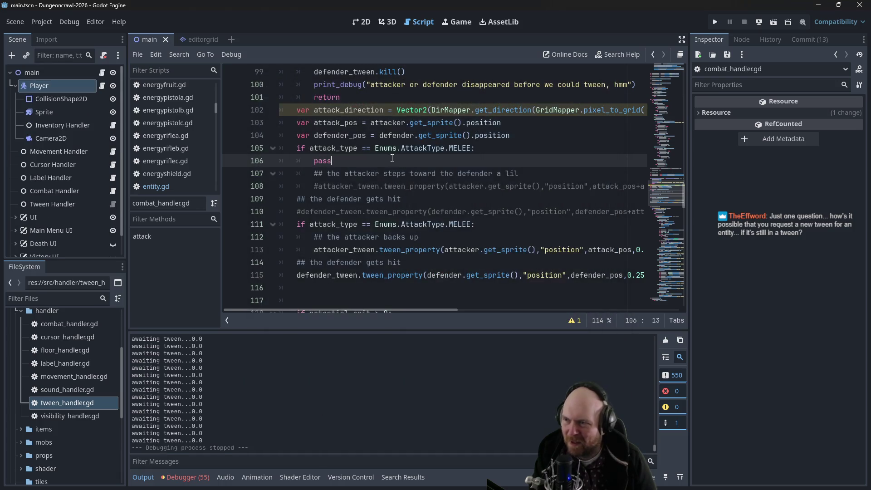
- Comment out line 95, just above the validity check in combat_handler.gd
{"action": "scroll", "coordinate": [330, 166], "scroll_direction": "up", "scroll_amount": 4}
{"action": "left_click", "coordinate": [295, 161]}
{"action": "key", "text": "ctrl+k"}
{"action": "left_click", "coordinate": [295, 174]}
{"action": "type", "text": "#"}
- Comment out the attacker back-up tween line, line 115 and the second melee check, then save
{"action": "scroll", "coordinate": [309, 210], "scroll_direction": "down", "scroll_amount": 3}
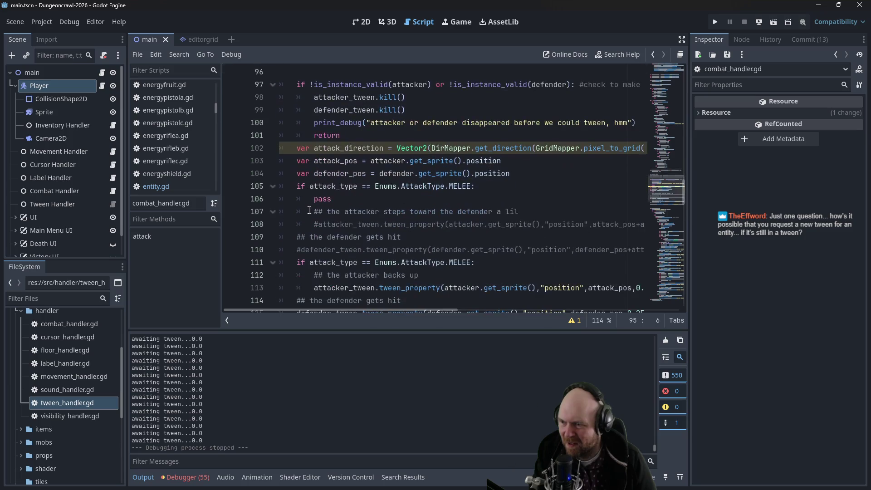
{"action": "scroll", "coordinate": [303, 213], "scroll_direction": "down", "scroll_amount": 1}
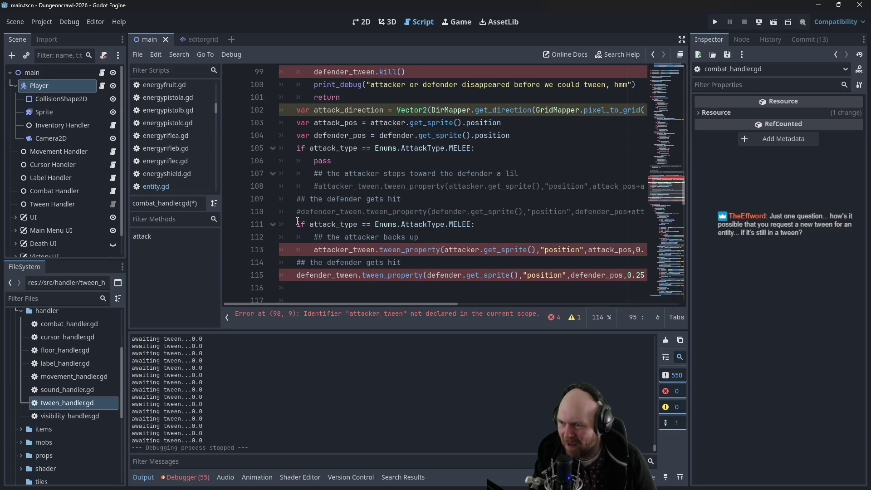
{"action": "left_click", "coordinate": [313, 250]}
{"action": "type", "text": "#"}
{"action": "left_click", "coordinate": [298, 274]}
{"action": "type", "text": "#"}
{"action": "left_click", "coordinate": [292, 227]}
{"action": "type", "text": "#"}
{"action": "key", "text": "ctrl+s"}
- Comment out the attacker and defender tween kill lines and save the script
{"action": "left_click", "coordinate": [350, 159]}
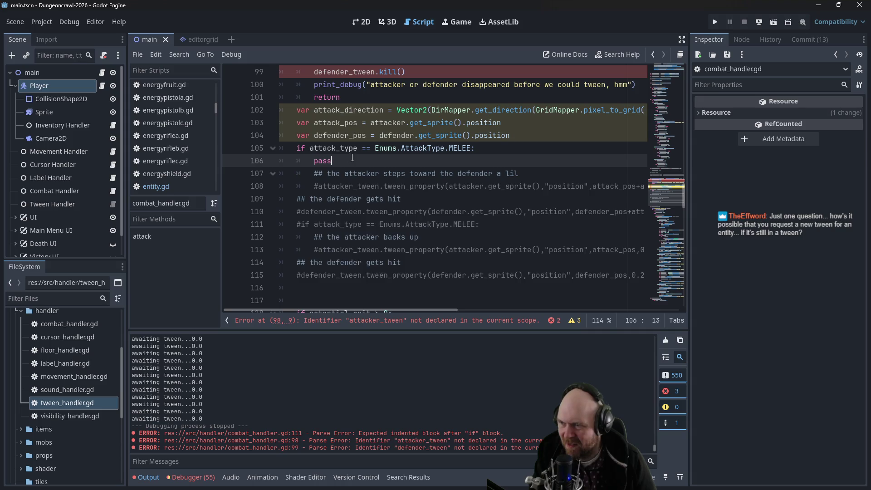
{"action": "scroll", "coordinate": [354, 156], "scroll_direction": "up", "scroll_amount": 1}
{"action": "left_click", "coordinate": [314, 97]}
{"action": "type", "text": "#"}
{"action": "left_click", "coordinate": [313, 110]}
{"action": "type", "text": "#"}
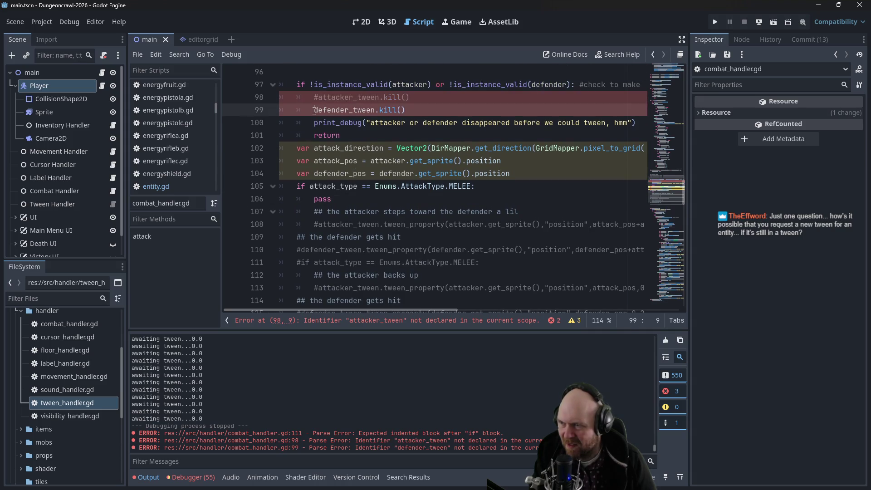
{"action": "key", "text": "ctrl+s"}
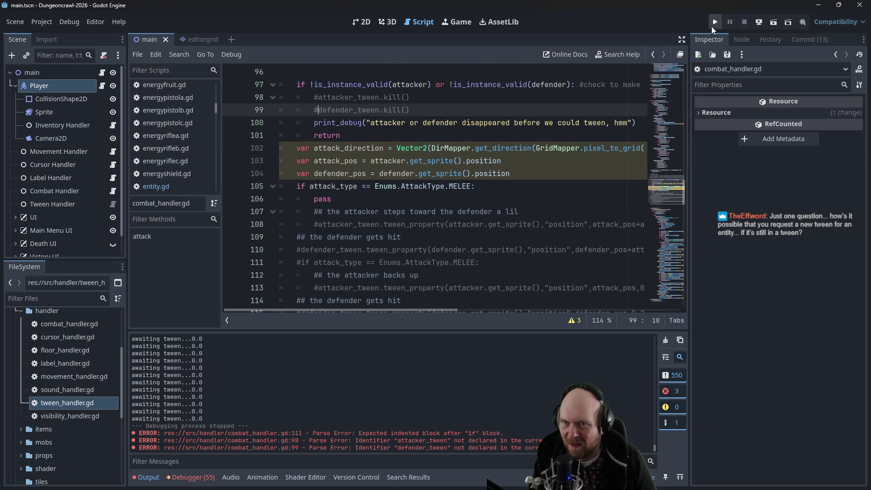
- Run the game to the main menu, stop it, and reopen tween_handler.gd then combat_handler.gd
{"action": "left_click", "coordinate": [714, 23]}
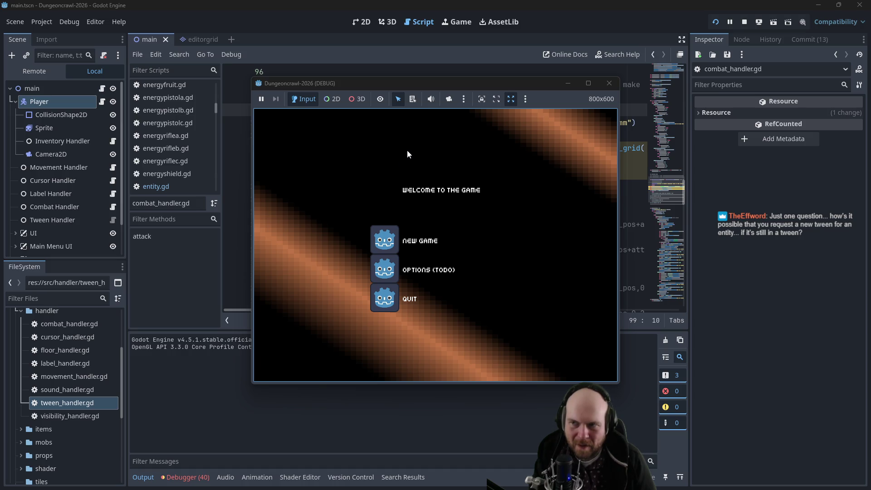
{"action": "mouse_move", "coordinate": [414, 88]}
{"action": "left_mouse_down"}
{"action": "mouse_move", "coordinate": [590, 222]}
{"action": "mouse_move", "coordinate": [620, 163]}
{"action": "left_mouse_up"}
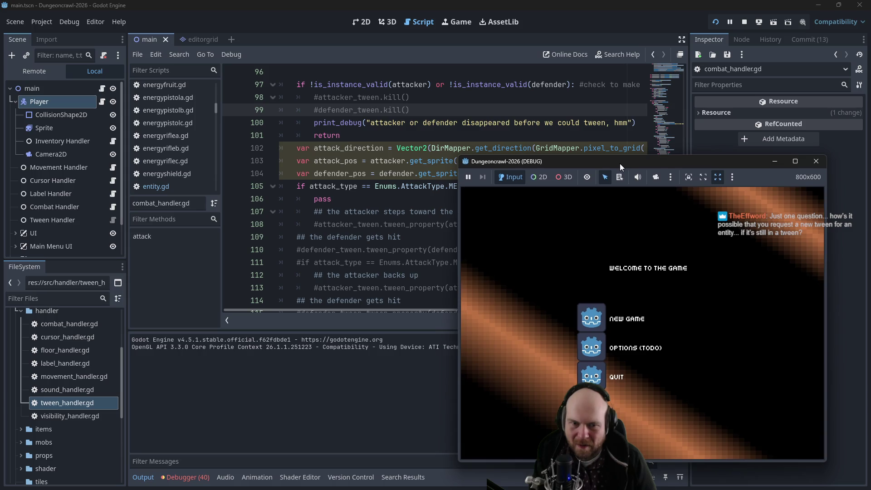
{"action": "left_click", "coordinate": [715, 158]}
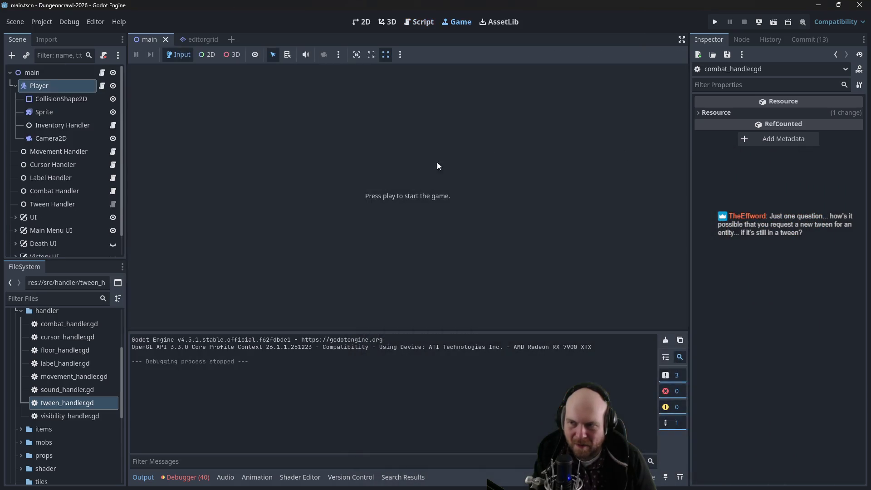
{"action": "double_click", "coordinate": [67, 403]}
{"action": "double_click", "coordinate": [89, 324]}
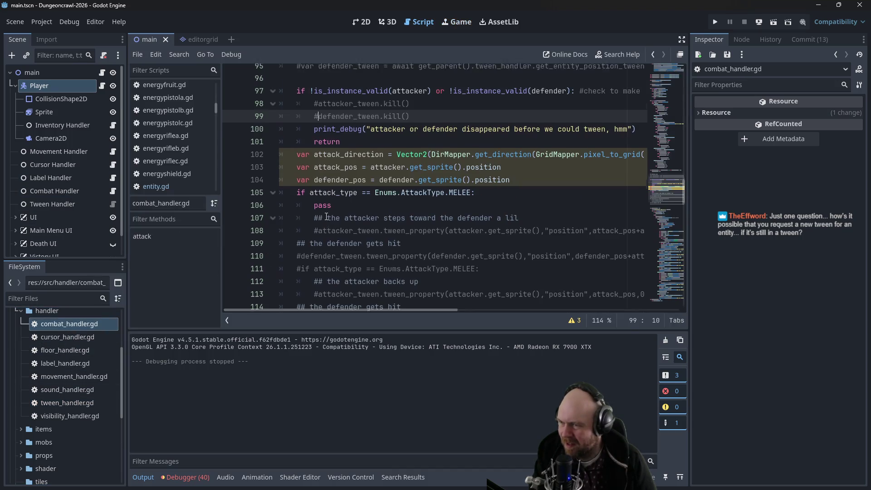
{"action": "scroll", "coordinate": [337, 220], "scroll_direction": "up", "scroll_amount": 3}
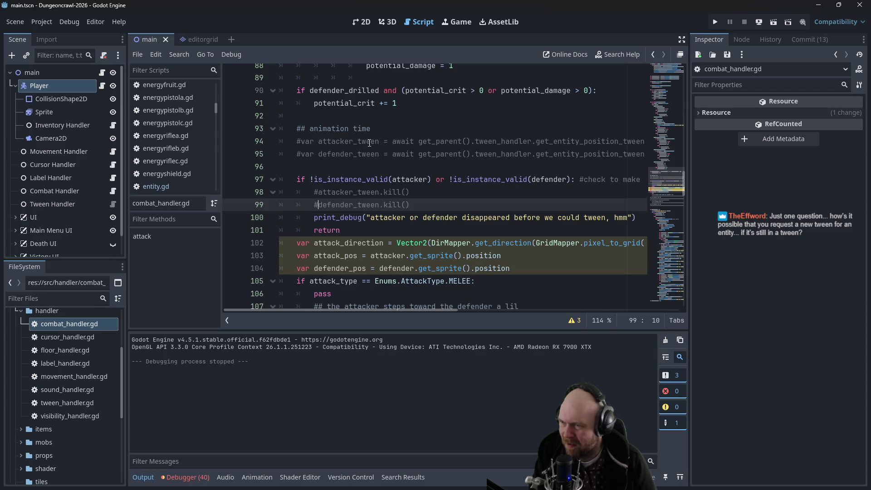
{"action": "mouse_move", "coordinate": [363, 310]}
{"action": "left_mouse_down"}
{"action": "mouse_move", "coordinate": [447, 310]}
{"action": "mouse_move", "coordinate": [359, 306]}
{"action": "left_mouse_up"}
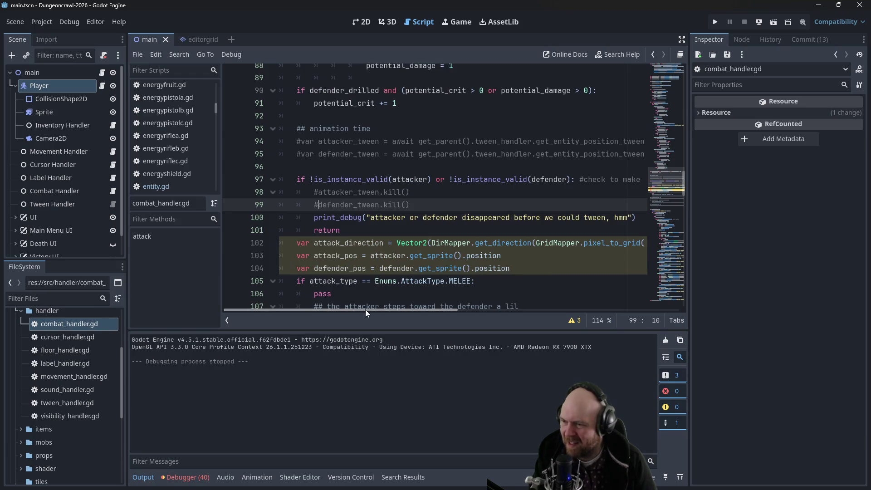
{"action": "scroll", "coordinate": [551, 131], "scroll_direction": "right", "scroll_amount": 5}
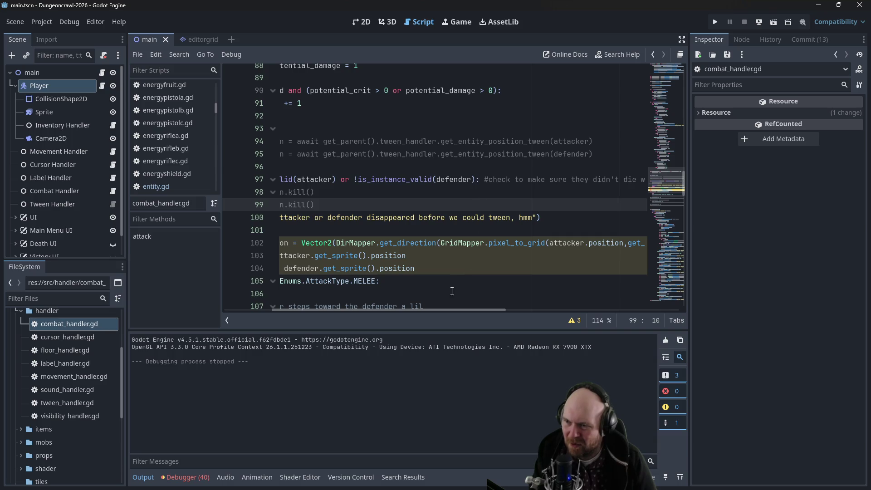
{"action": "scroll", "coordinate": [336, 310], "scroll_direction": "left", "scroll_amount": 5}
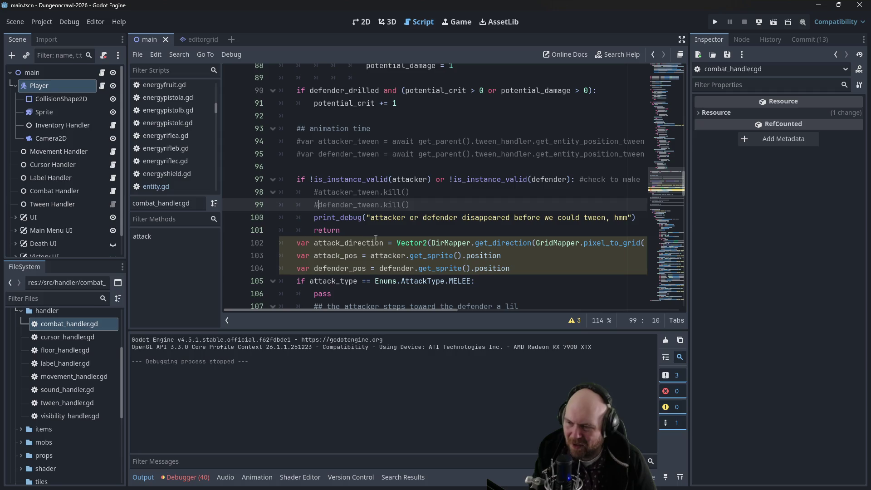
{"action": "left_click", "coordinate": [377, 236]}
{"action": "scroll", "coordinate": [377, 237], "scroll_direction": "down", "scroll_amount": 2}
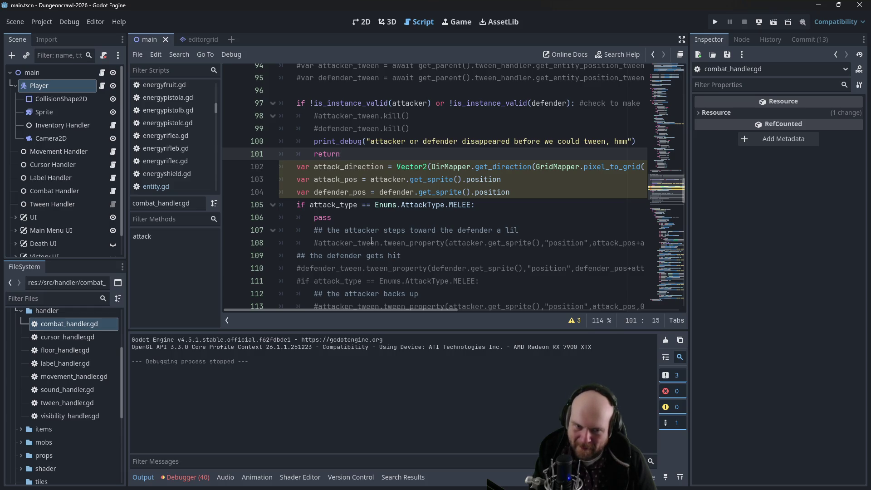
{"action": "scroll", "coordinate": [371, 240], "scroll_direction": "up", "scroll_amount": 3}
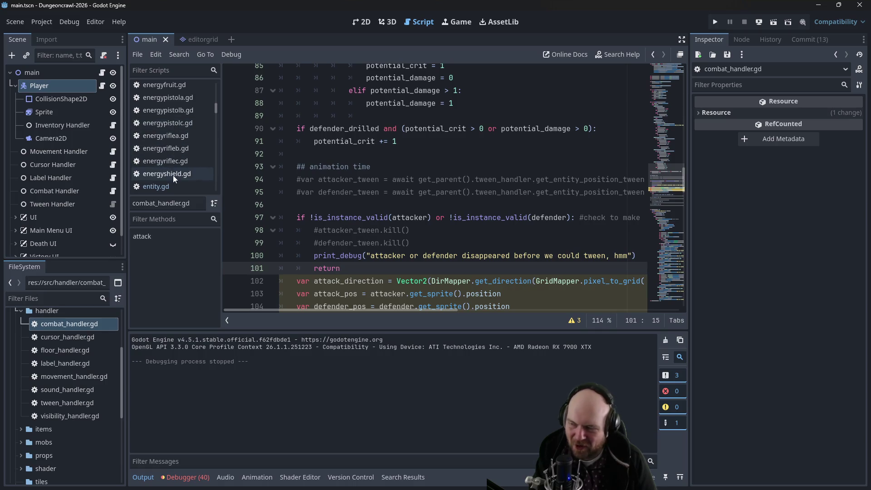
{"action": "scroll", "coordinate": [173, 180], "scroll_direction": "down", "scroll_amount": 2}
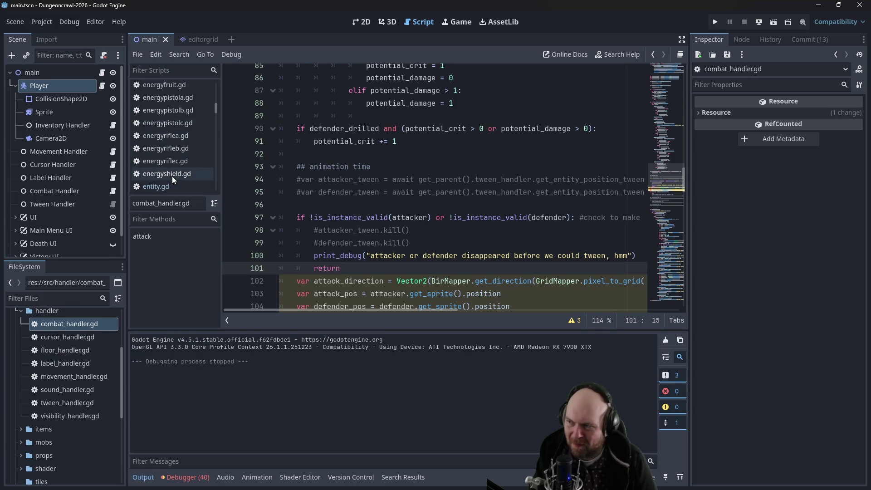
- Launch the game and start a New Game from the main menu
{"action": "scroll", "coordinate": [460, 229], "scroll_direction": "down", "scroll_amount": 2}
{"action": "scroll", "coordinate": [459, 230], "scroll_direction": "down", "scroll_amount": 2}
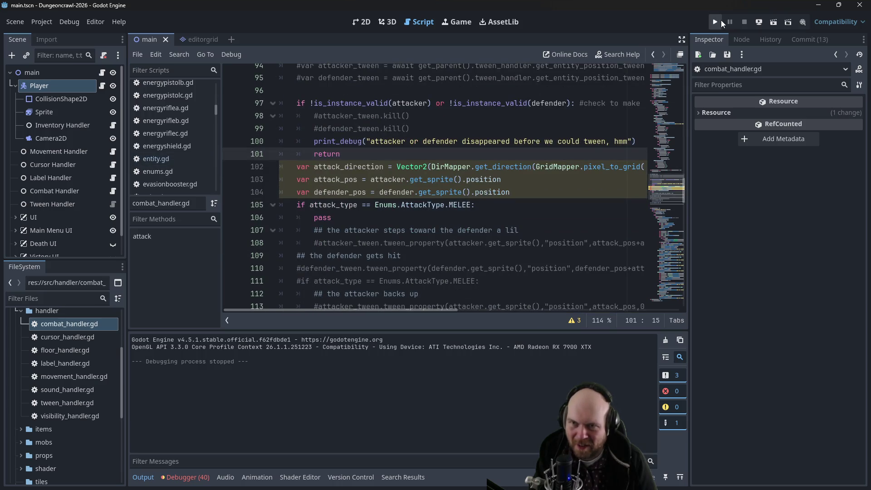
{"action": "left_click", "coordinate": [719, 22]}
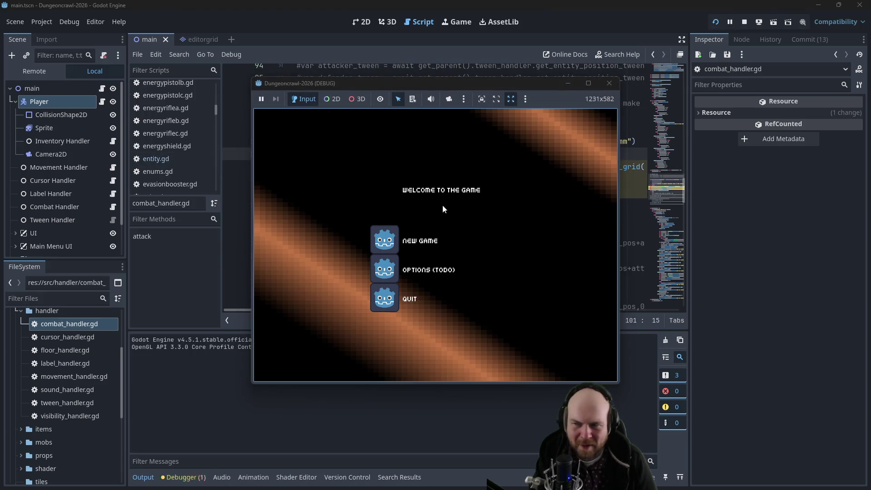
{"action": "left_click", "coordinate": [402, 237]}
- Turn on the floodlight, ready the IX-7KW, grab the iron and descend the stairs
{"action": "key", "text": "1"}
{"action": "key", "text": "2"}
{"action": "key", "text": "i"}
{"action": "key", "text": "Right"}
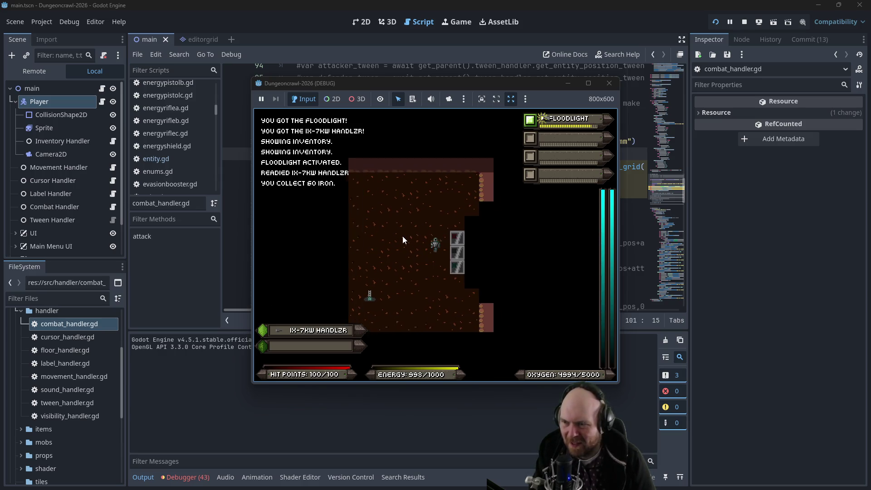
{"action": "key", "text": "greater"}
{"action": "key", "text": "y"}
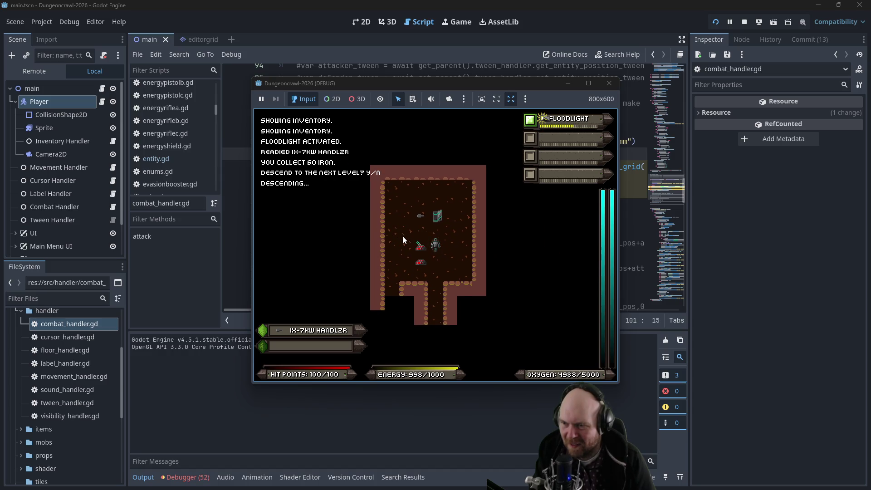
{"action": "key", "text": "Down"}
{"action": "key", "text": "Down"}
{"action": "key", "text": "Down"}
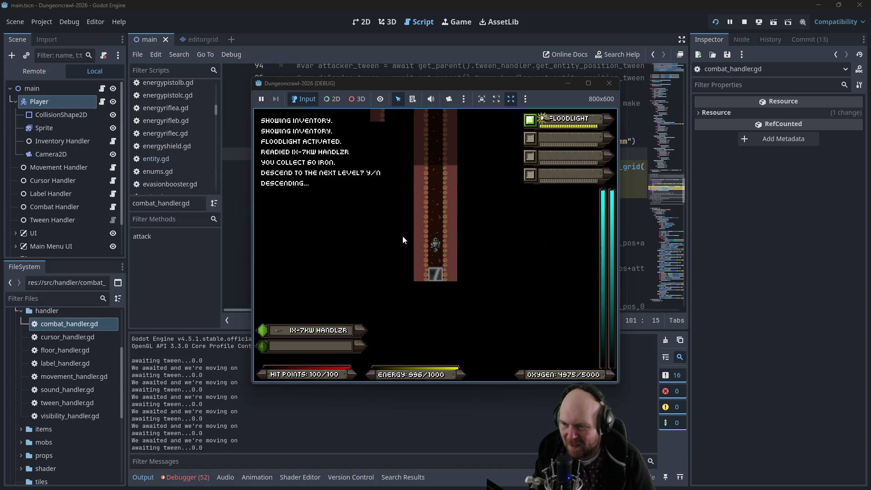
{"action": "key", "text": "Down"}
{"action": "key", "text": "Down"}
{"action": "key", "text": "Down"}
{"action": "key", "text": "Down"}
{"action": "key", "text": "Down"}
{"action": "key", "text": "Down"}
- Fight the rogue bat and slime, then collect the motion tracker, gold and iron
{"action": "key", "text": "f"}
{"action": "key", "text": "f"}
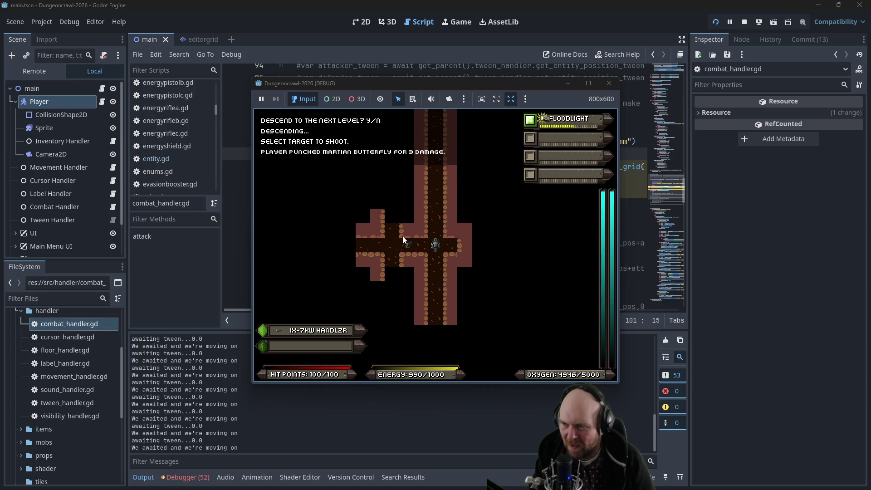
{"action": "key", "text": "Up"}
{"action": "key", "text": "Up"}
{"action": "key", "text": "Up"}
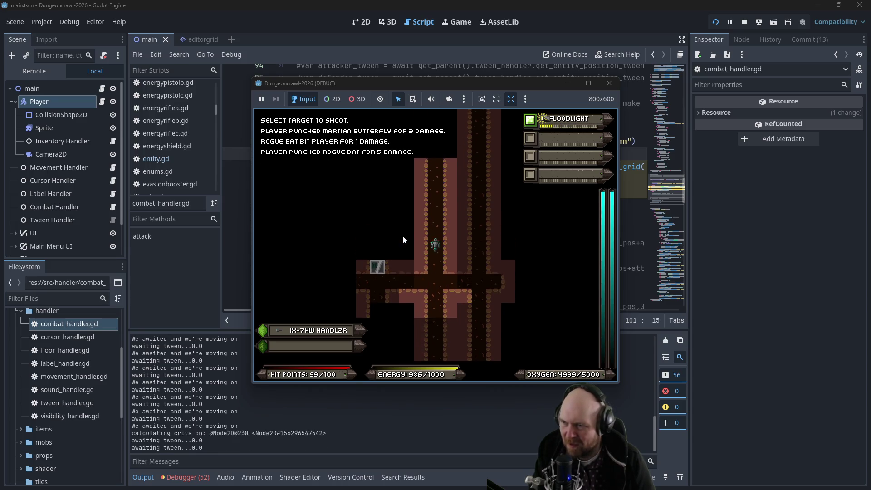
{"action": "key", "text": "Up"}
{"action": "key", "text": "Up"}
{"action": "key", "text": "Up"}
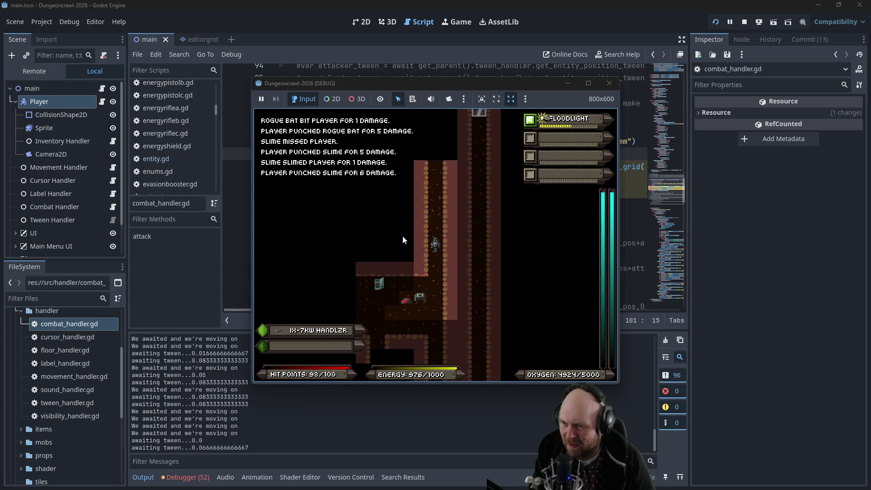
{"action": "key", "text": "Down"}
{"action": "key", "text": "Down"}
{"action": "key", "text": "Down"}
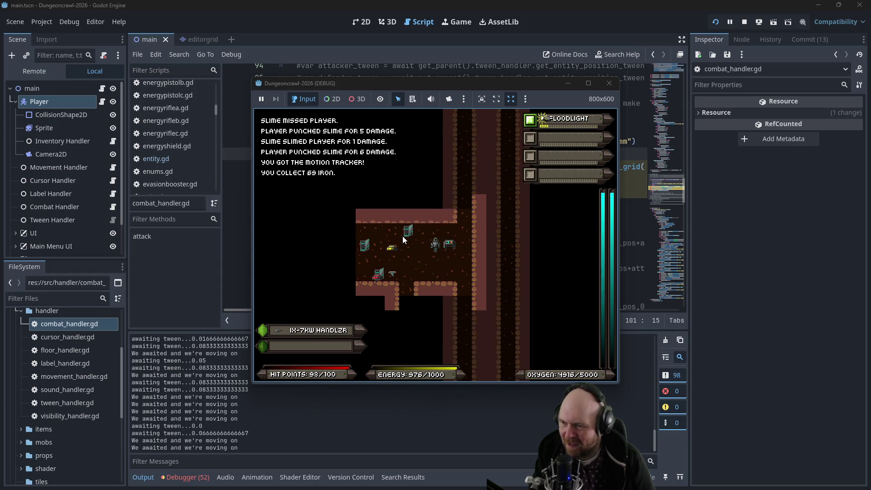
{"action": "key", "text": "Left"}
{"action": "key", "text": "Left"}
{"action": "key", "text": "Left"}
{"action": "key", "text": "Down"}
{"action": "key", "text": "Down"}
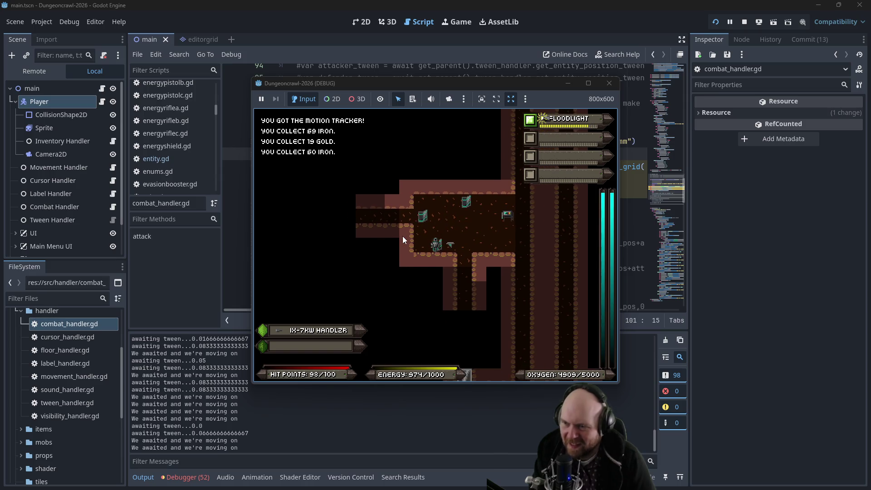
{"action": "key", "text": "Right"}
{"action": "key", "text": "Down"}
{"action": "key", "text": "Down"}
{"action": "key", "text": "Down"}
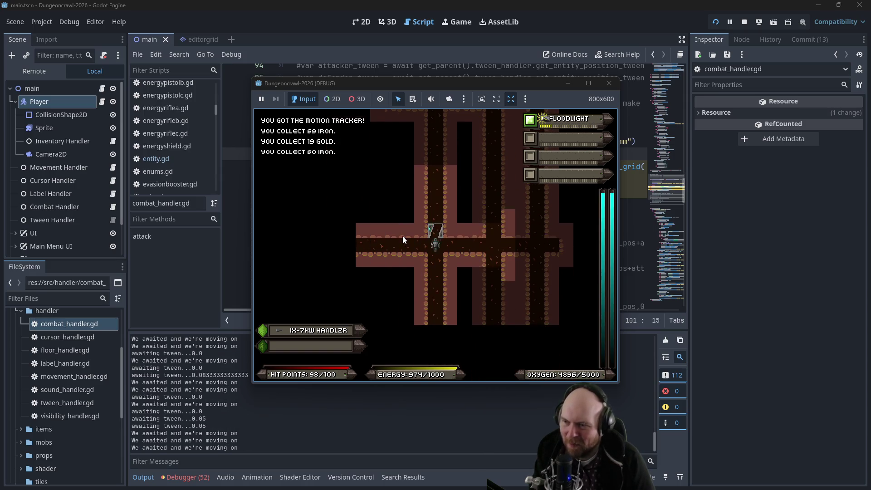
- Explore the vertical corridor with the floodlight, then stop the running game
{"action": "key", "text": "Up"}
{"action": "key", "text": "Up"}
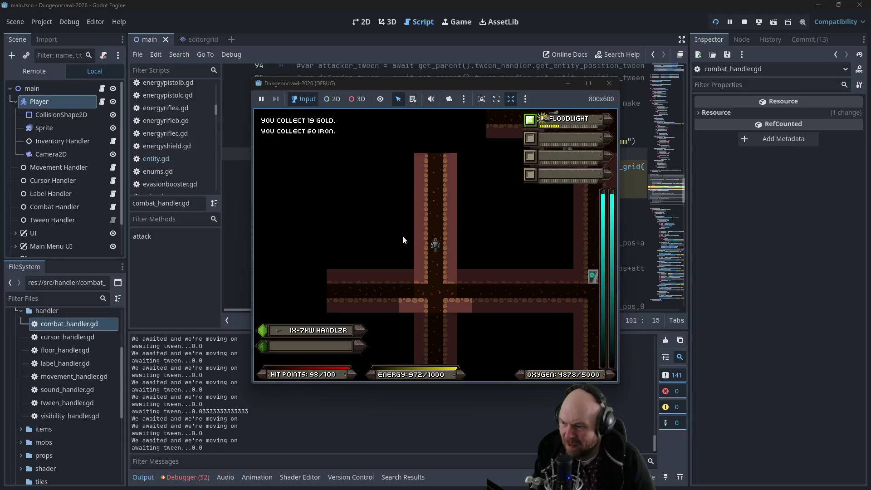
{"action": "key", "text": "Up"}
{"action": "key", "text": "Up"}
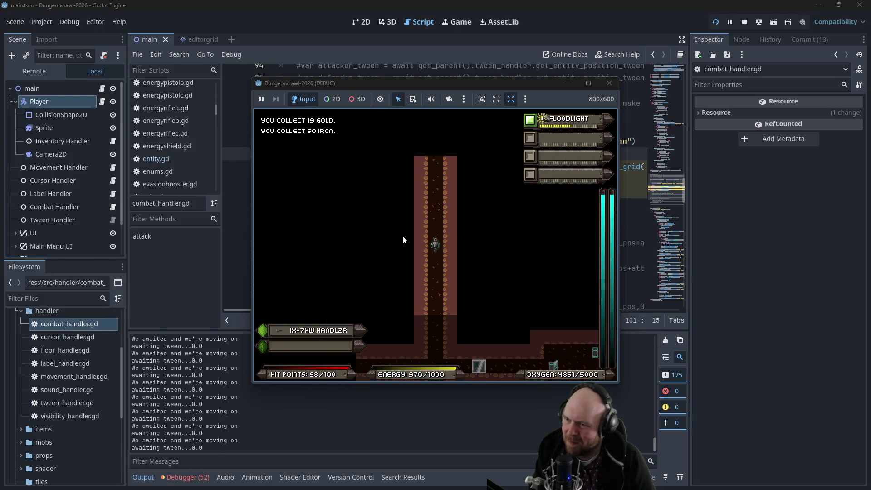
{"action": "key", "text": "Up"}
{"action": "key", "text": "Up"}
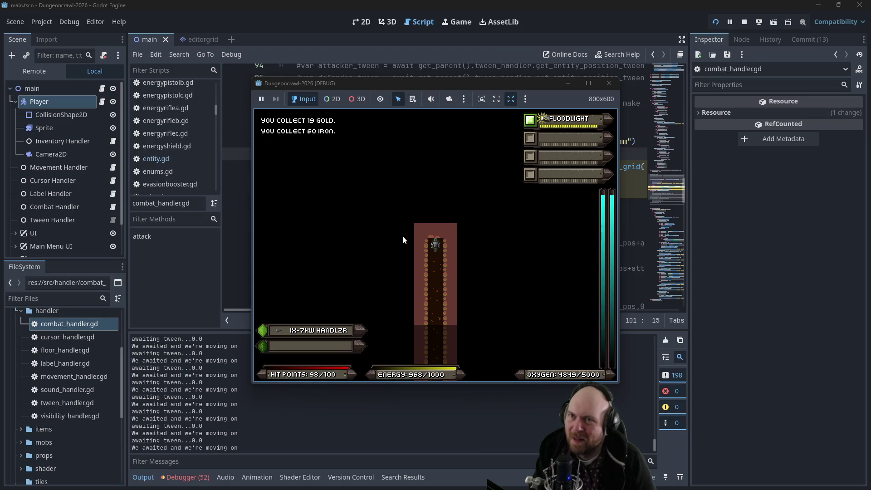
{"action": "key", "text": "1"}
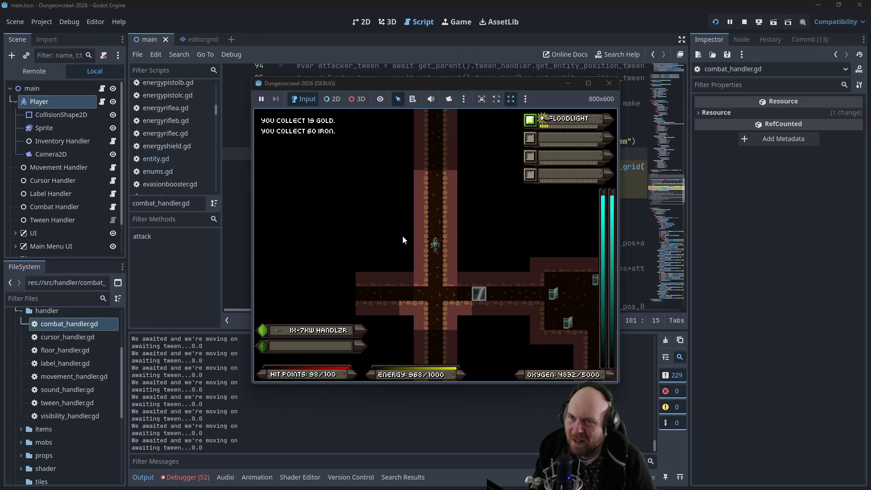
{"action": "key", "text": "Down"}
{"action": "key", "text": "Down"}
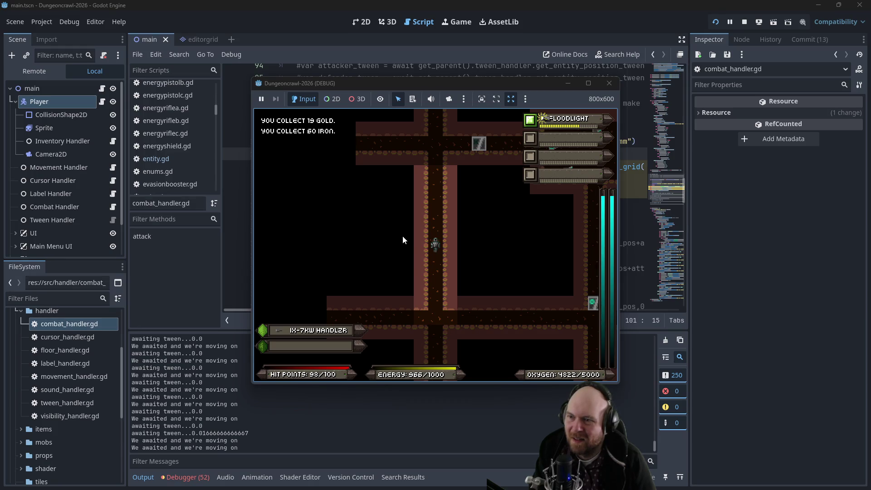
{"action": "key", "text": "Down"}
{"action": "key", "text": "Down"}
{"action": "key", "text": "Down"}
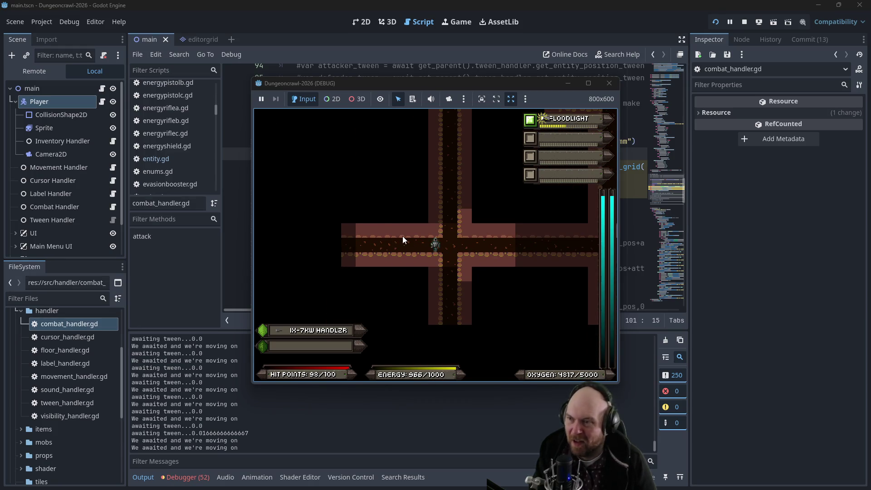
{"action": "left_click", "coordinate": [608, 83]}
- Open tween_handler.gd and place the caret after the get_entity_position_tween function header
{"action": "scroll", "coordinate": [146, 137], "scroll_direction": "up", "scroll_amount": 2}
{"action": "scroll", "coordinate": [154, 137], "scroll_direction": "up", "scroll_amount": 3}
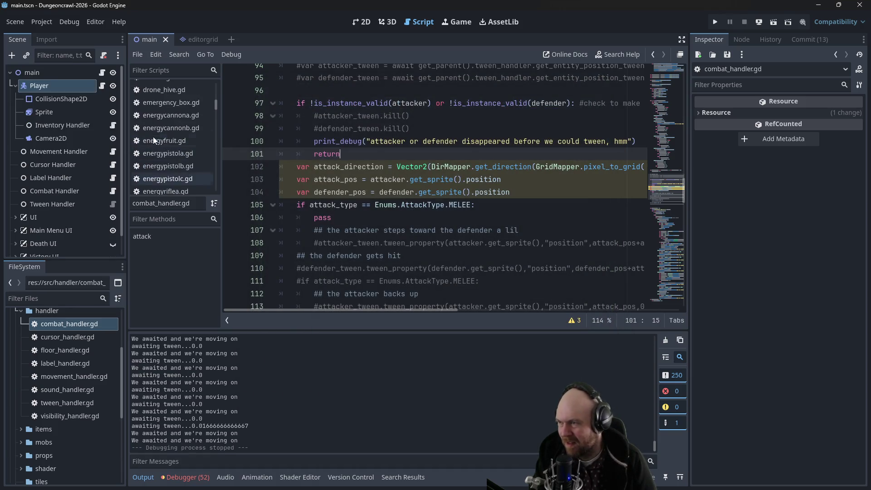
{"action": "mouse_move", "coordinate": [216, 99]}
{"action": "left_mouse_down"}
{"action": "mouse_move", "coordinate": [214, 80]}
{"action": "mouse_move", "coordinate": [213, 90]}
{"action": "left_mouse_up"}
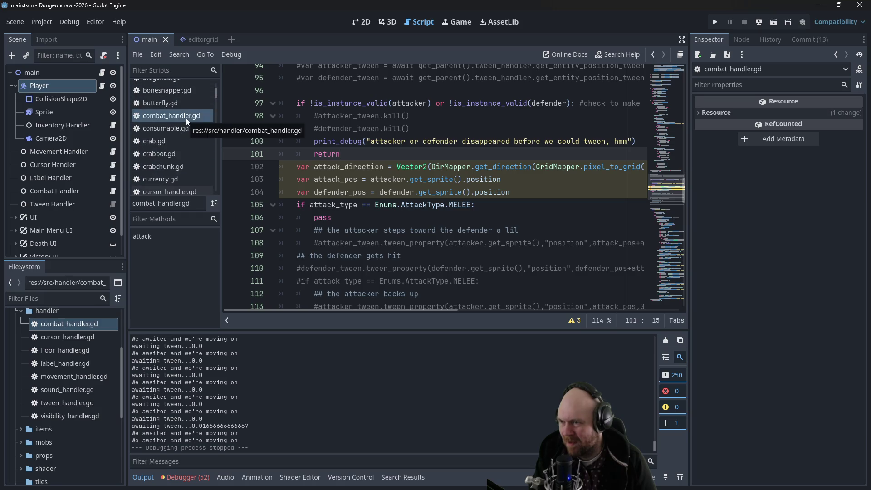
{"action": "double_click", "coordinate": [79, 408]}
{"action": "left_click", "coordinate": [462, 225]}
{"action": "left_click", "coordinate": [452, 233]}
{"action": "left_click", "coordinate": [481, 224]}
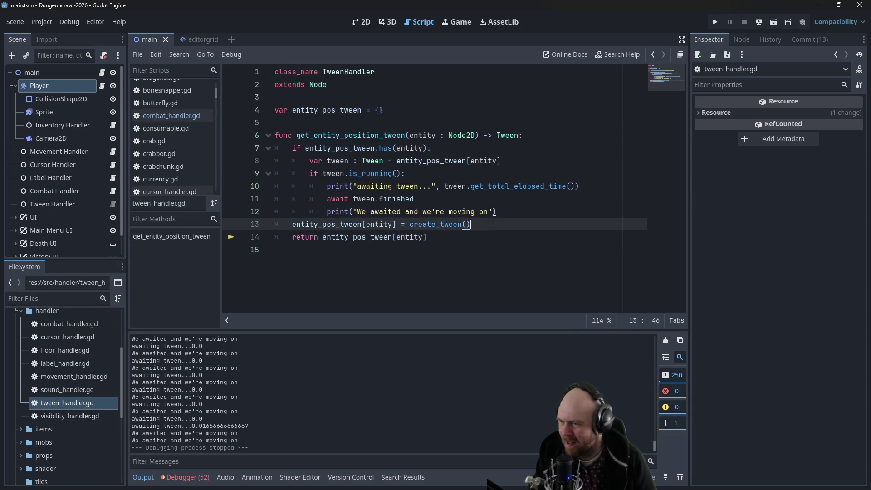
{"action": "left_click", "coordinate": [517, 149]}
{"action": "left_click", "coordinate": [522, 136]}
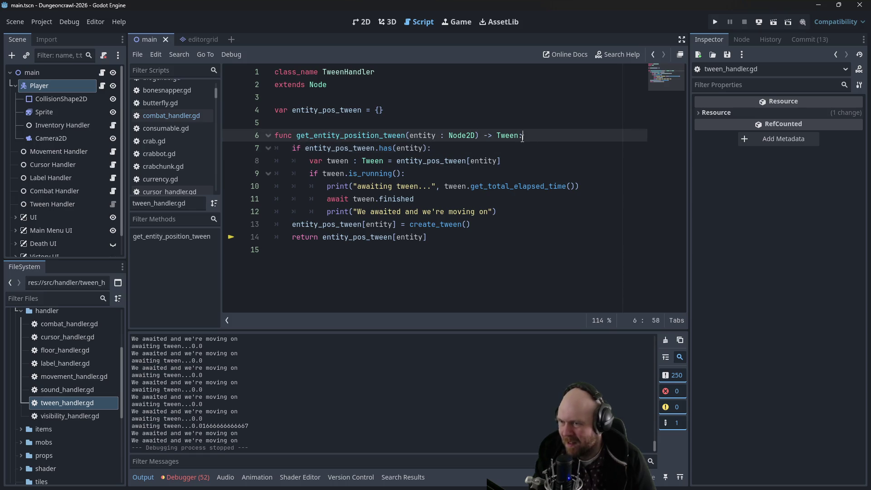
- Insert print(get_tree().get_processed_tweens()) under the func line, drop the broken get_live_tweens line, and run with F5
{"action": "key", "text": "Return"}
{"action": "type", "text": "print("}
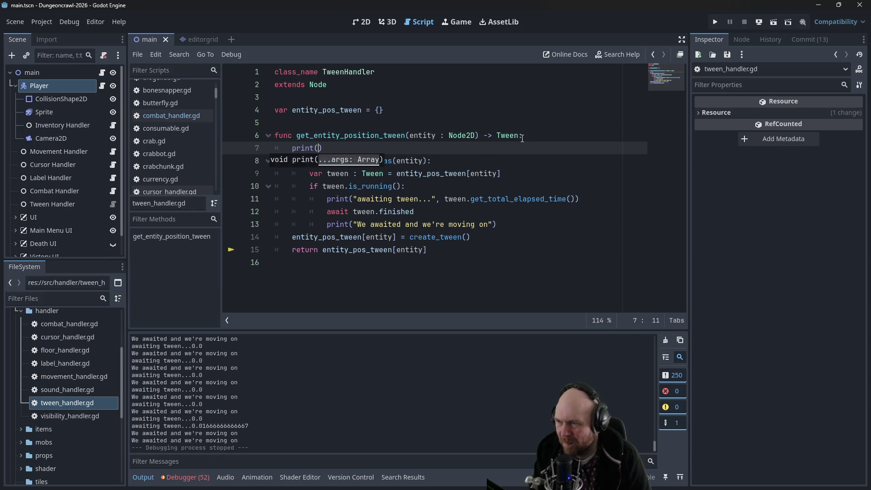
{"action": "type", "text": "get_tree().get_processed_tweens())"}
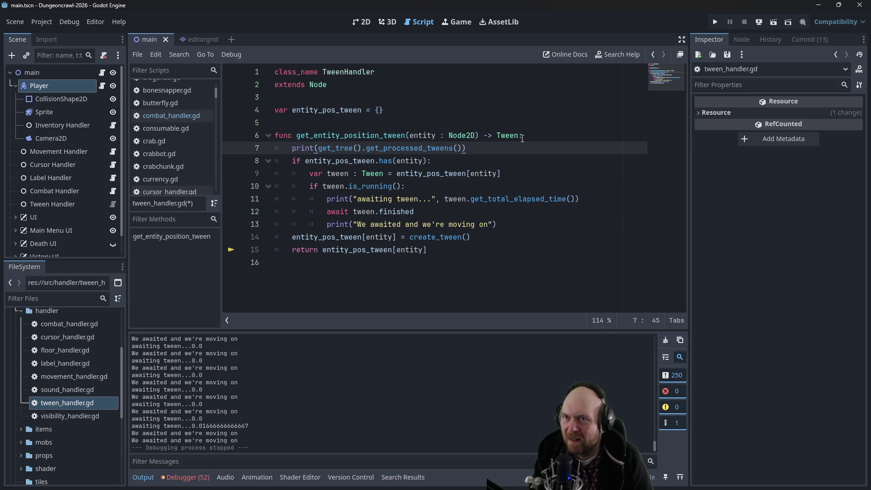
{"action": "key", "text": "Return"}
{"action": "type", "text": "print("}
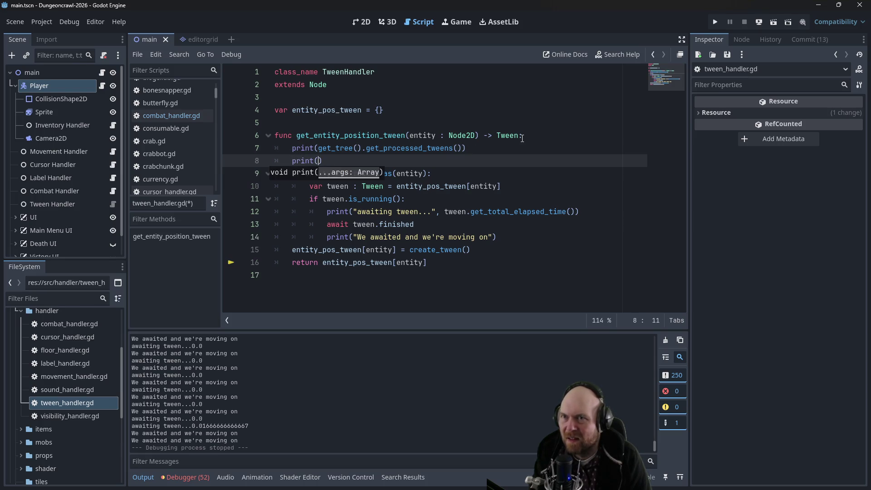
{"action": "type", "text": "get_live_twe"}
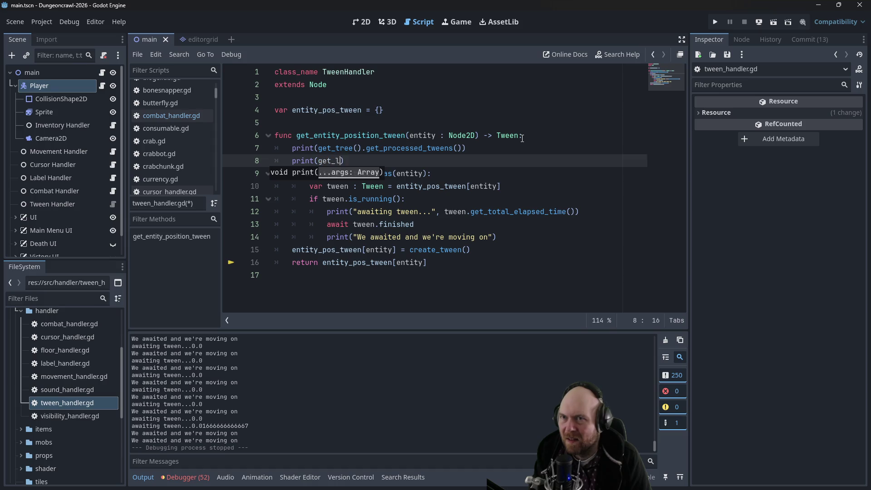
{"action": "type", "text": "ens("}
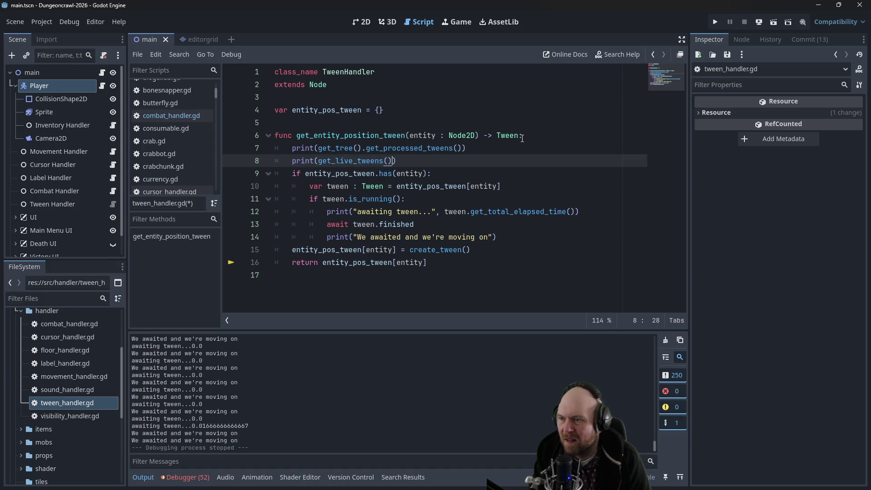
{"action": "type", "text": "TweenRegistry."}
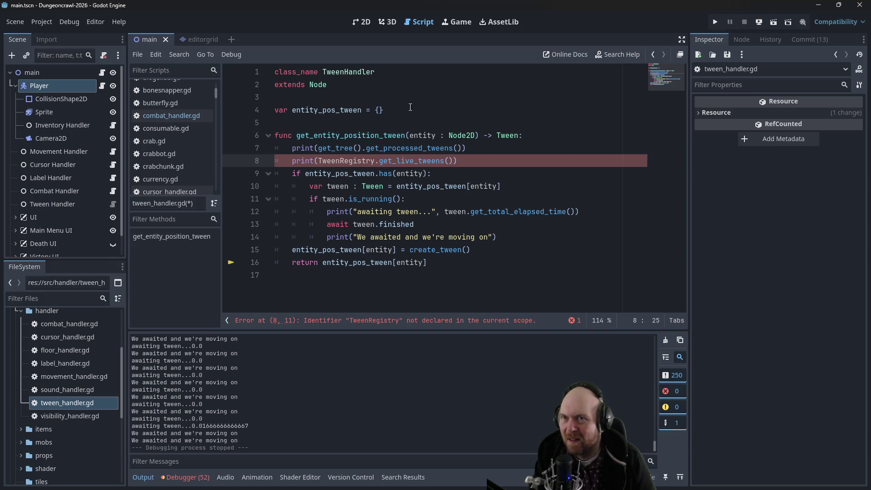
{"action": "left_click_drag", "start_coordinate": [485, 154], "coordinate": [483, 150]}
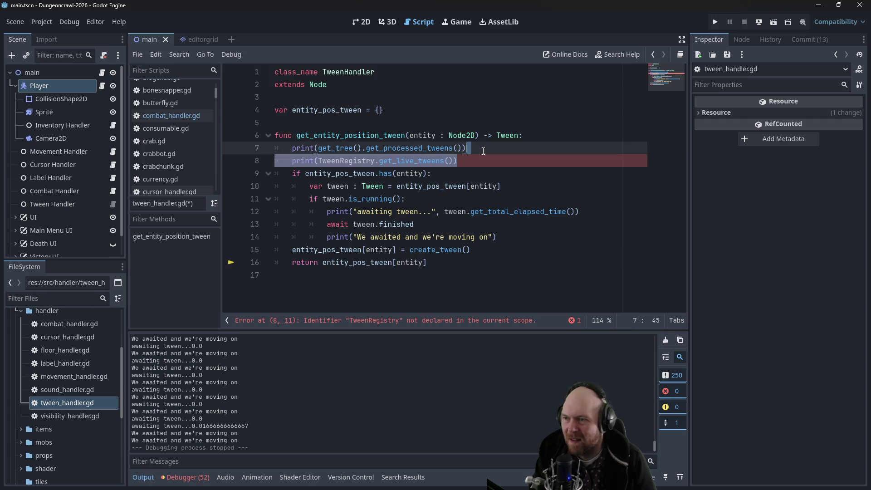
{"action": "key", "text": "BackSpace"}
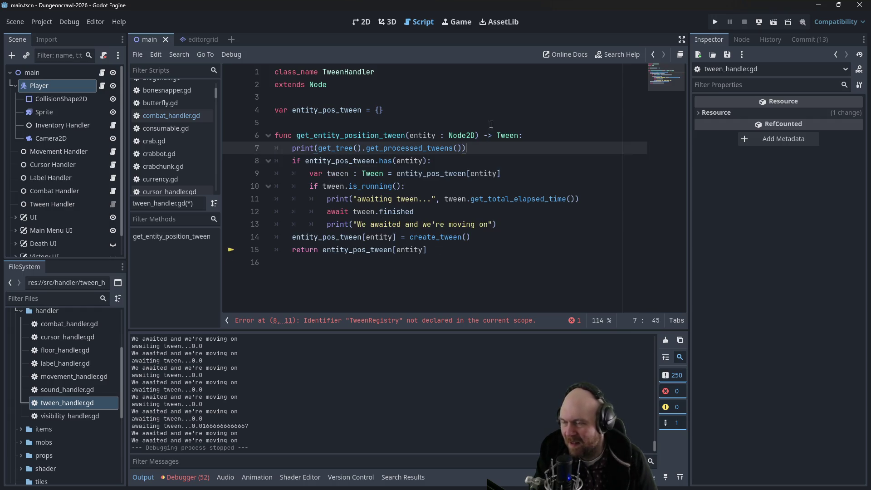
{"action": "key", "text": "F5"}
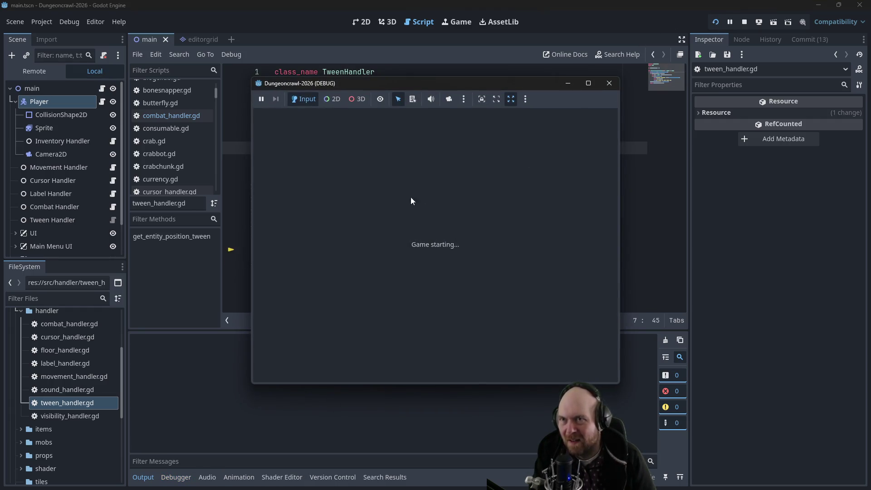
- Start a New Game, walk the player through the dungeon and descend to the next level
{"action": "left_click", "coordinate": [385, 233]}
{"action": "key", "text": "Right"}
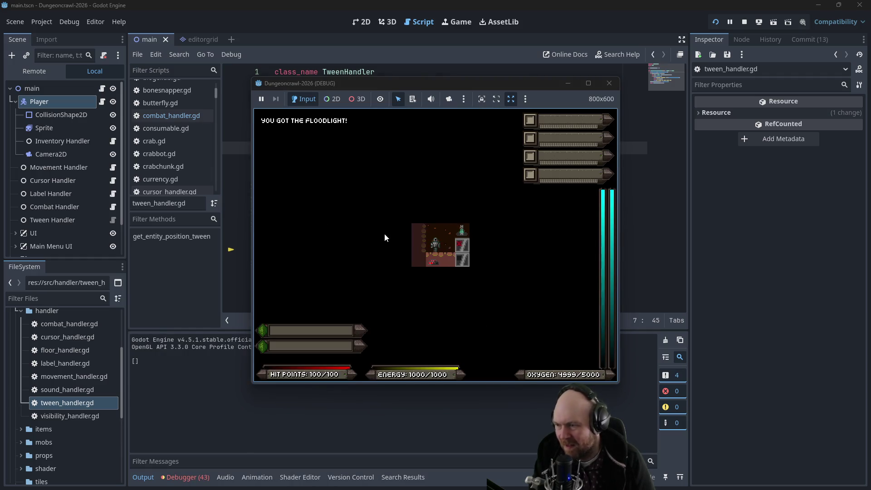
{"action": "key", "text": "Up"}
{"action": "key", "text": "Up"}
{"action": "key", "text": "Up"}
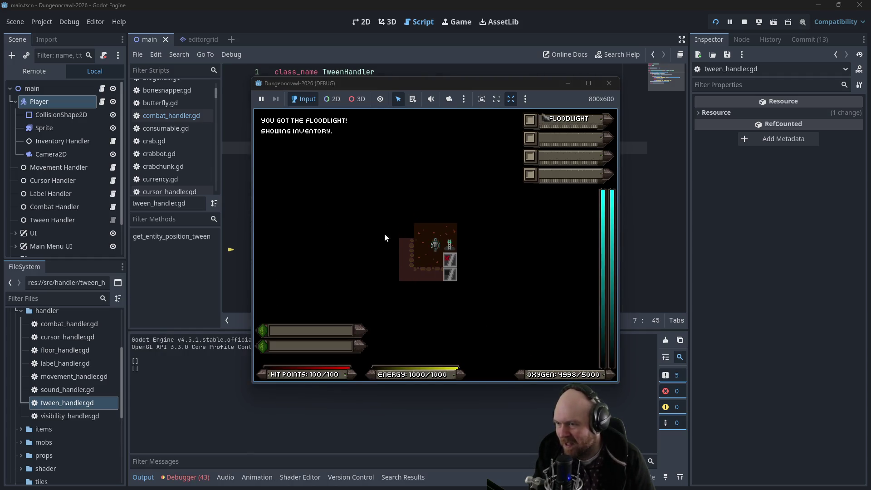
{"action": "key", "text": "Up"}
{"action": "key", "text": "Left"}
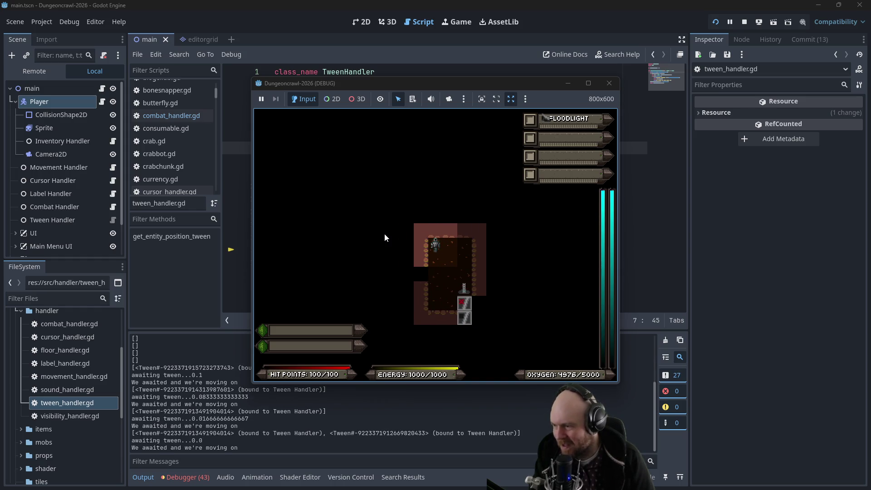
{"action": "mouse_move", "coordinate": [393, 83]}
{"action": "left_mouse_down"}
{"action": "mouse_move", "coordinate": [431, 51]}
{"action": "mouse_move", "coordinate": [416, 46]}
{"action": "left_mouse_up"}
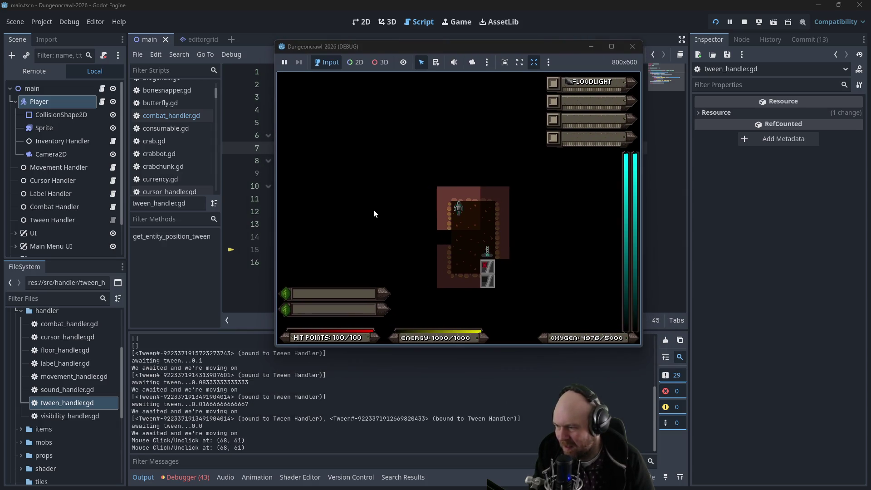
{"action": "key", "text": "Down"}
{"action": "key", "text": "y"}
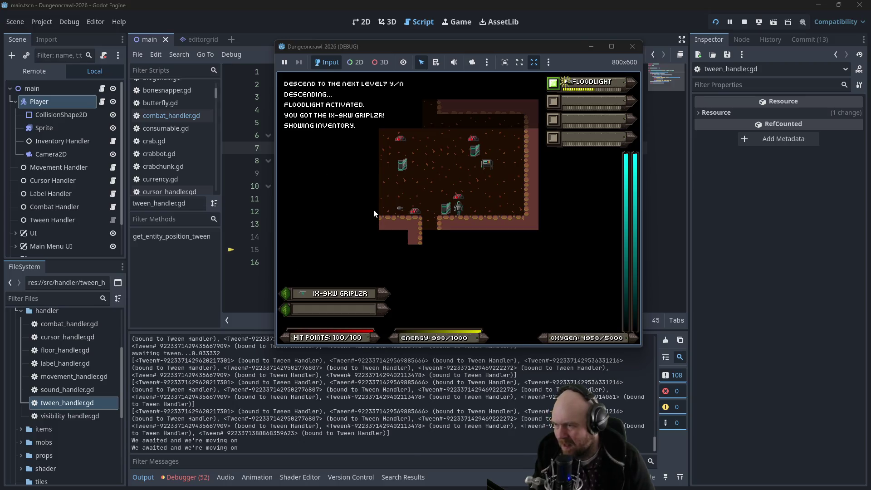
- Move down the new level's corridor, punch the slime twice, then step back up
{"action": "key", "text": "Left"}
{"action": "key", "text": "Left"}
{"action": "key", "text": "Down"}
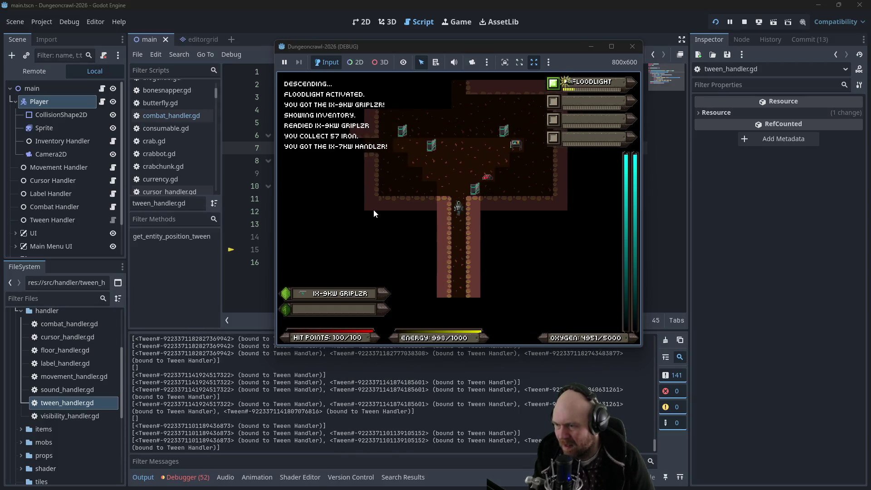
{"action": "key", "text": "Down"}
{"action": "key", "text": "Down"}
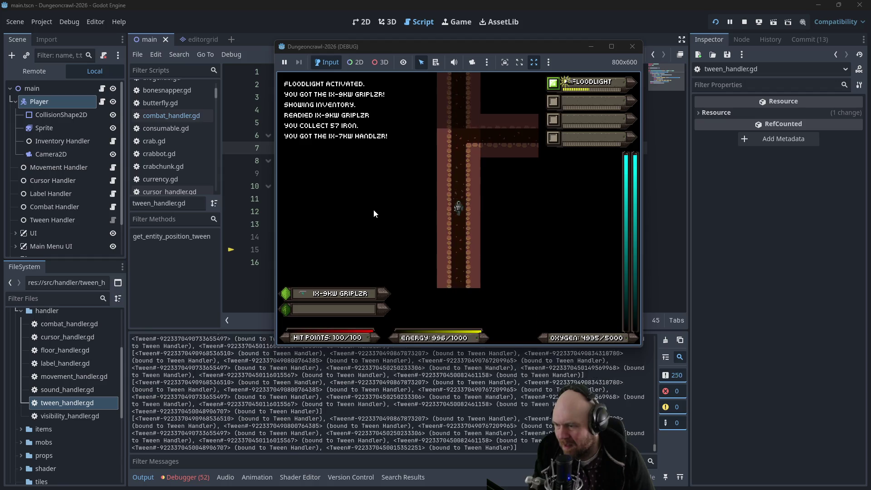
{"action": "key", "text": "Down"}
{"action": "key", "text": "Down"}
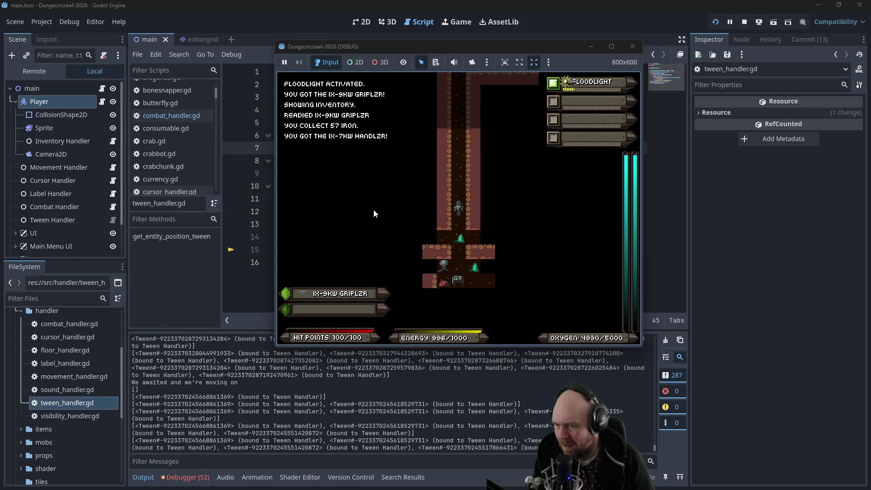
{"action": "key", "text": "Up"}
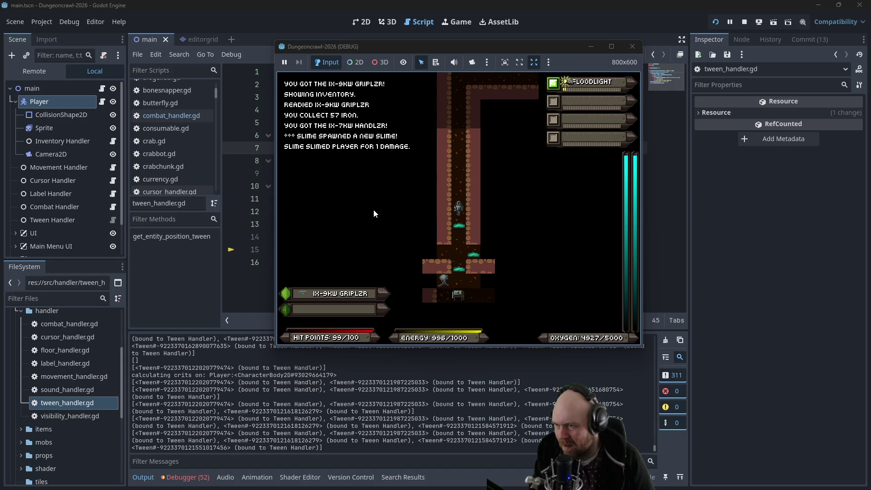
{"action": "key", "text": "Down"}
{"action": "key", "text": "Down"}
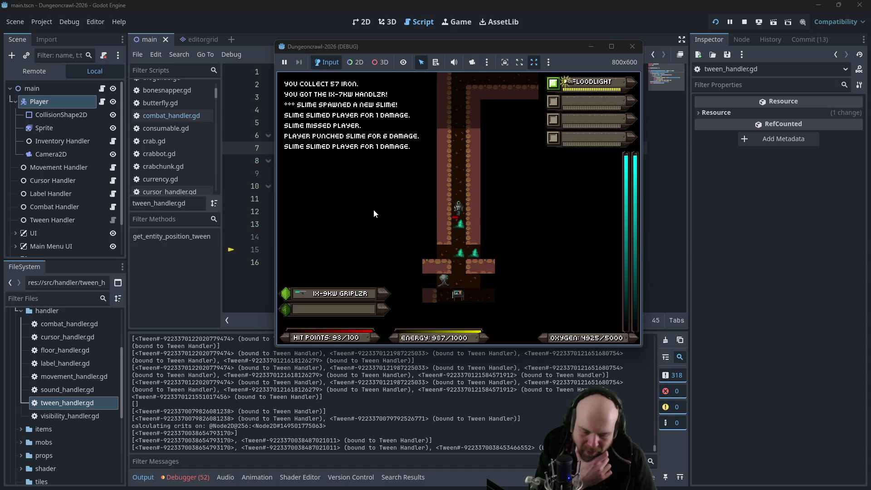
{"action": "key", "text": "Down"}
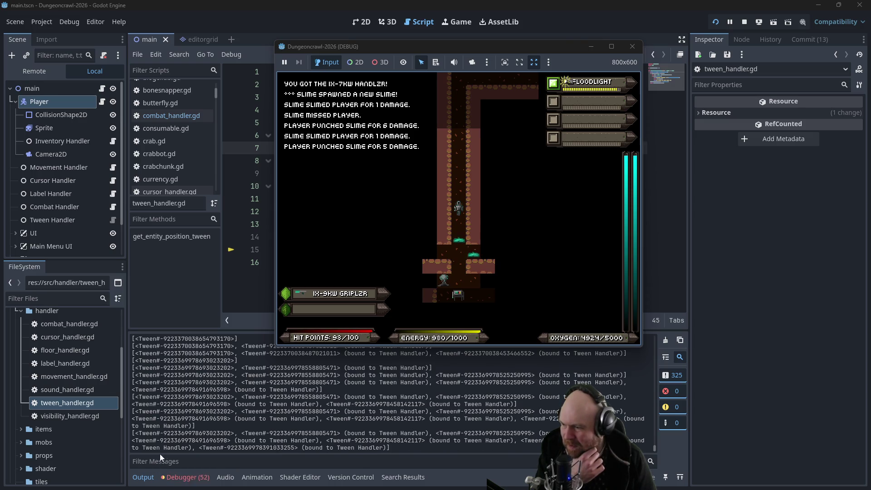
{"action": "key", "text": "Up"}
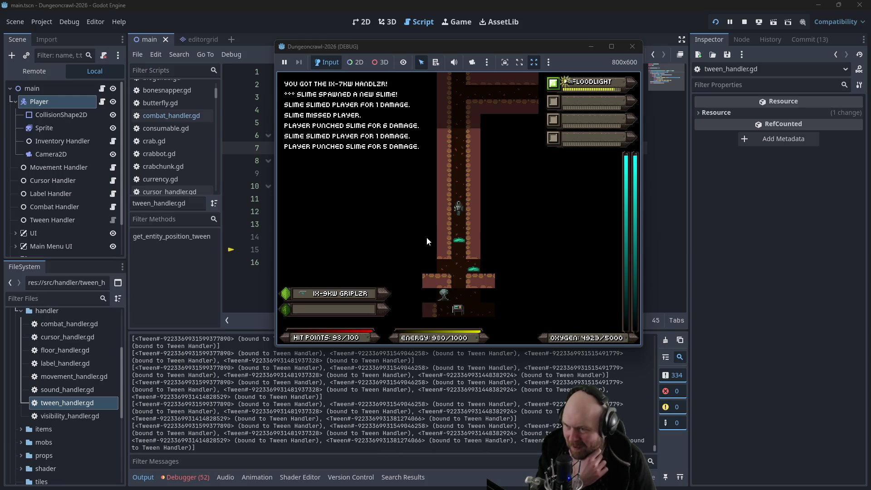
{"action": "key", "text": "Up"}
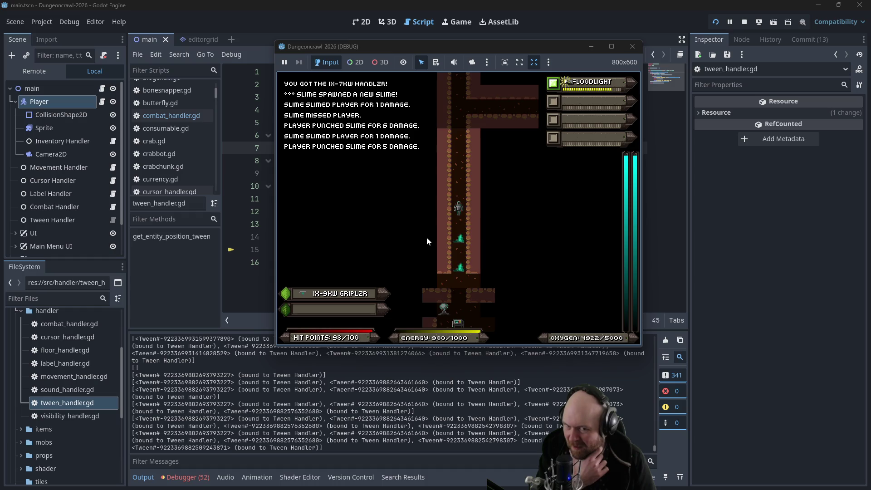
{"action": "key", "text": "Up"}
{"action": "key", "text": "Up"}
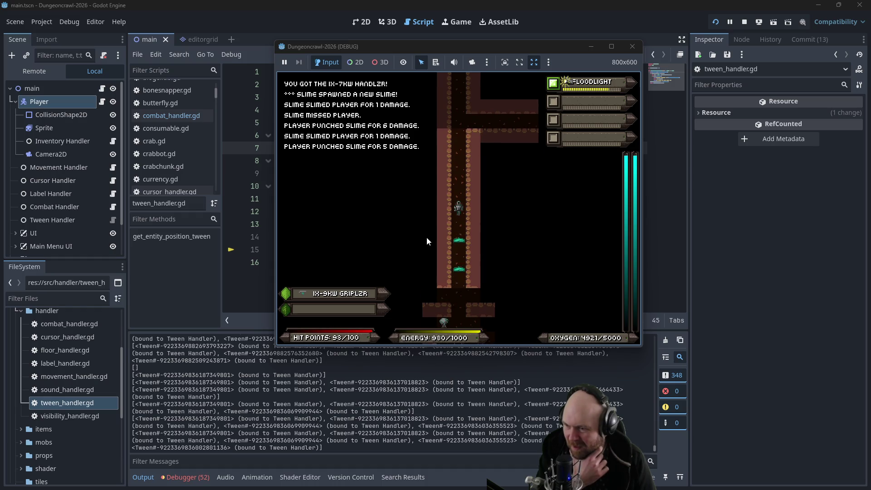
{"action": "key", "text": "Up"}
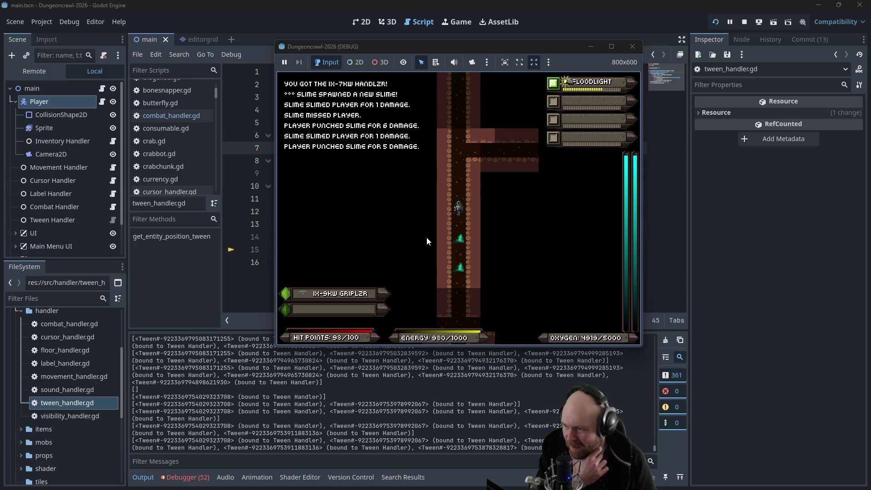
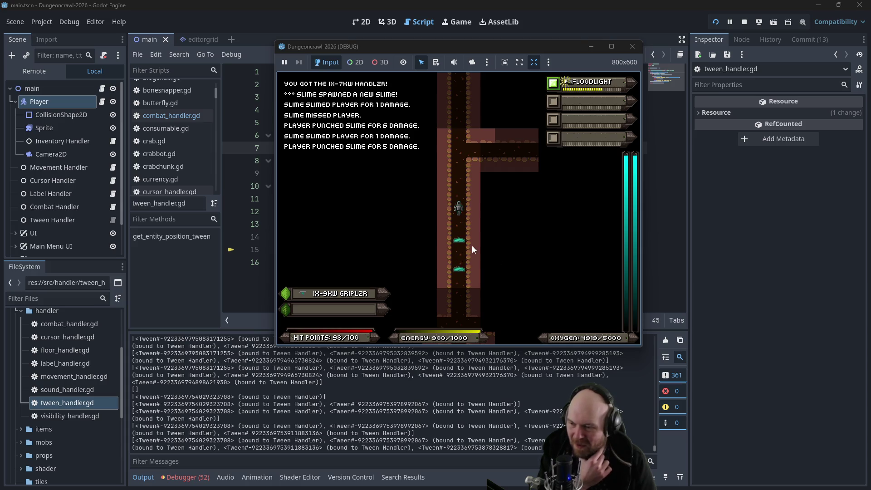
- Step the player one tile up, then stop the running game
{"action": "key", "text": "Up"}
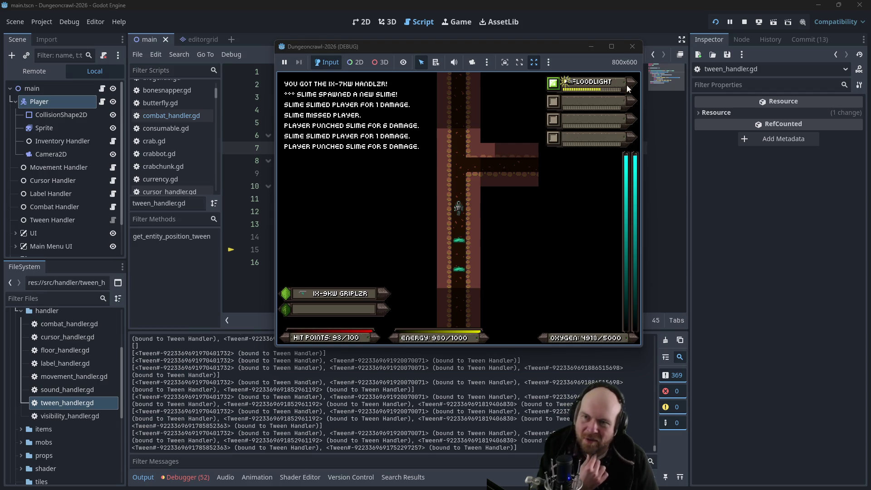
{"action": "left_click", "coordinate": [632, 47]}
- Add a print(entity_pos_tween) line below line 7 of get_entity_position_tween, fixing the misspelled name
{"action": "left_click", "coordinate": [346, 110]}
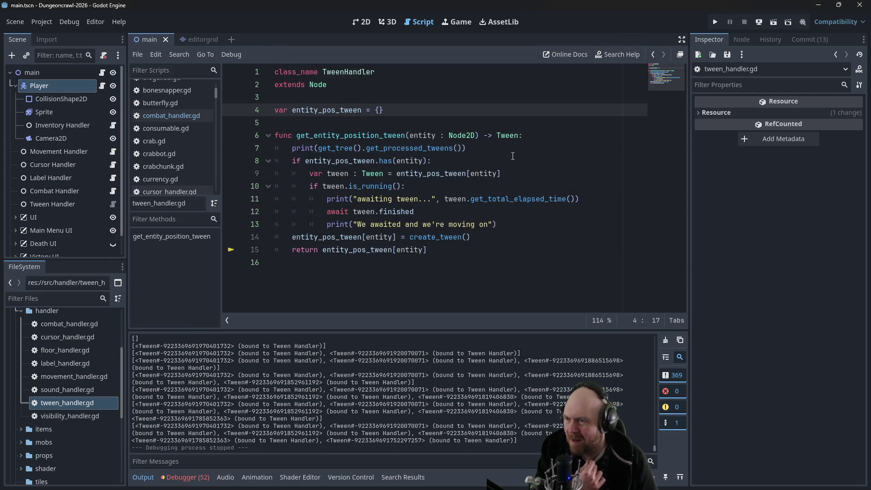
{"action": "left_click", "coordinate": [543, 147]}
{"action": "key", "text": "Return"}
{"action": "type", "text": "print"}
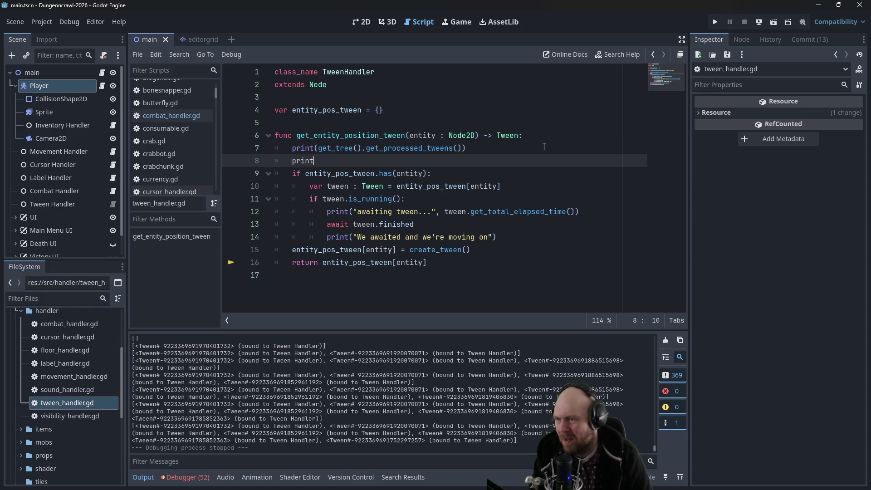
{"action": "type", "text": "(eneity_pos_tween)"}
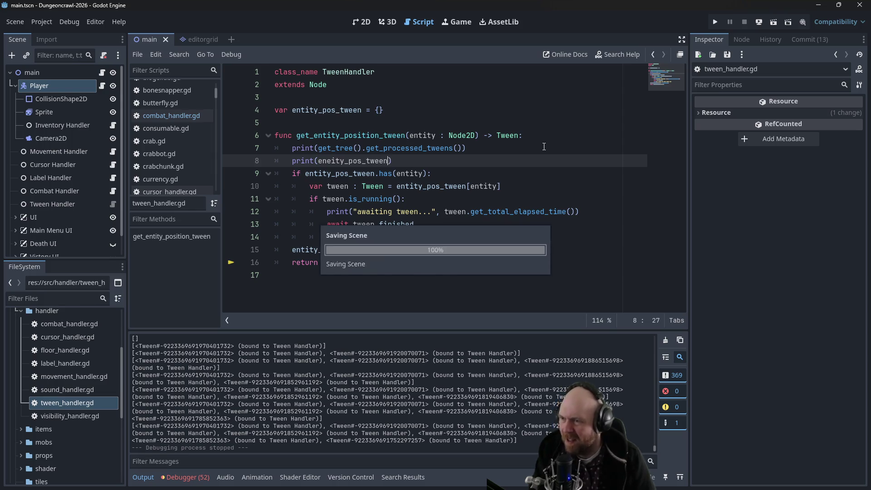
{"action": "key", "text": "Left"}
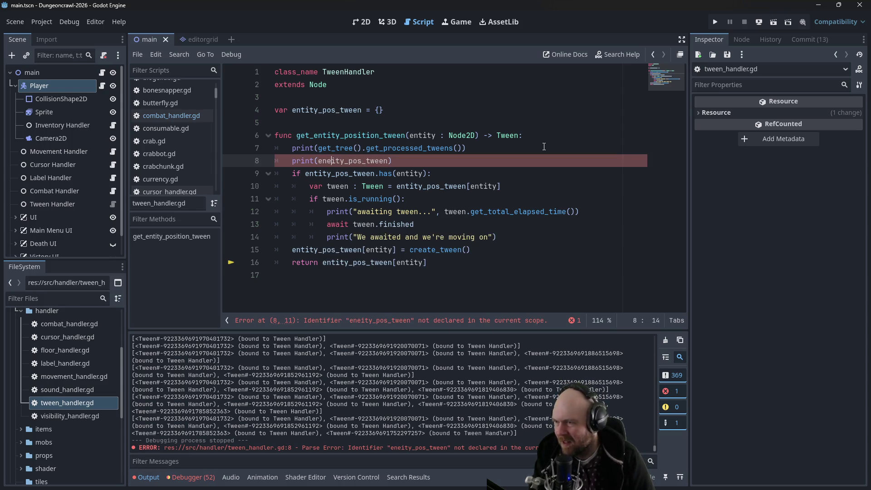
{"action": "type", "text": "t"}
{"action": "left_click", "coordinate": [540, 122]}
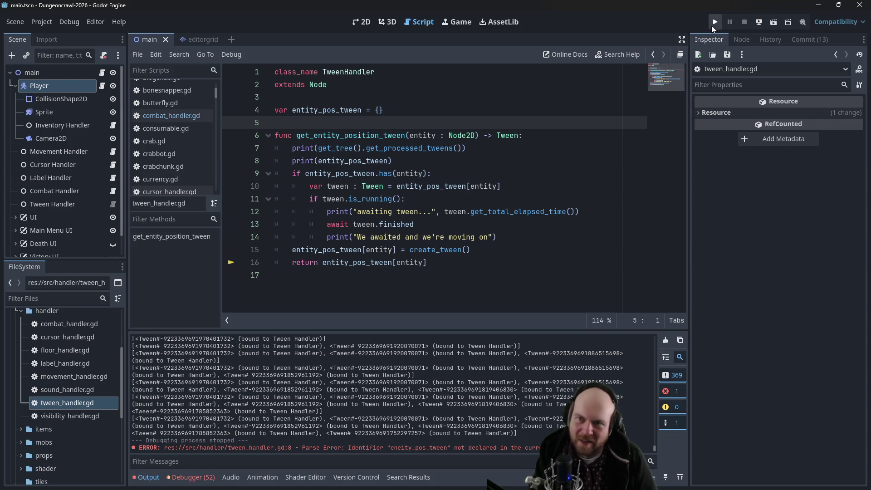
- Run the project, start a new game, grab the floodlight and descend to the next level
{"action": "left_click", "coordinate": [715, 21]}
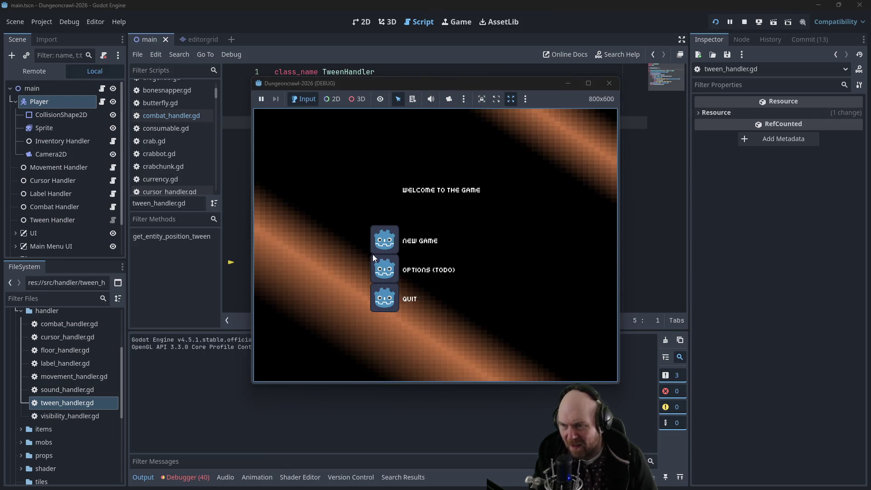
{"action": "left_click", "coordinate": [383, 244]}
{"action": "key", "text": "Right"}
{"action": "key", "text": "i"}
{"action": "key", "text": "i"}
{"action": "key", "text": "Right"}
{"action": "key", "text": "Right"}
{"action": "key", "text": "Right"}
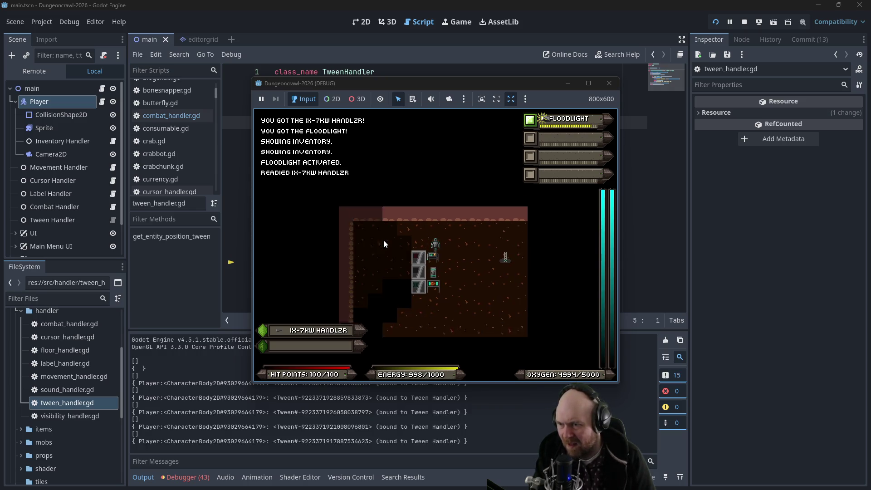
{"action": "key", "text": "y"}
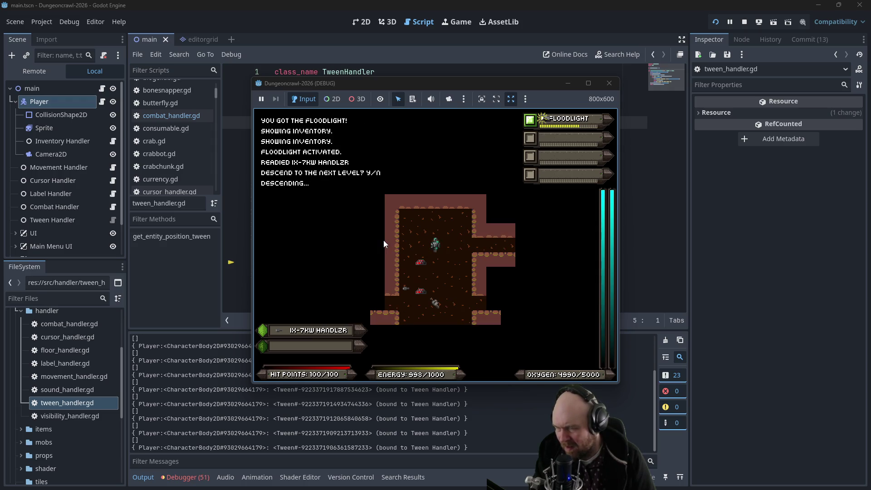
- Move the game window aside so the script editor and Output stay visible
{"action": "mouse_move", "coordinate": [350, 88]}
{"action": "left_mouse_down"}
{"action": "mouse_move", "coordinate": [423, 103]}
{"action": "mouse_move", "coordinate": [520, 168]}
{"action": "left_mouse_up"}
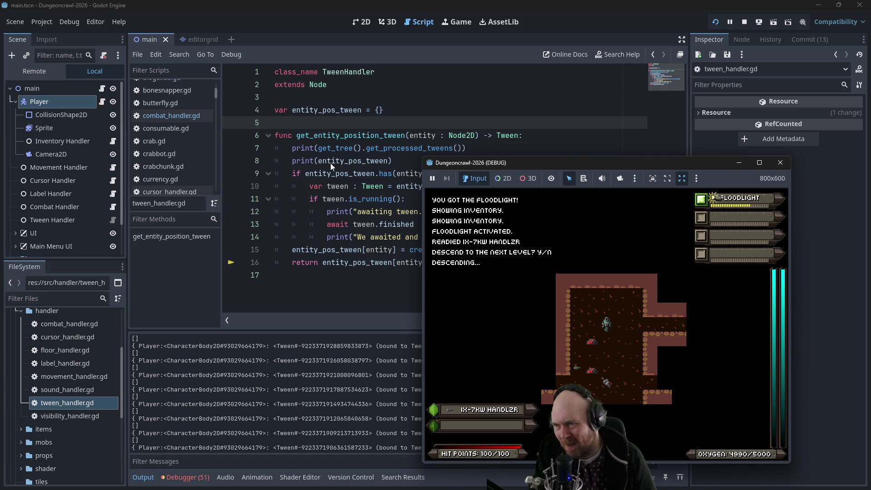
{"action": "mouse_move", "coordinate": [531, 165]}
{"action": "left_mouse_down"}
{"action": "mouse_move", "coordinate": [505, 93]}
{"action": "mouse_move", "coordinate": [513, 72]}
{"action": "left_mouse_up"}
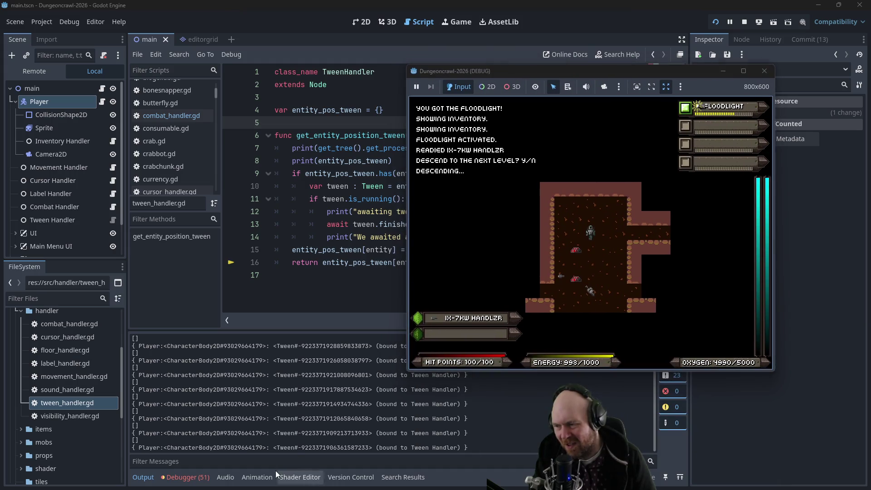
{"action": "left_click", "coordinate": [539, 171]}
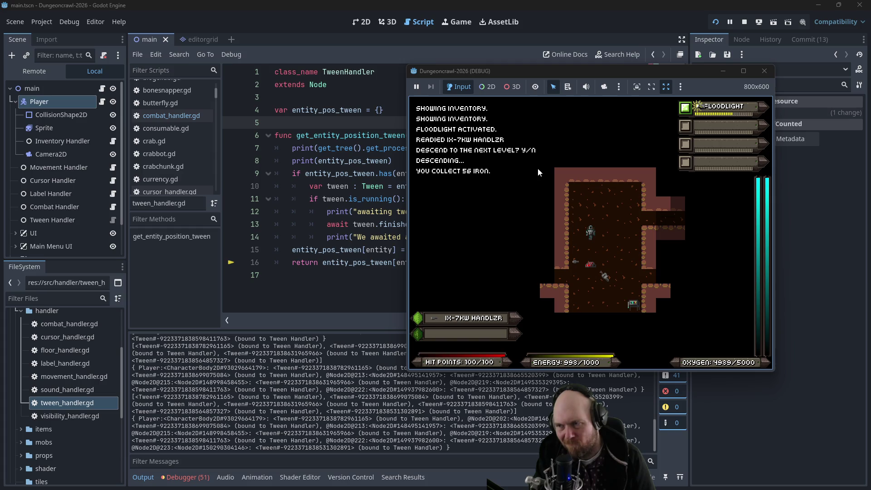
{"action": "mouse_move", "coordinate": [525, 75]}
{"action": "left_mouse_down"}
{"action": "mouse_move", "coordinate": [608, 154]}
{"action": "mouse_move", "coordinate": [596, 176]}
{"action": "mouse_move", "coordinate": [570, 42]}
{"action": "left_mouse_up"}
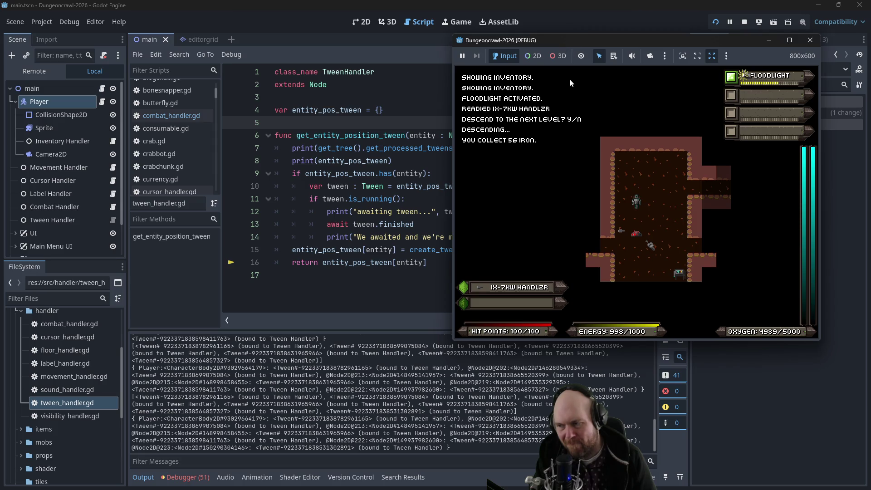
{"action": "left_click", "coordinate": [589, 200]}
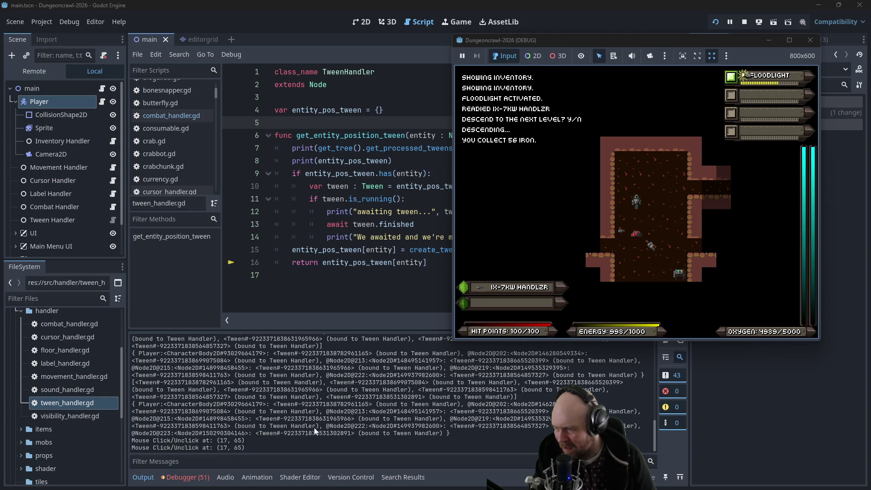
- Walk through the east corridor into the room above and punch the rogue bat for its ore
{"action": "left_click", "coordinate": [608, 176]}
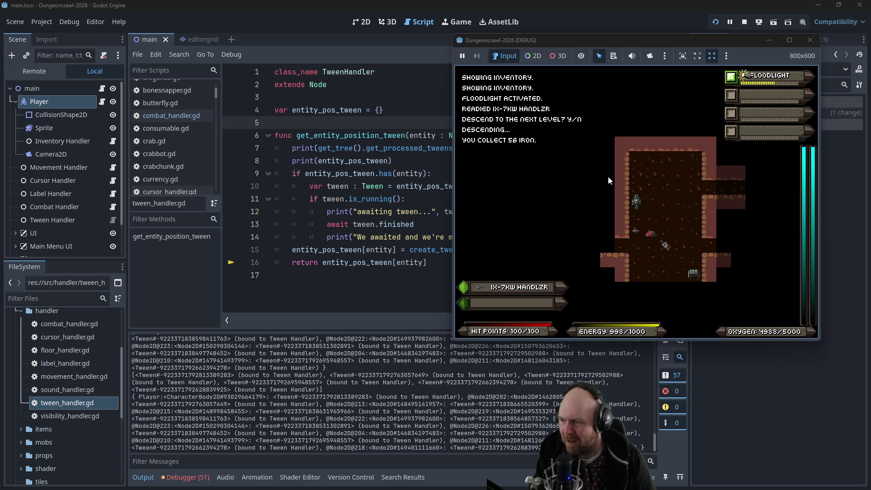
{"action": "key", "text": "Right"}
{"action": "key", "text": "Right"}
{"action": "key", "text": "Right"}
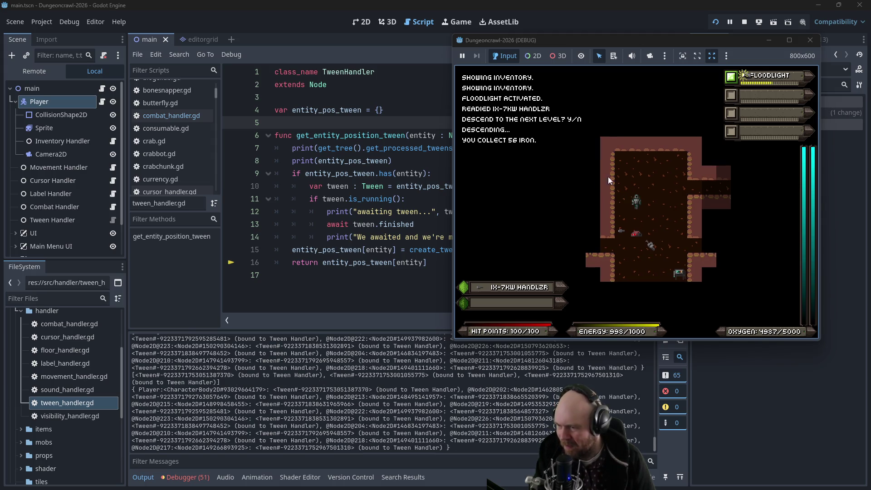
{"action": "key", "text": "Right"}
{"action": "key", "text": "Right"}
{"action": "key", "text": "Right"}
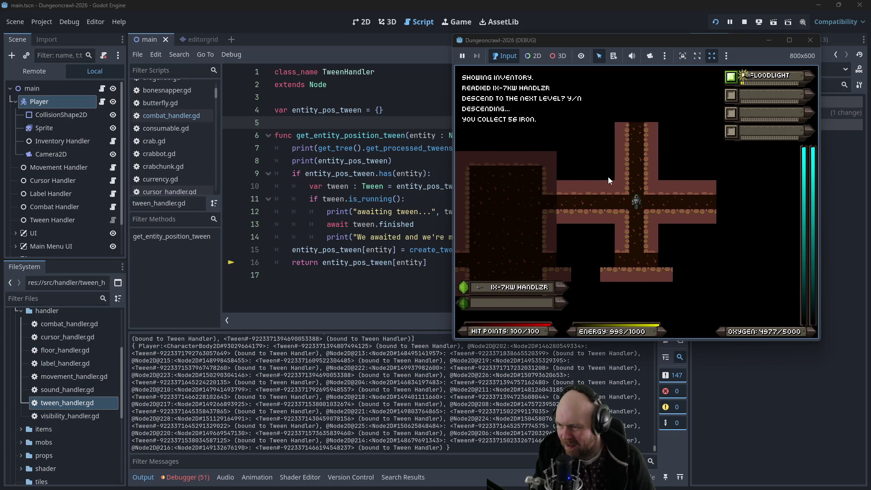
{"action": "key", "text": "Right"}
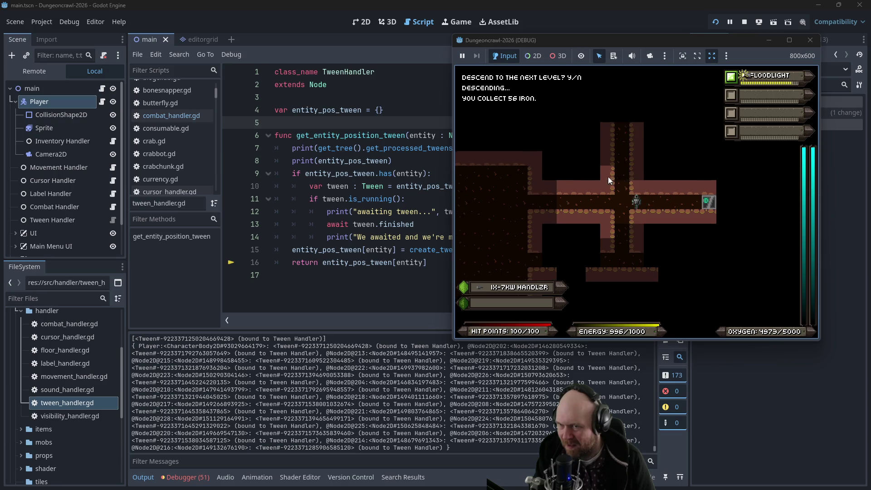
{"action": "key", "text": "Up"}
{"action": "key", "text": "Up"}
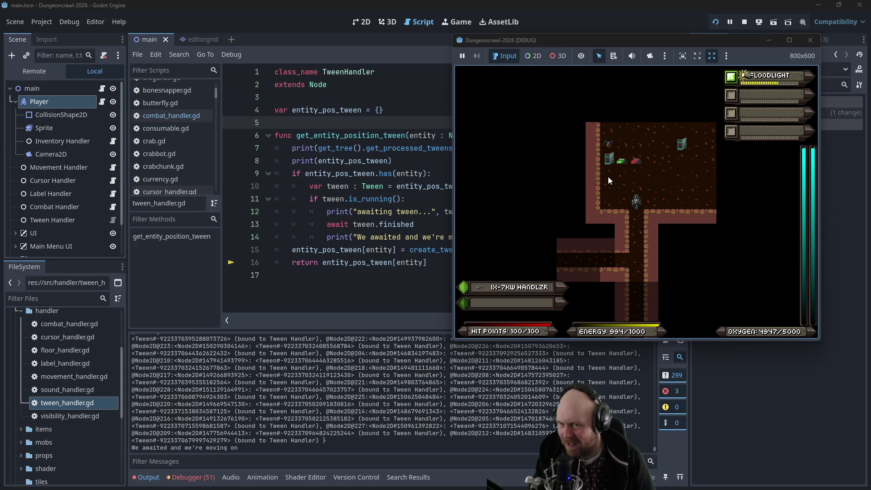
{"action": "key", "text": "Up"}
{"action": "key", "text": "Up"}
{"action": "key", "text": "Left"}
{"action": "key", "text": "Up"}
{"action": "key", "text": "Up"}
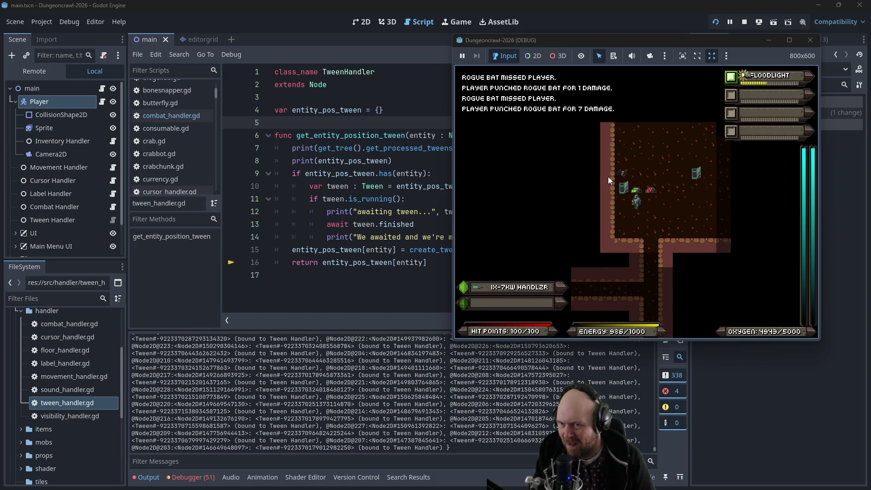
{"action": "key", "text": "Up"}
{"action": "key", "text": "Up"}
{"action": "key", "text": "Up"}
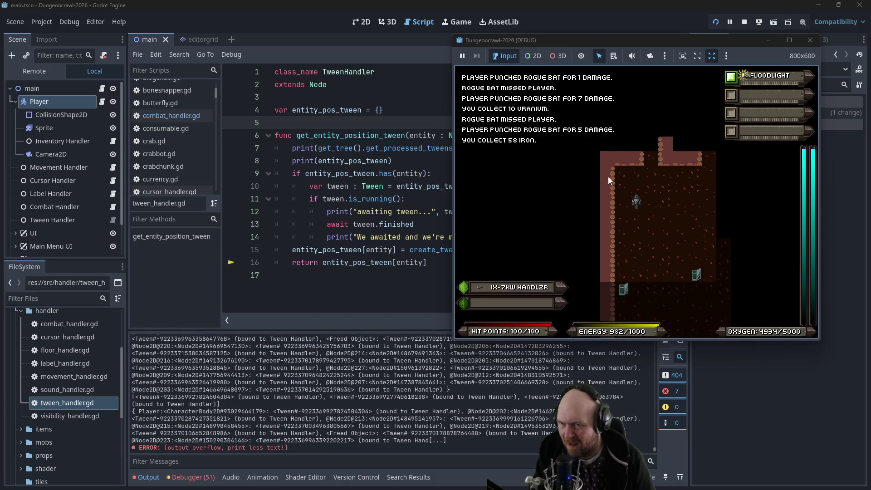
- Walk the corridors to the cross-shaped junction and on toward the door
{"action": "key", "text": "Right"}
{"action": "key", "text": "Up"}
{"action": "key", "text": "Up"}
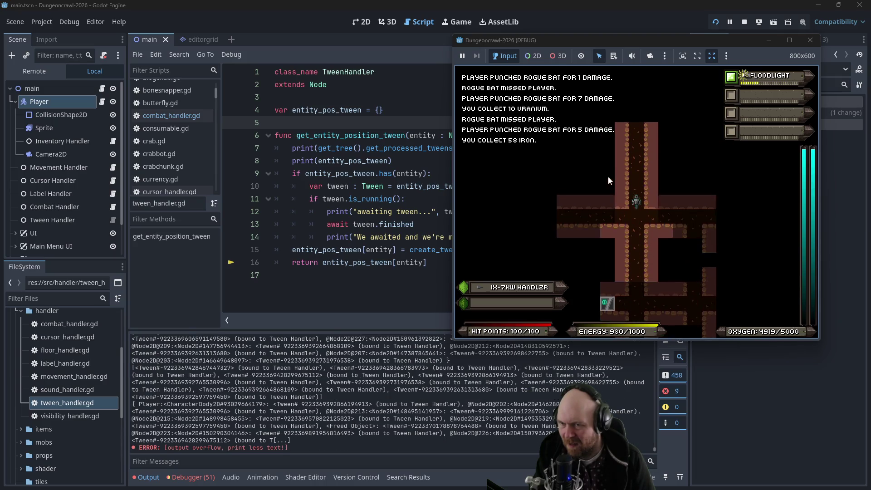
{"action": "key", "text": "Left"}
{"action": "key", "text": "Left"}
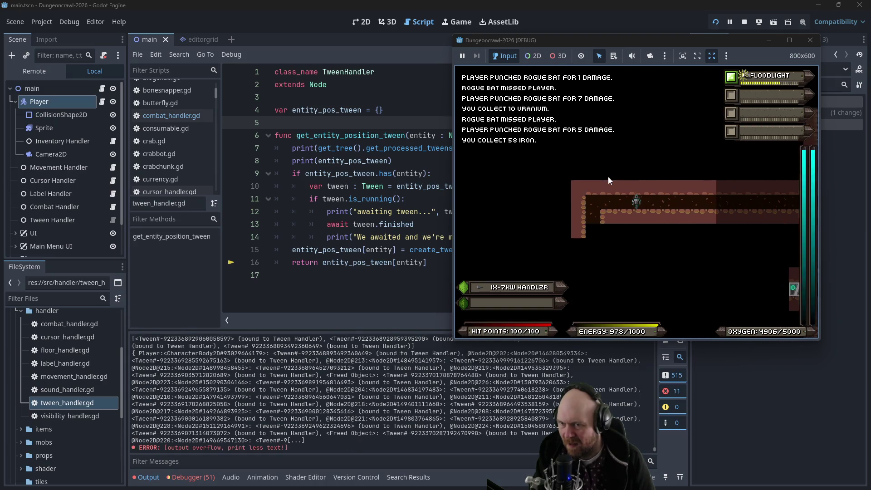
{"action": "key", "text": "Left"}
{"action": "key", "text": "Left"}
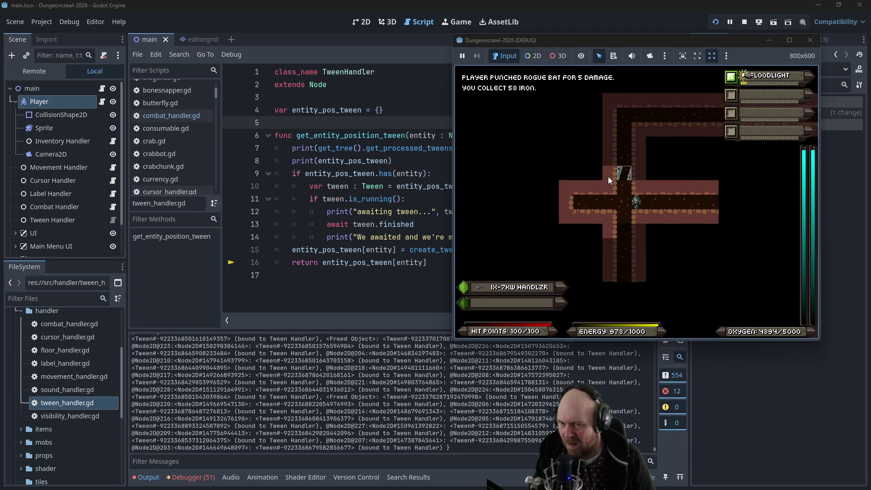
{"action": "key", "text": "Right"}
{"action": "key", "text": "Right"}
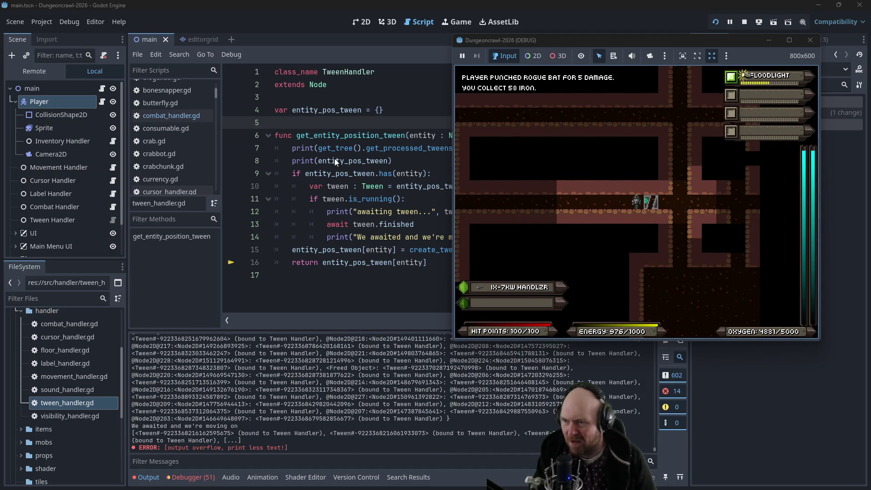
- Comment out the processed-tweens print on line 7 with #
{"action": "left_click", "coordinate": [336, 162]}
{"action": "left_click", "coordinate": [292, 148]}
{"action": "type", "text": "#"}
{"action": "left_click", "coordinate": [307, 160]}
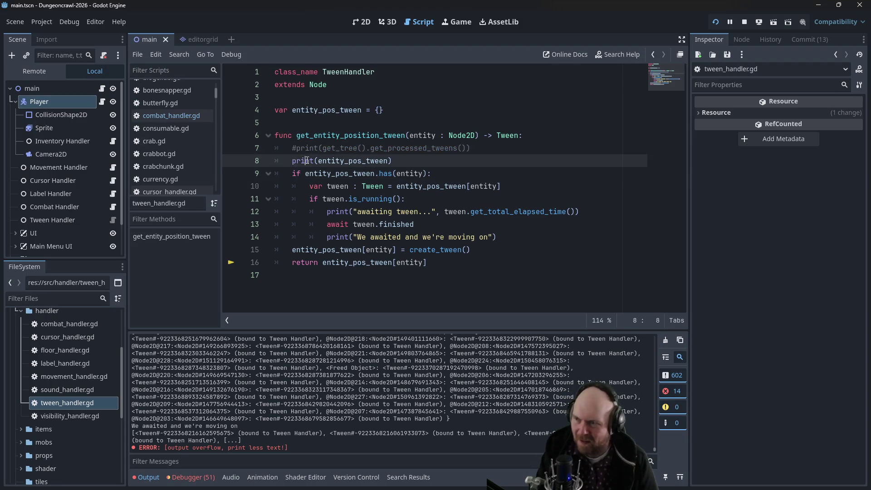
- Rerun and restart the game, start a new game and pick up the floodlight and IX-7KW Handlzr
{"action": "left_click", "coordinate": [716, 22]}
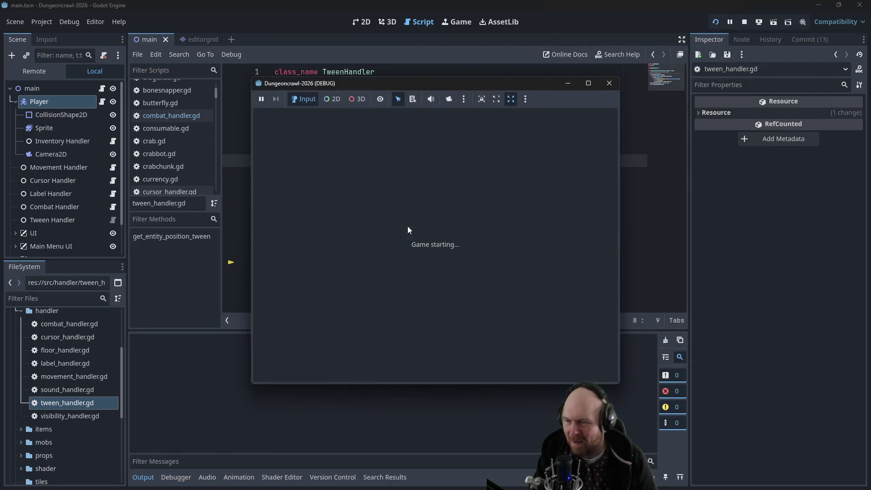
{"action": "left_click", "coordinate": [418, 239]}
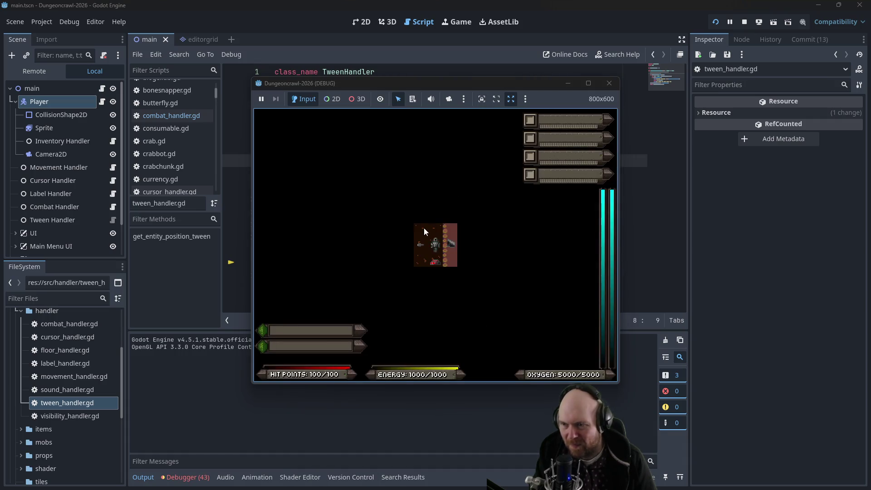
{"action": "left_click", "coordinate": [718, 22]}
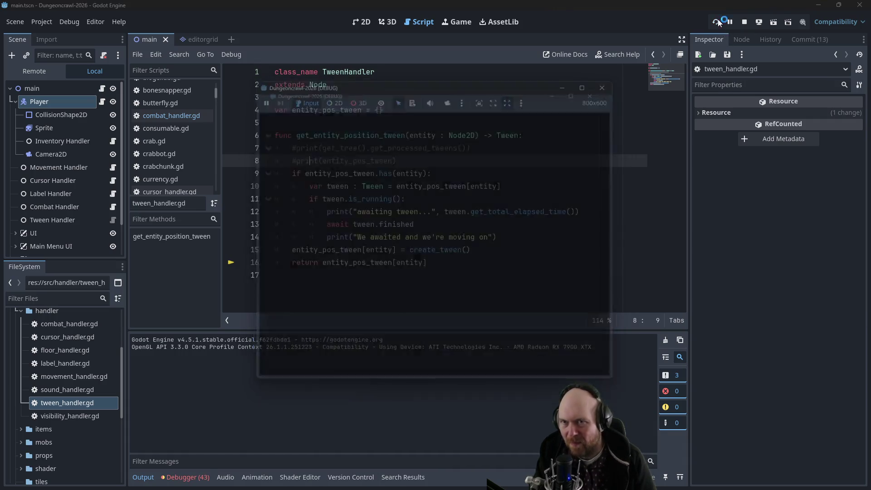
{"action": "left_click", "coordinate": [419, 241]}
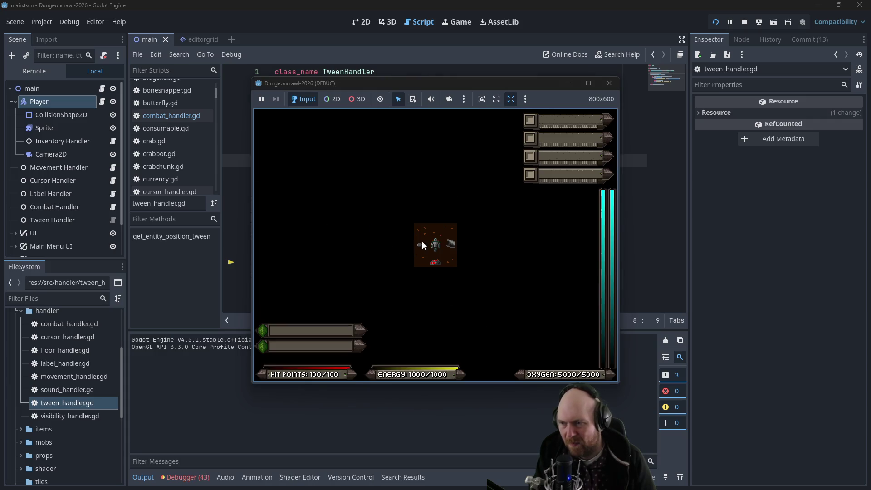
{"action": "left_click", "coordinate": [445, 239]}
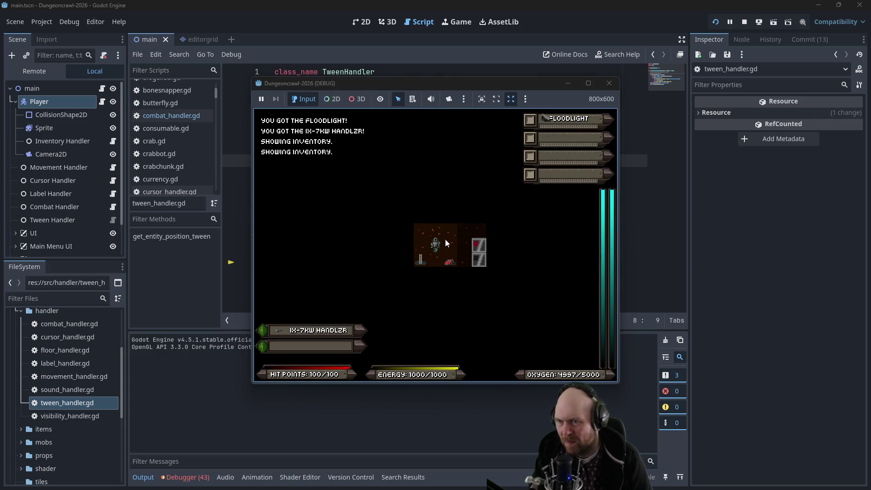
- Activate the floodlight, ready the Handlzr, descend a level and punch the slime in the corridor
{"action": "key", "text": "1"}
{"action": "key", "text": "shift+period"}
{"action": "key", "text": "y"}
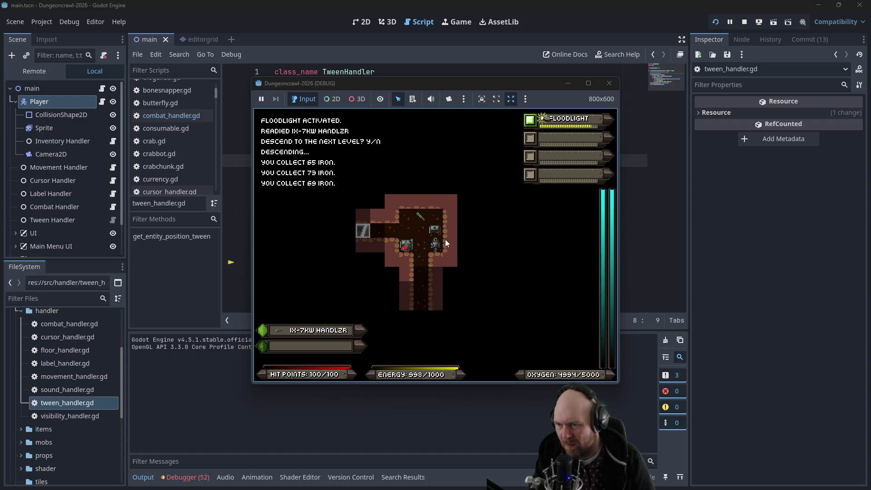
{"action": "key", "text": "shift+period"}
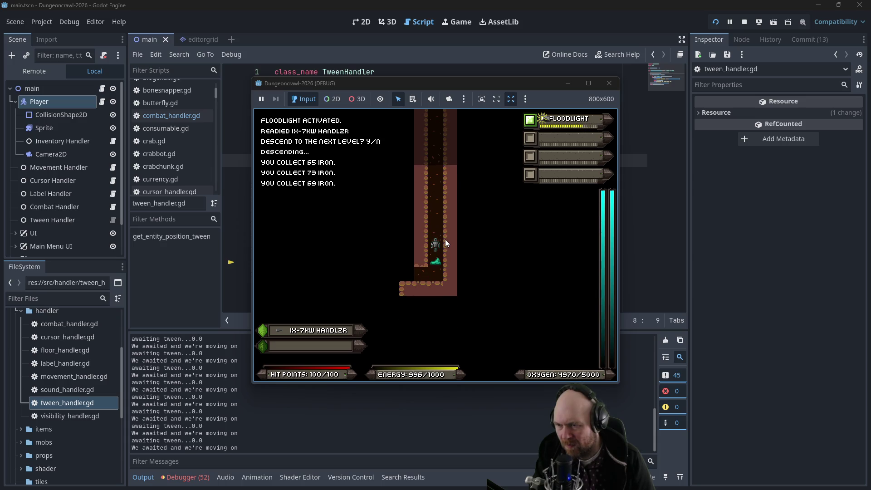
{"action": "key", "text": "Down"}
{"action": "key", "text": "Down"}
{"action": "key", "text": "Down"}
{"action": "key", "text": "Down"}
{"action": "key", "text": "Down"}
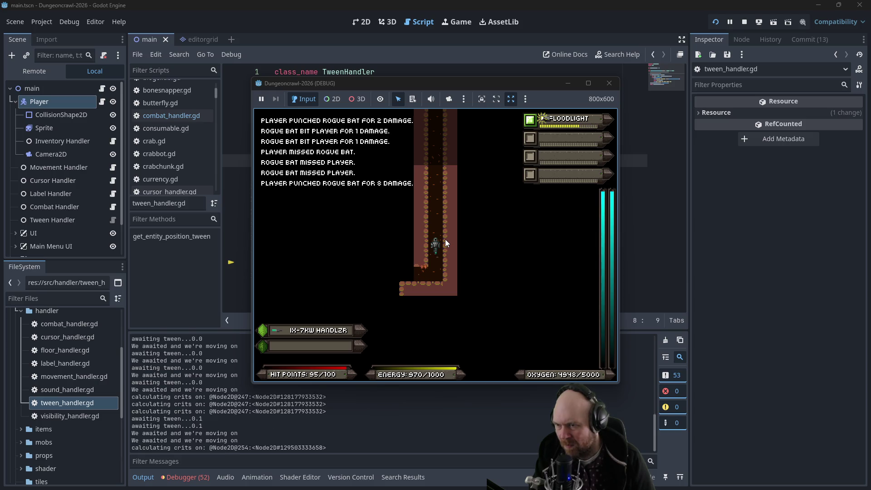
- Walk left into the new room and defeat the rogue bat and rogue eye
{"action": "key", "text": "Down"}
{"action": "key", "text": "Down"}
{"action": "key", "text": "Down"}
{"action": "key", "text": "Left"}
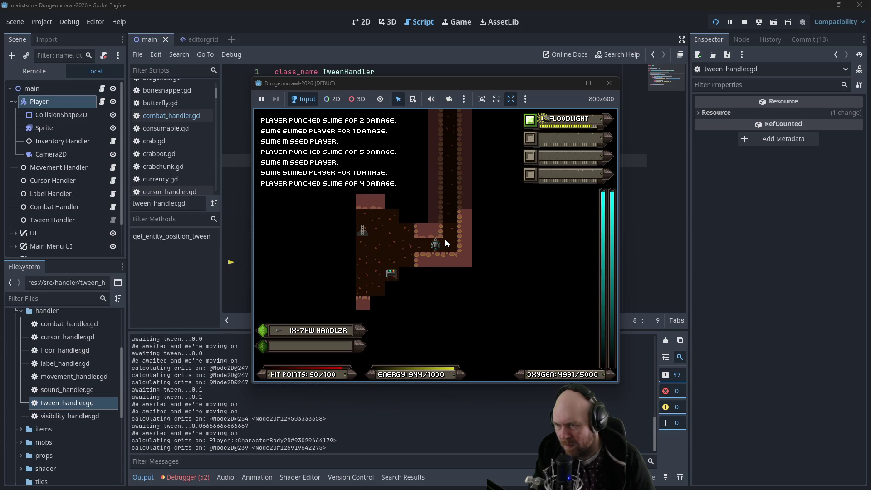
{"action": "key", "text": "Left"}
{"action": "key", "text": "Left"}
{"action": "key", "text": "Left"}
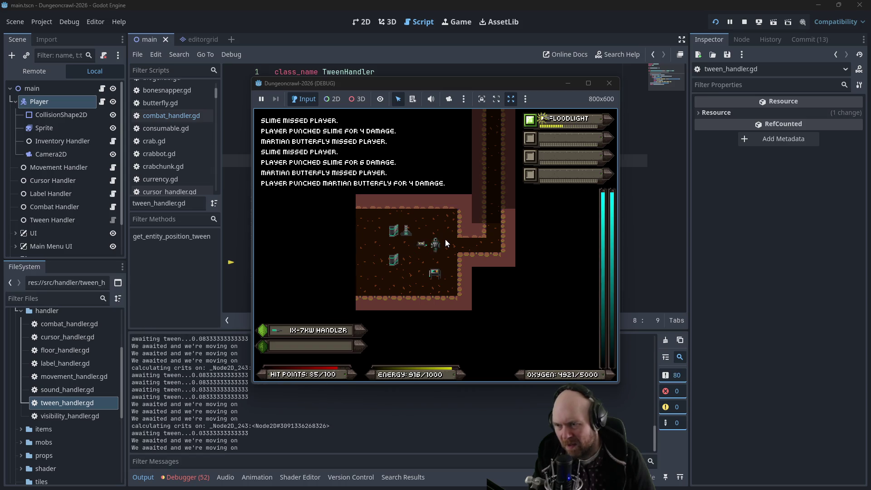
{"action": "key", "text": "Left"}
{"action": "key", "text": "Left"}
{"action": "key", "text": "Left"}
{"action": "key", "text": "Up"}
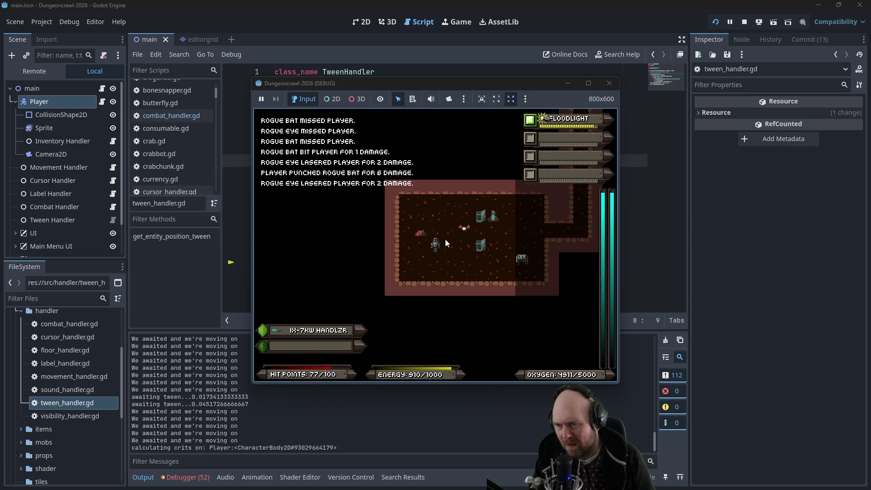
{"action": "key", "text": "Right"}
{"action": "key", "text": "Right"}
{"action": "key", "text": "Right"}
{"action": "key", "text": "Down"}
{"action": "key", "text": "Right"}
{"action": "key", "text": "Right"}
{"action": "key", "text": "Right"}
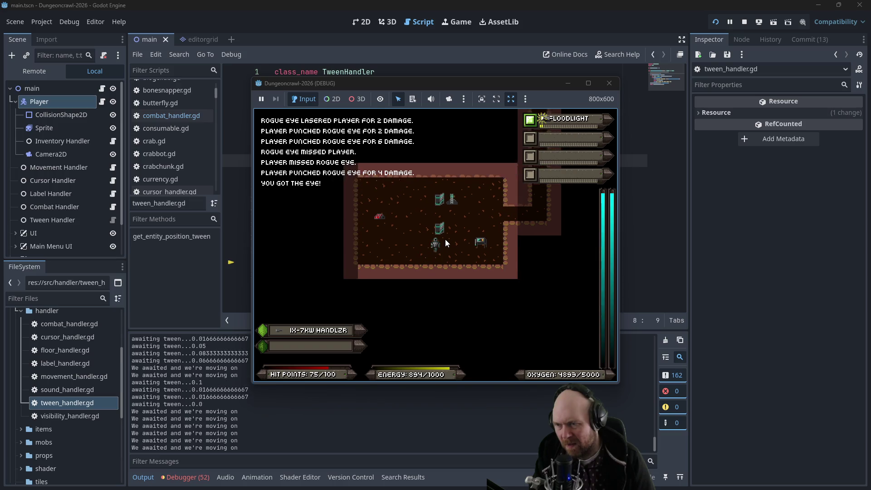
- Walk up the corridor into the room, pick up the Mil-Stun Baton and continue to the next junction
{"action": "key", "text": "Right"}
{"action": "key", "text": "Right"}
{"action": "key", "text": "Right"}
{"action": "key", "text": "Up"}
{"action": "key", "text": "Up"}
{"action": "key", "text": "Up"}
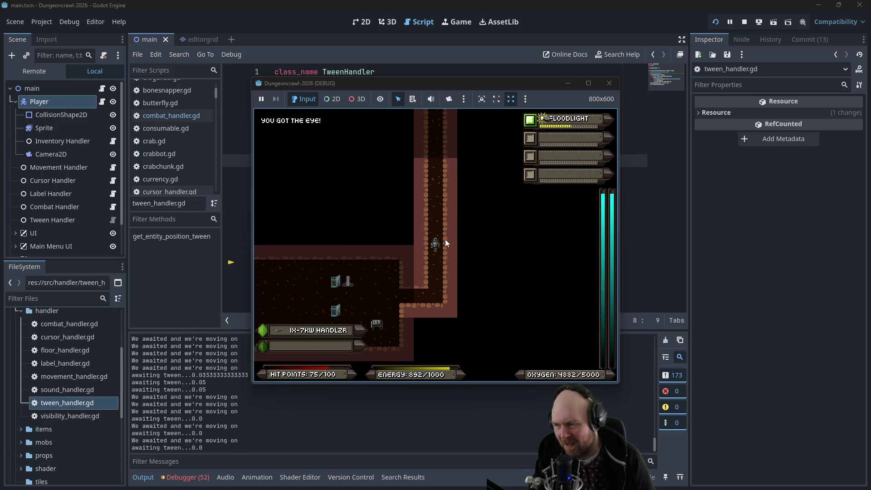
{"action": "key", "text": "Up"}
{"action": "key", "text": "Up"}
{"action": "key", "text": "Up"}
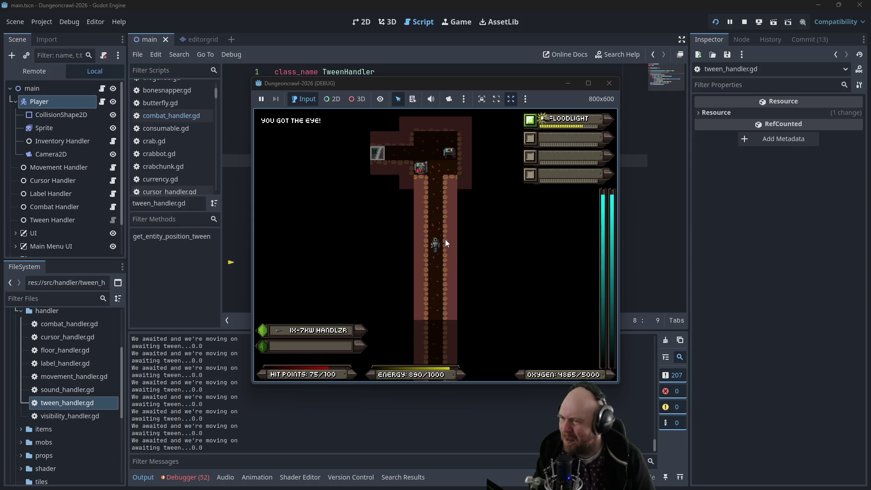
{"action": "key", "text": "Up"}
{"action": "key", "text": "Up"}
{"action": "key", "text": "Up"}
{"action": "key", "text": "Left"}
{"action": "key", "text": "Down"}
{"action": "key", "text": "Right"}
{"action": "key", "text": "Right"}
{"action": "key", "text": "Right"}
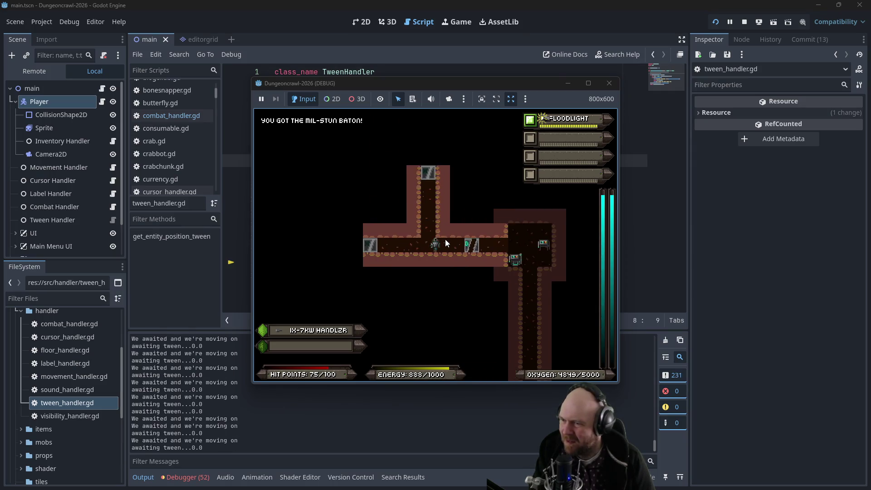
{"action": "key", "text": "Right"}
{"action": "key", "text": "Right"}
{"action": "key", "text": "Right"}
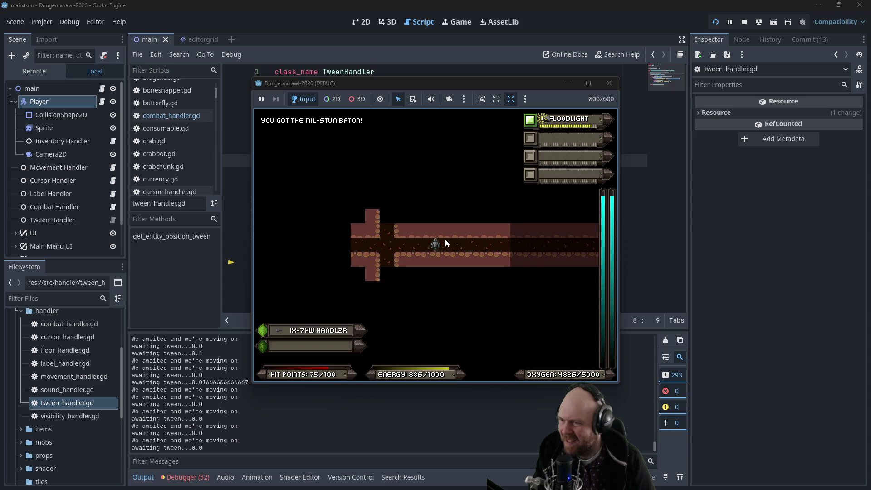
{"action": "key", "text": "Down"}
{"action": "key", "text": "Down"}
{"action": "key", "text": "Down"}
{"action": "key", "text": "Down"}
{"action": "key", "text": "Down"}
{"action": "key", "text": "Down"}
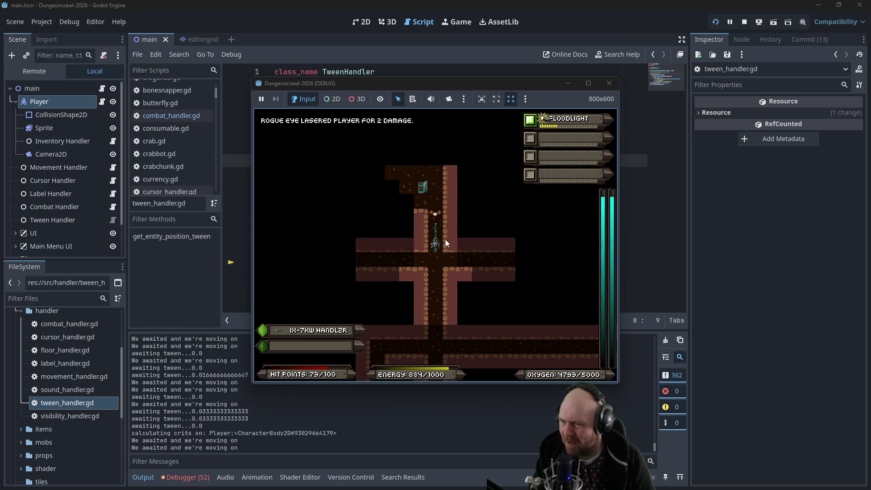
- Fight through the larger room collecting the <O> key, iron and Terrain Scanner, then head down the corridor
{"action": "key", "text": "Up"}
{"action": "key", "text": "Up"}
{"action": "key", "text": "Up"}
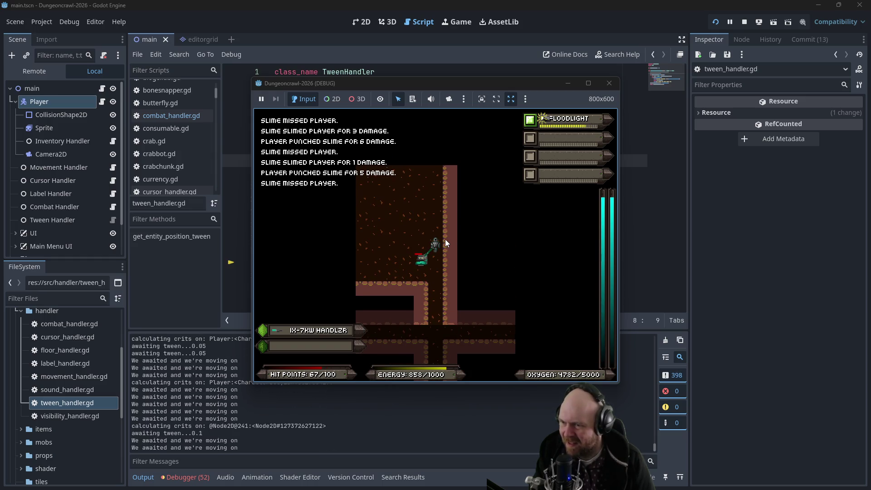
{"action": "key", "text": "Up"}
{"action": "key", "text": "Up"}
{"action": "key", "text": "Up"}
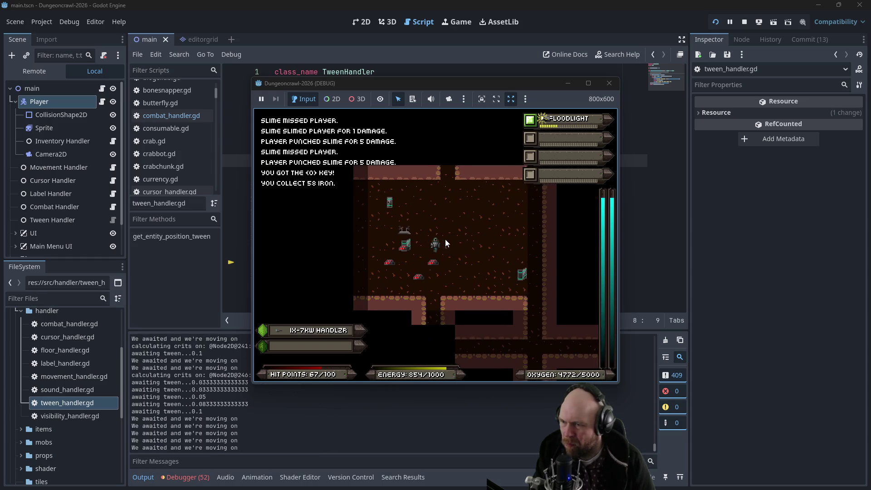
{"action": "key", "text": "Right"}
{"action": "key", "text": "Right"}
{"action": "key", "text": "Right"}
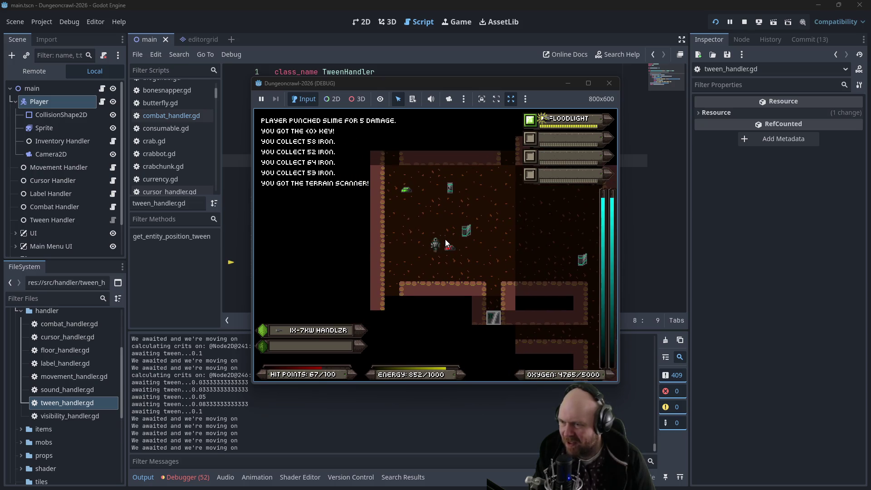
{"action": "key", "text": "Down"}
{"action": "key", "text": "Down"}
{"action": "key", "text": "Down"}
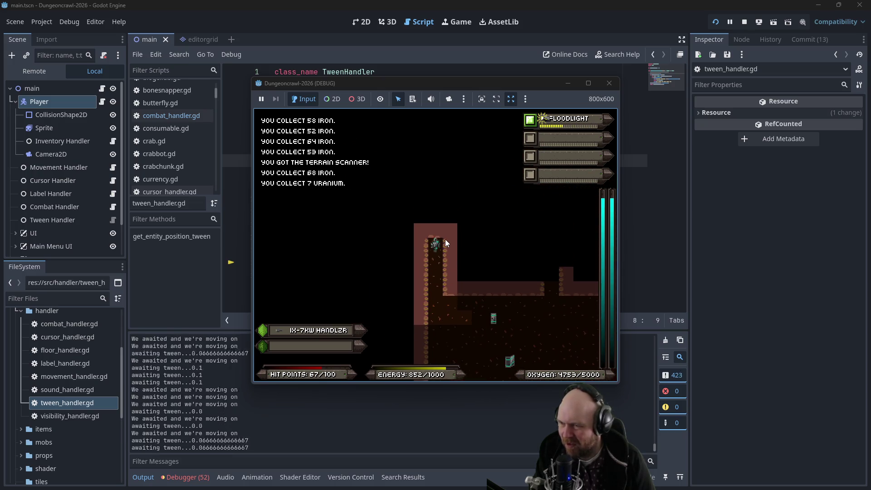
{"action": "key", "text": "Down"}
{"action": "key", "text": "Down"}
{"action": "key", "text": "Down"}
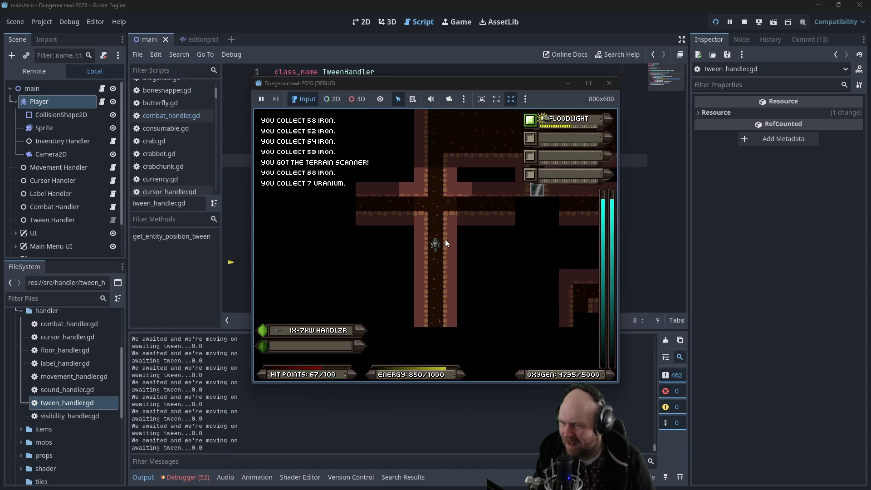
- Walk up into the room above, punching a slime and the Martian Butterfly, then exit right
{"action": "key", "text": "Up"}
{"action": "key", "text": "Up"}
{"action": "key", "text": "Up"}
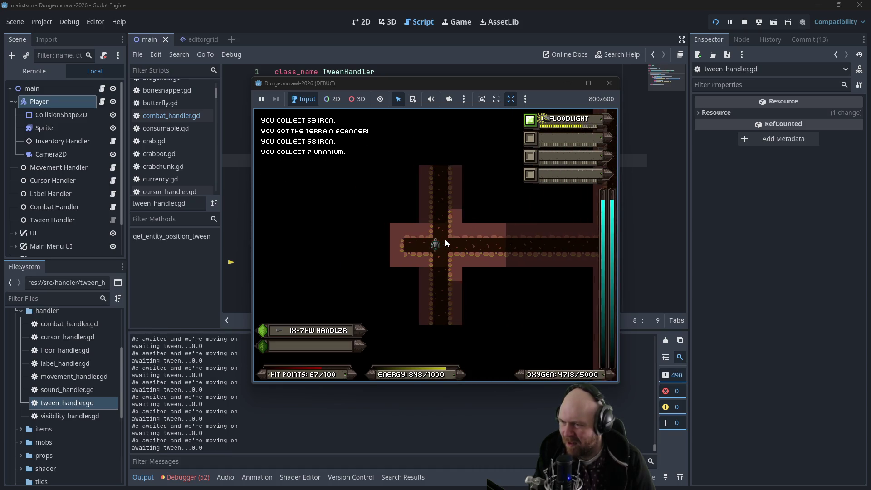
{"action": "key", "text": "Up"}
{"action": "key", "text": "Up"}
{"action": "key", "text": "Up"}
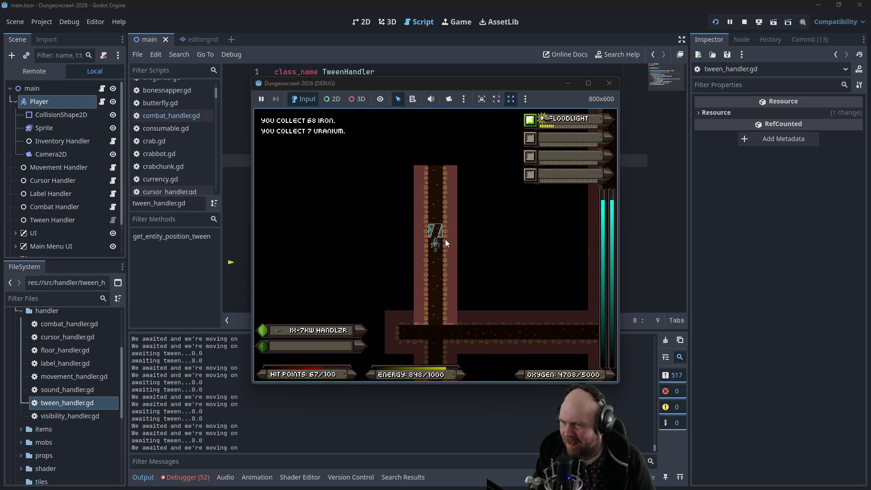
{"action": "key", "text": "Up"}
{"action": "key", "text": "Up"}
{"action": "key", "text": "Up"}
{"action": "key", "text": "Up"}
{"action": "key", "text": "Up"}
{"action": "key", "text": "Up"}
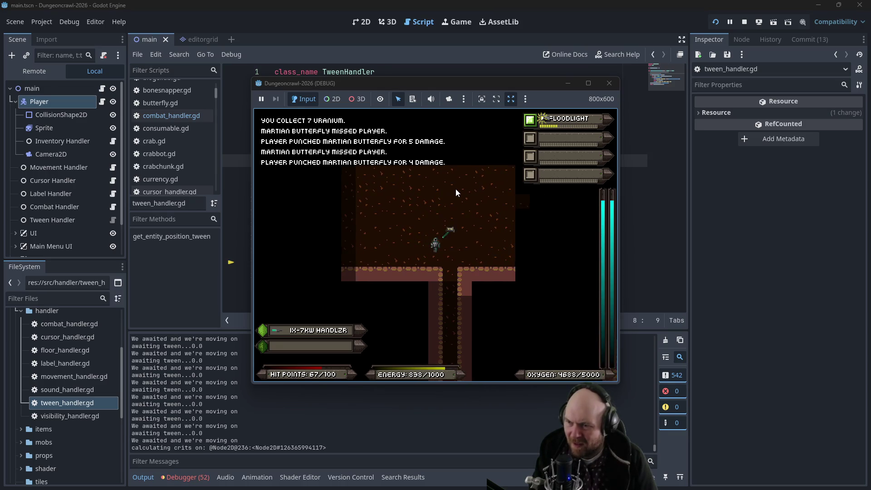
{"action": "key", "text": "Up"}
{"action": "key", "text": "Up"}
{"action": "key", "text": "Up"}
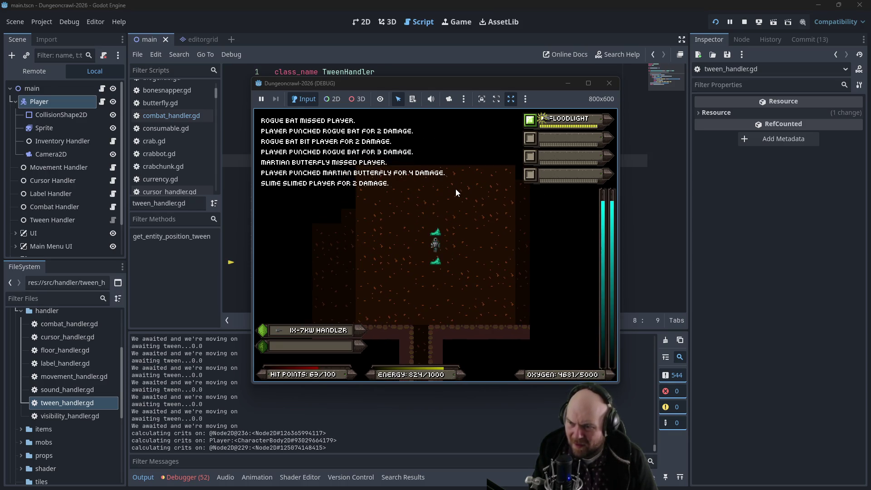
{"action": "key", "text": "Up"}
{"action": "key", "text": "Up"}
{"action": "key", "text": "Up"}
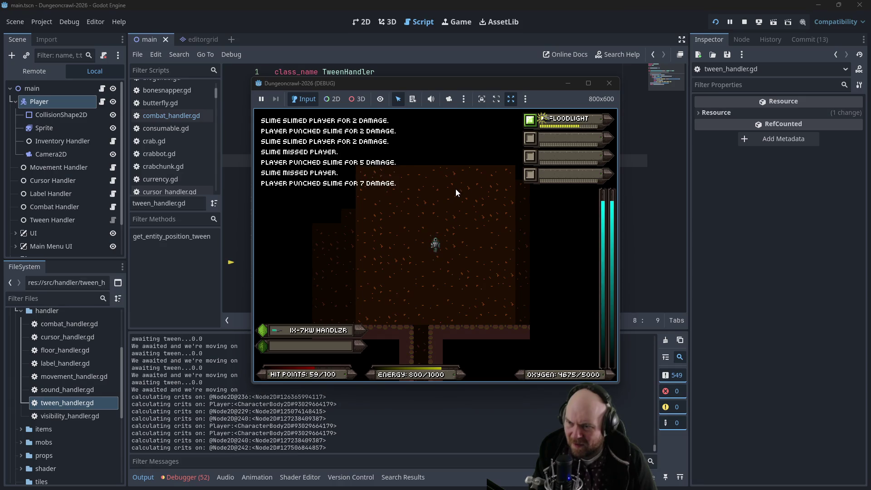
{"action": "key", "text": "Up"}
{"action": "key", "text": "Up"}
{"action": "key", "text": "Up"}
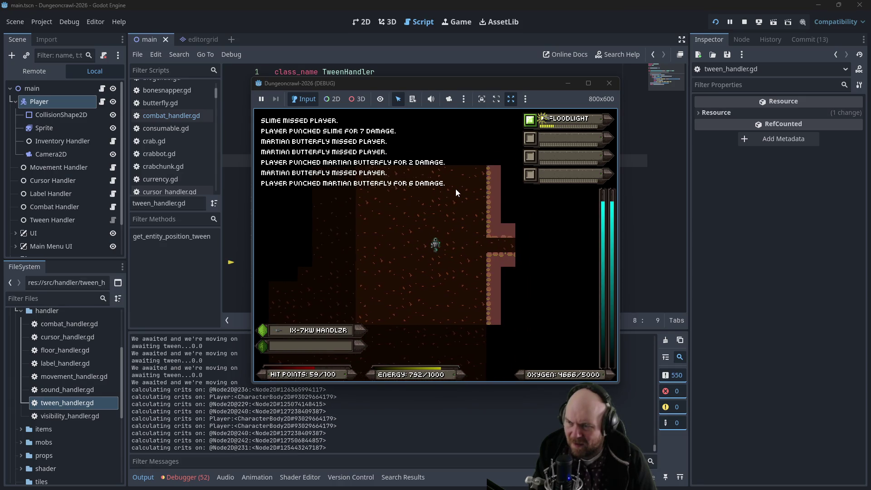
{"action": "key", "text": "Right"}
{"action": "key", "text": "Right"}
{"action": "key", "text": "Right"}
{"action": "key", "text": "Right"}
{"action": "key", "text": "Right"}
{"action": "key", "text": "Right"}
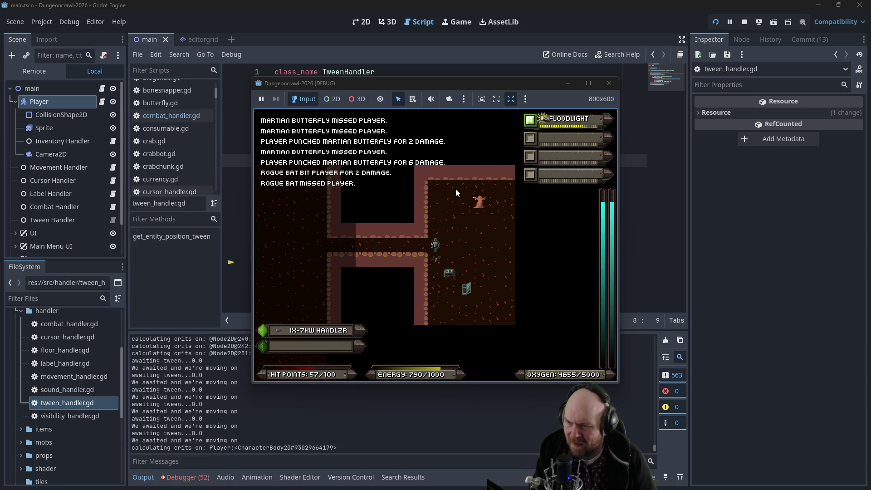
- Punch the rogue bat, then walk down the vertical corridor to the room's east wall
{"action": "key", "text": "Right"}
{"action": "key", "text": "Right"}
{"action": "key", "text": "Right"}
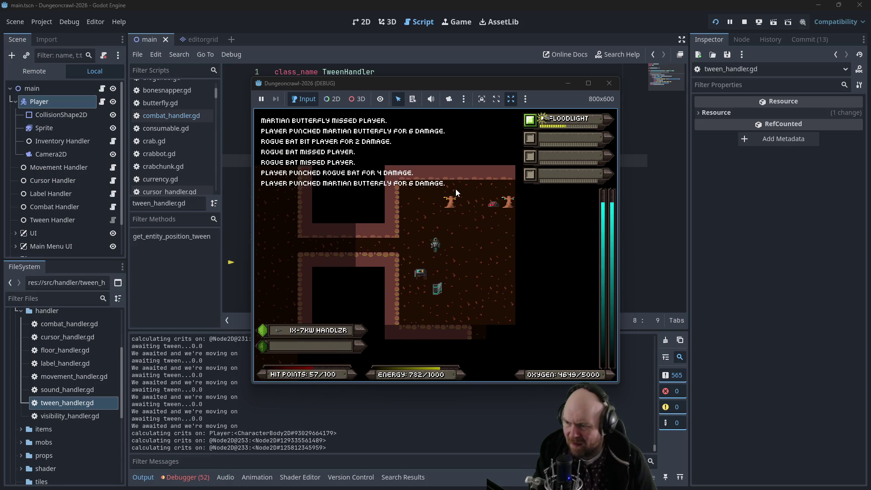
{"action": "key", "text": "Up"}
{"action": "key", "text": "Right"}
{"action": "key", "text": "Right"}
{"action": "key", "text": "Right"}
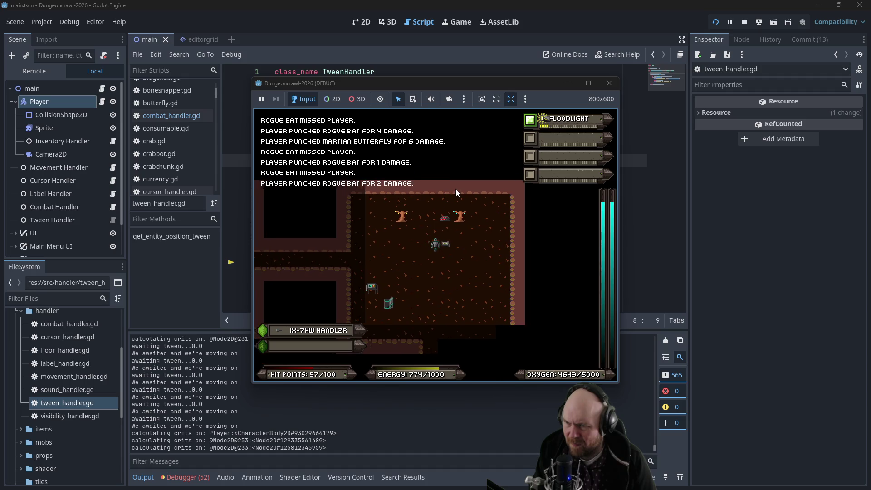
{"action": "key", "text": "Down"}
{"action": "key", "text": "Down"}
{"action": "key", "text": "Down"}
{"action": "key", "text": "Left"}
{"action": "key", "text": "Down"}
{"action": "key", "text": "Down"}
{"action": "key", "text": "Down"}
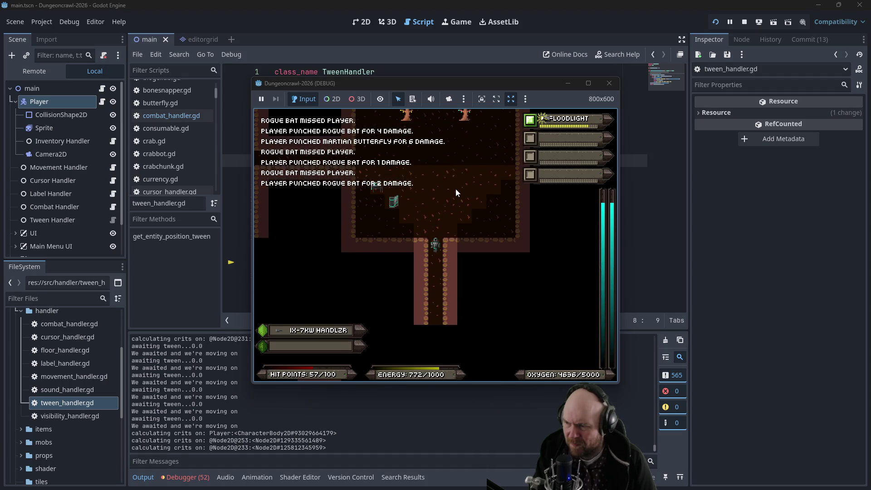
{"action": "key", "text": "Down"}
{"action": "key", "text": "Down"}
{"action": "key", "text": "Down"}
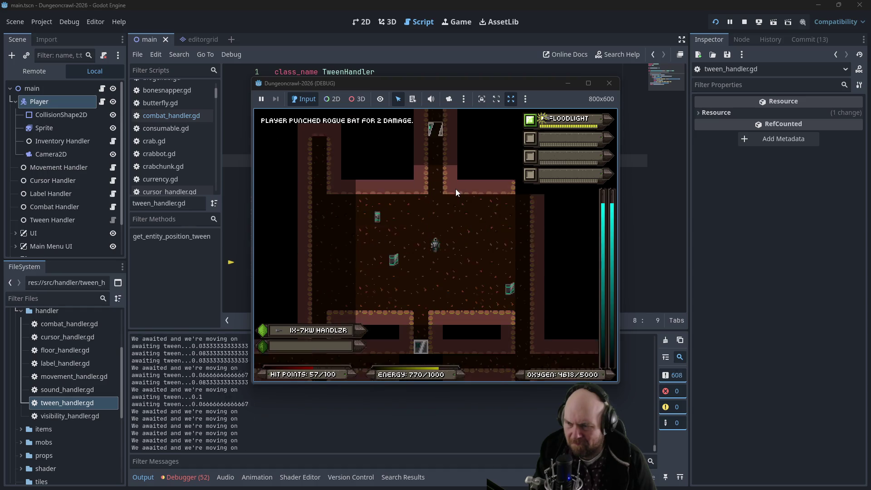
{"action": "key", "text": "Right"}
{"action": "key", "text": "Right"}
{"action": "key", "text": "Right"}
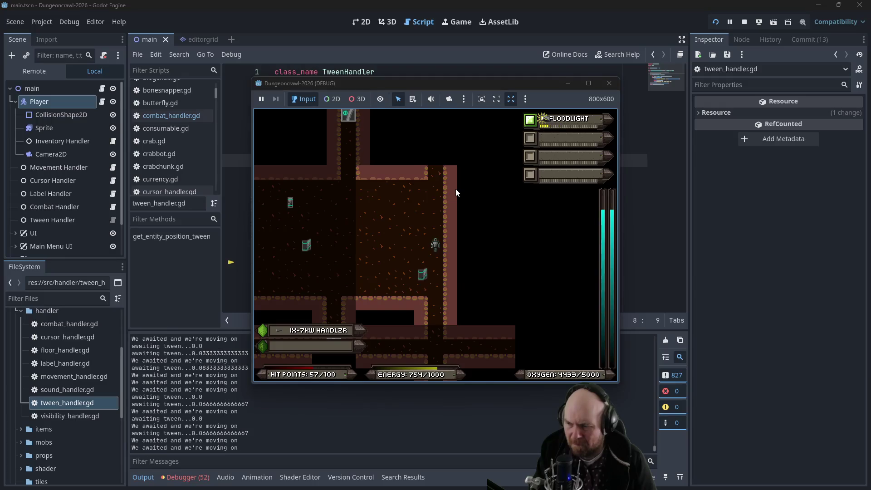
- Walk down and back up the narrow corridor into the corner, then close the game window
{"action": "key", "text": "Down"}
{"action": "key", "text": "Down"}
{"action": "key", "text": "Down"}
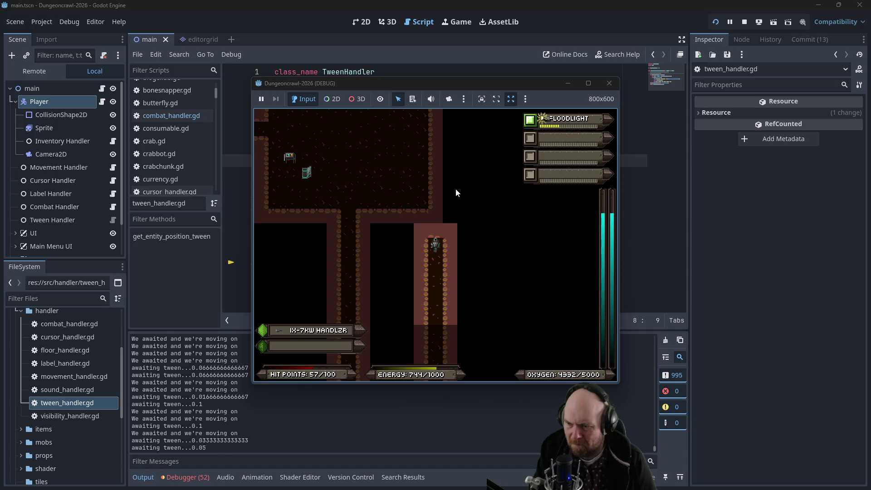
{"action": "key", "text": "Down"}
{"action": "key", "text": "Down"}
{"action": "key", "text": "Down"}
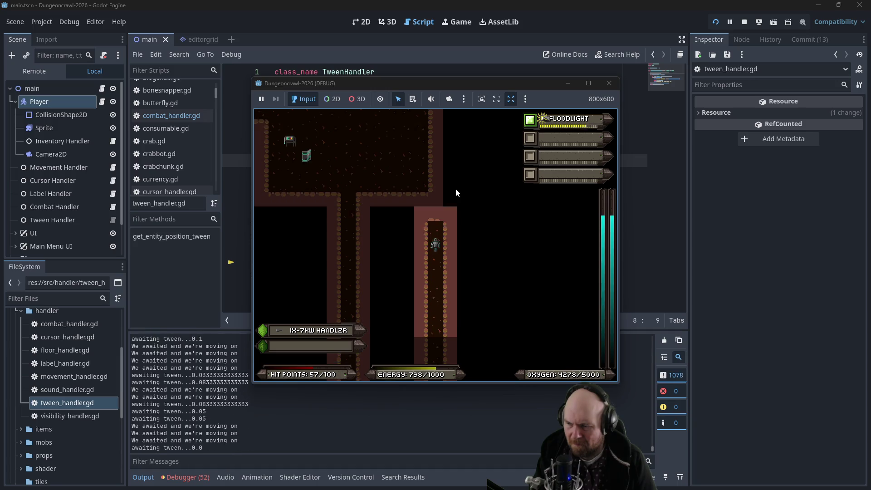
{"action": "key", "text": "Down"}
{"action": "key", "text": "Down"}
{"action": "key", "text": "Down"}
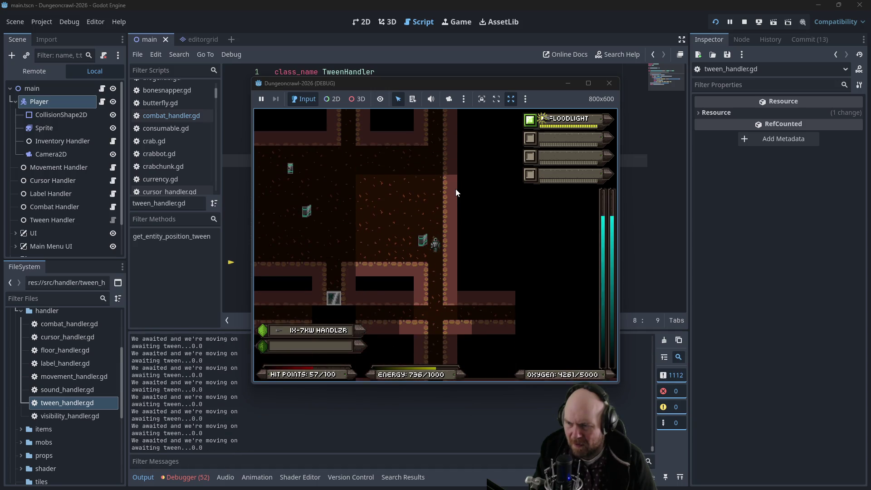
{"action": "key", "text": "Up"}
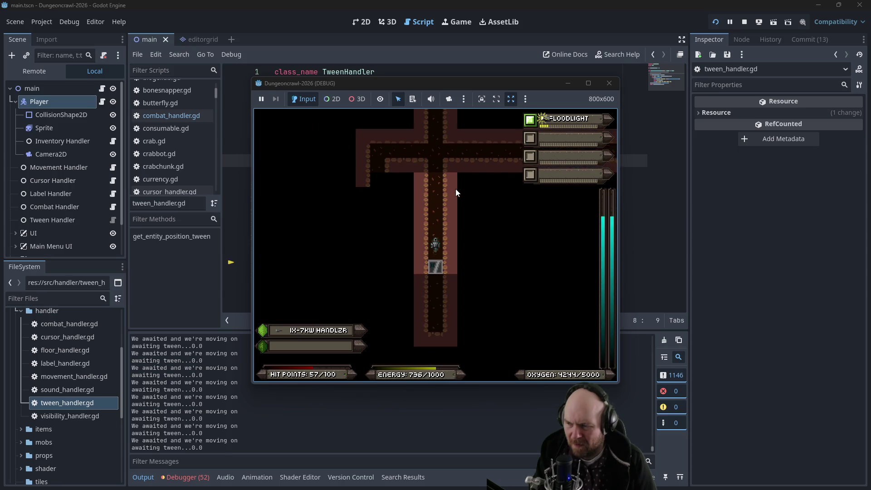
{"action": "key", "text": "Up"}
{"action": "key", "text": "Up"}
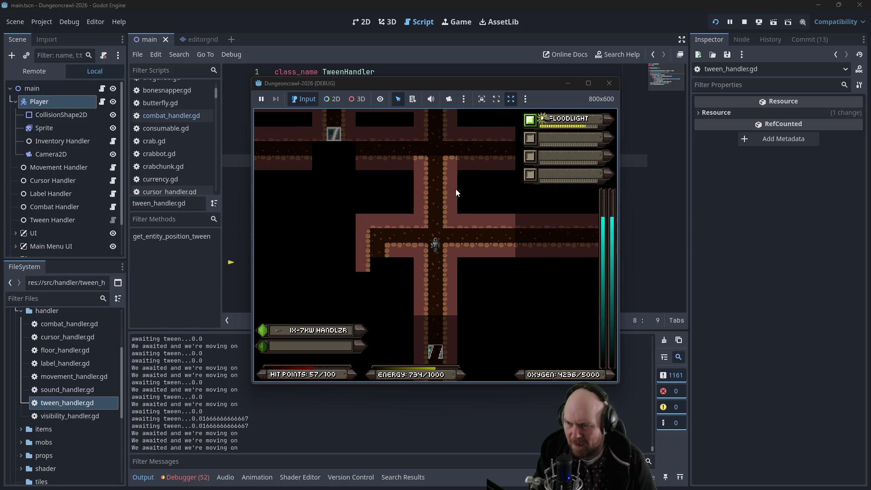
{"action": "key", "text": "Left"}
{"action": "key", "text": "Left"}
{"action": "key", "text": "Left"}
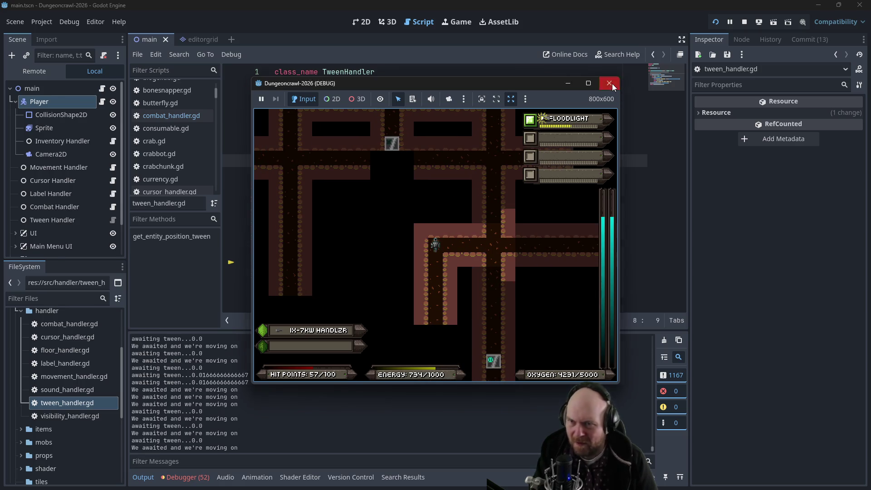
{"action": "left_click", "coordinate": [610, 83]}
{"action": "left_click", "coordinate": [418, 187]}
- Uncomment the attacker_tween lines 94, 98, 108 and 113 in combat_handler.gd's attack function and save
{"action": "key", "text": "ctrl+s"}
{"action": "left_click", "coordinate": [171, 117]}
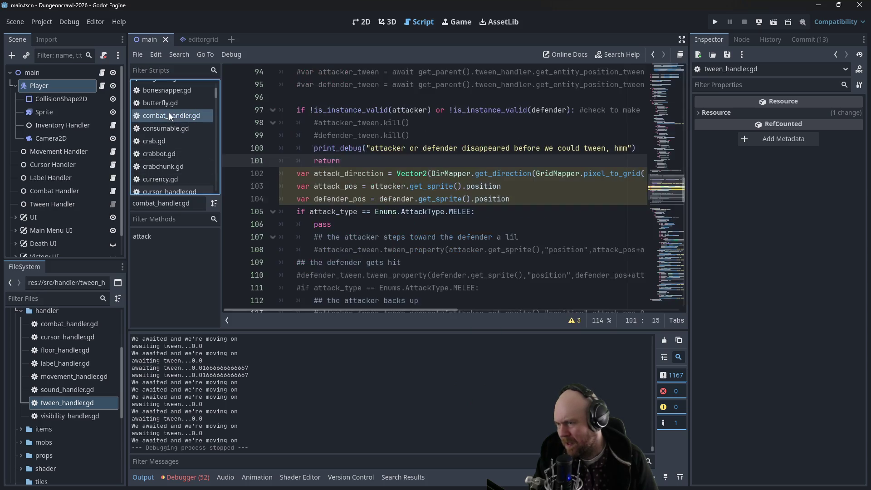
{"action": "left_click", "coordinate": [317, 186]}
{"action": "scroll", "coordinate": [322, 129], "scroll_direction": "up", "scroll_amount": 3}
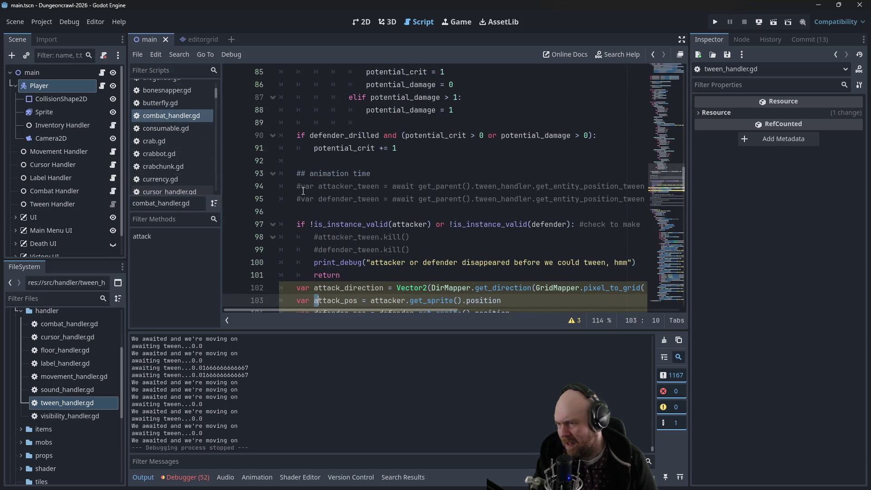
{"action": "left_click", "coordinate": [301, 187]}
{"action": "left_click", "coordinate": [320, 237]}
{"action": "key", "text": "BackSpace"}
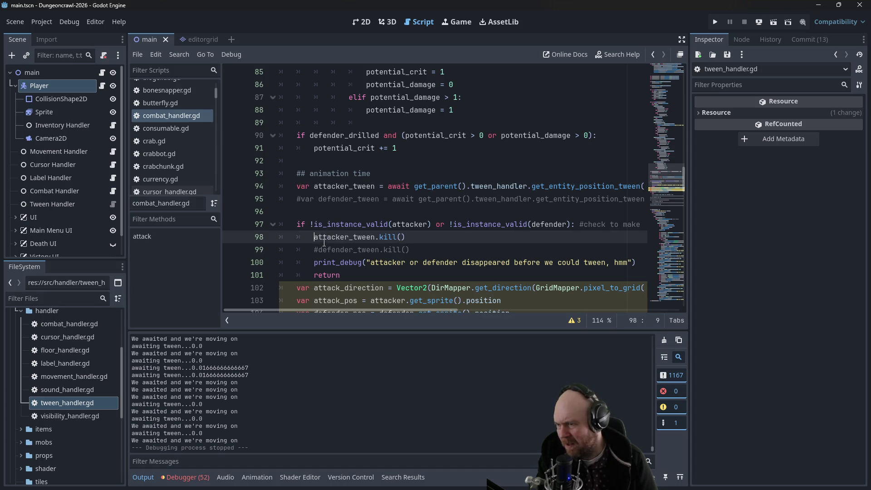
{"action": "scroll", "coordinate": [320, 237], "scroll_direction": "down", "scroll_amount": 3}
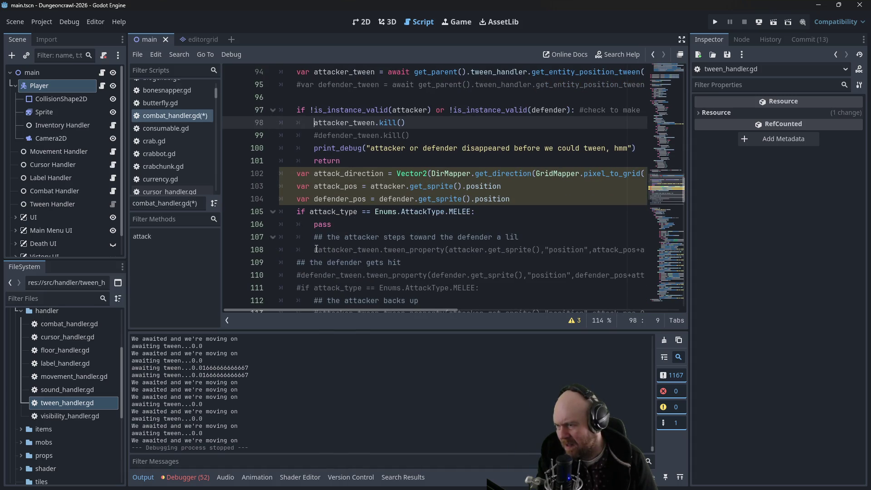
{"action": "left_click", "coordinate": [317, 250]}
{"action": "scroll", "coordinate": [335, 256], "scroll_direction": "down", "scroll_amount": 2}
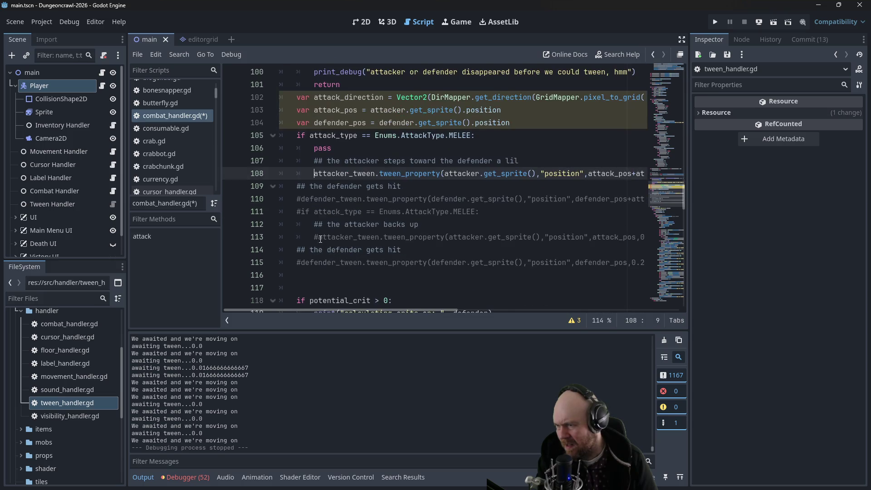
{"action": "left_click", "coordinate": [320, 237]}
{"action": "key", "text": "ctrl+s"}
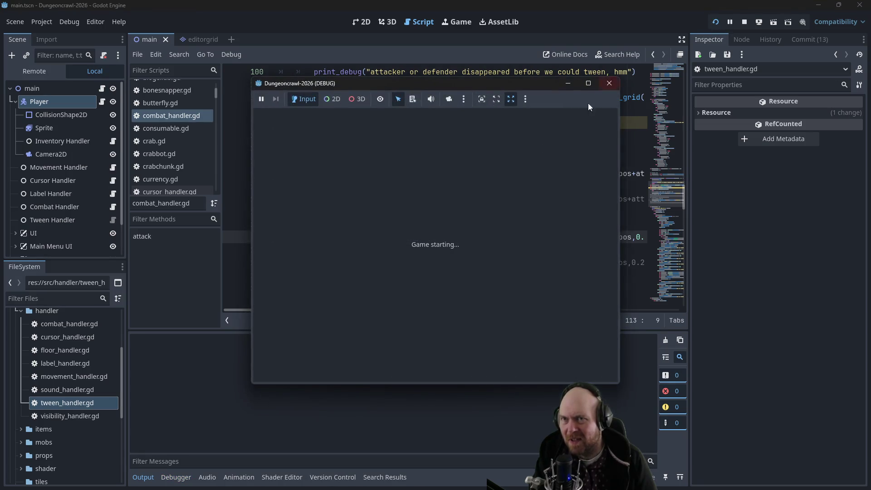
- Start a new game, walk to the stairs grabbing the oxygen tank, and descend a level
{"action": "left_click", "coordinate": [415, 236]}
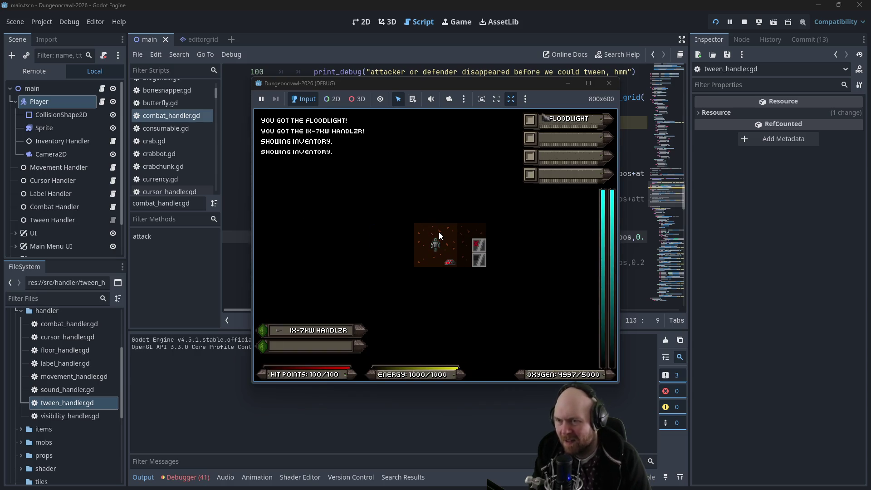
{"action": "key", "text": "Right"}
{"action": "key", "text": "Right"}
{"action": "key", "text": "Right"}
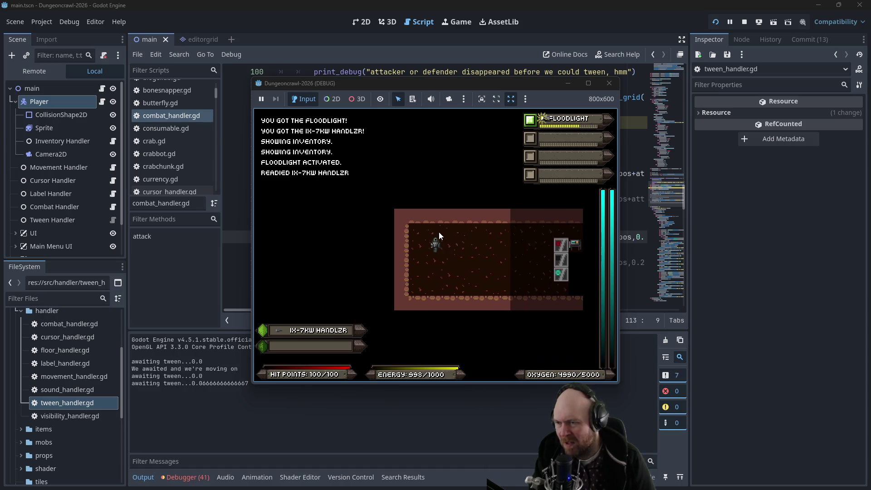
{"action": "key", "text": "Left"}
{"action": "key", "text": "Down"}
{"action": "key", "text": "Down"}
{"action": "key", "text": "Down"}
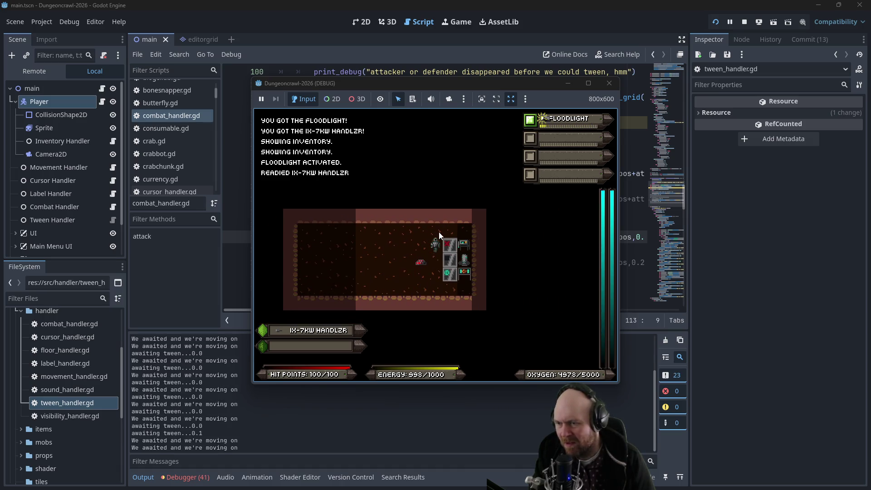
{"action": "key", "text": "Right"}
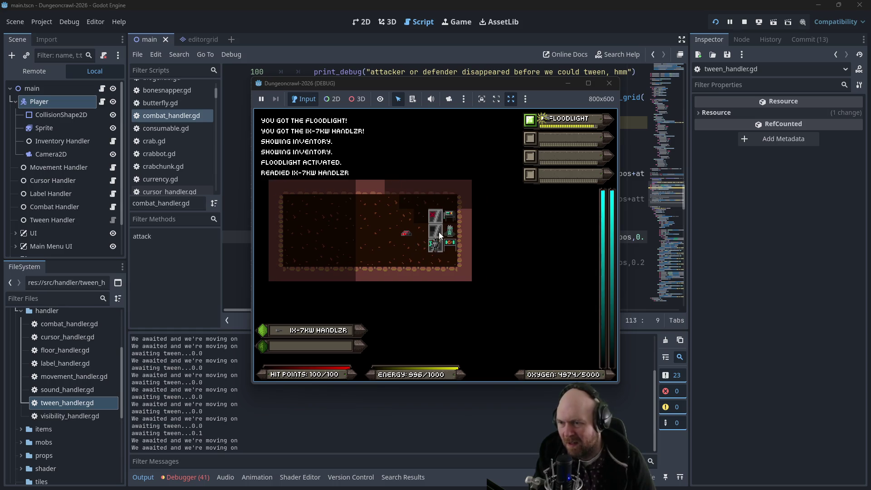
{"action": "key", "text": "y"}
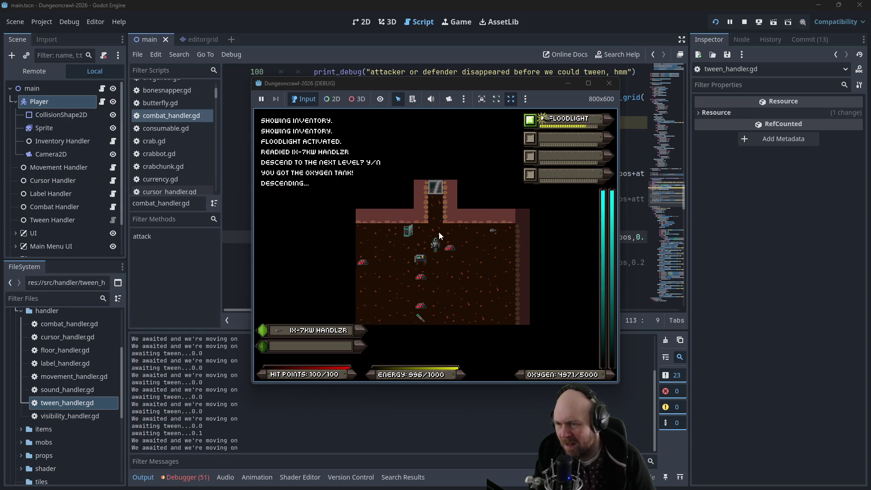
- Walk up the corridors punching a Martian butterfly, then through the door into the junction
{"action": "key", "text": "Left"}
{"action": "key", "text": "Up"}
{"action": "key", "text": "Up"}
{"action": "key", "text": "Up"}
{"action": "key", "text": "Up"}
{"action": "key", "text": "Up"}
{"action": "key", "text": "Up"}
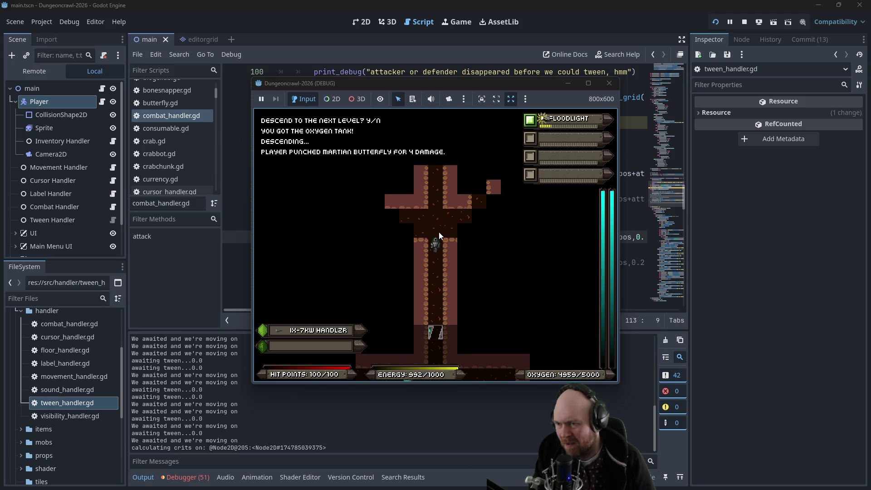
{"action": "key", "text": "Up"}
{"action": "key", "text": "Up"}
{"action": "key", "text": "Up"}
{"action": "key", "text": "Up"}
{"action": "key", "text": "Up"}
{"action": "key", "text": "Up"}
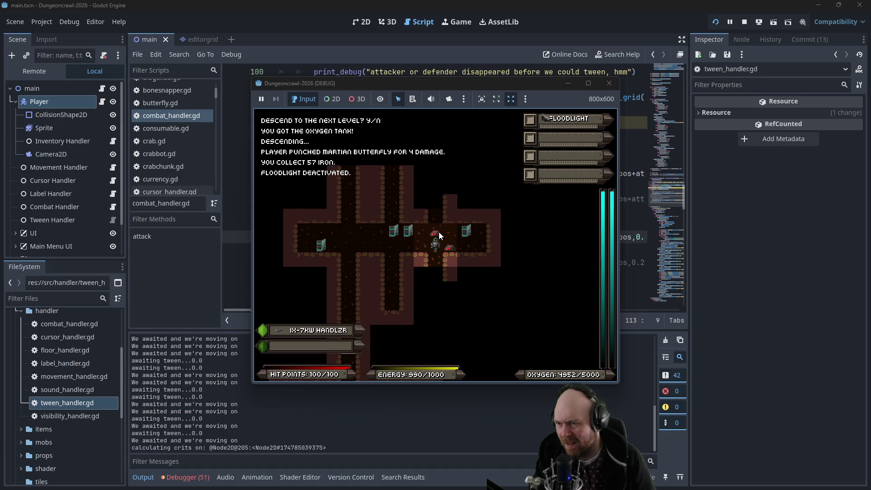
{"action": "key", "text": "Up"}
{"action": "key", "text": "Up"}
{"action": "key", "text": "Up"}
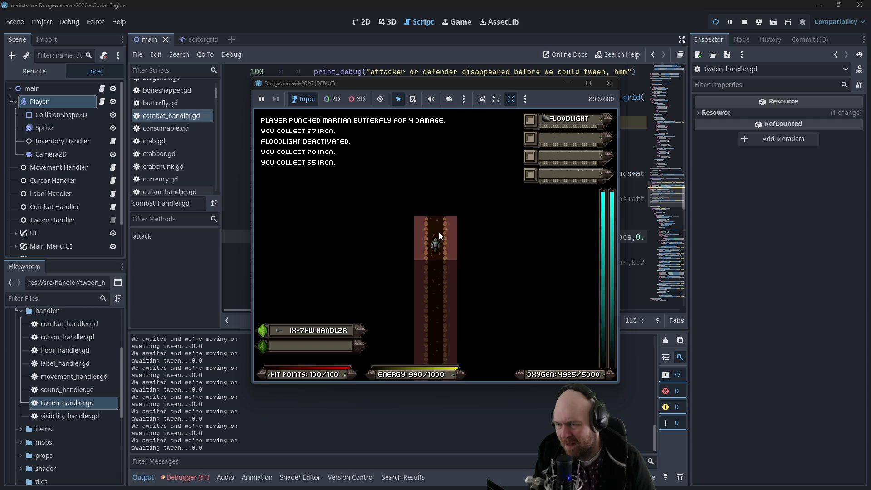
{"action": "key", "text": "Up"}
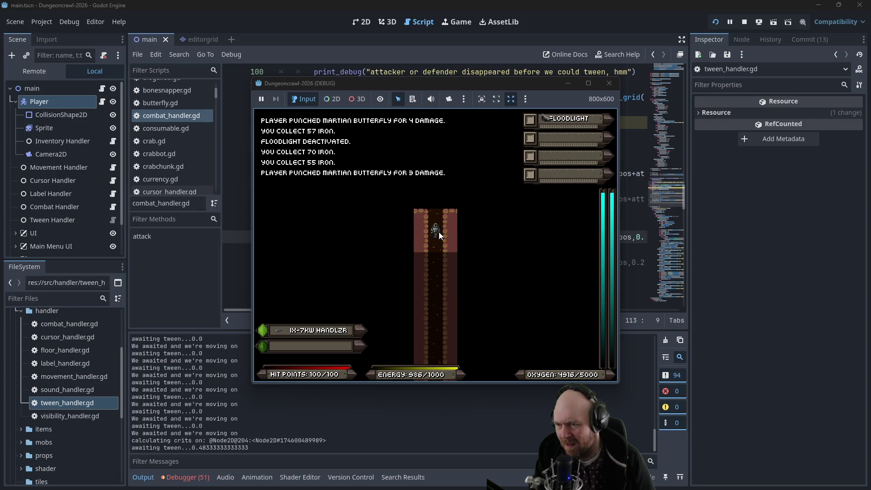
{"action": "key", "text": "Up"}
{"action": "key", "text": "Up"}
{"action": "key", "text": "Up"}
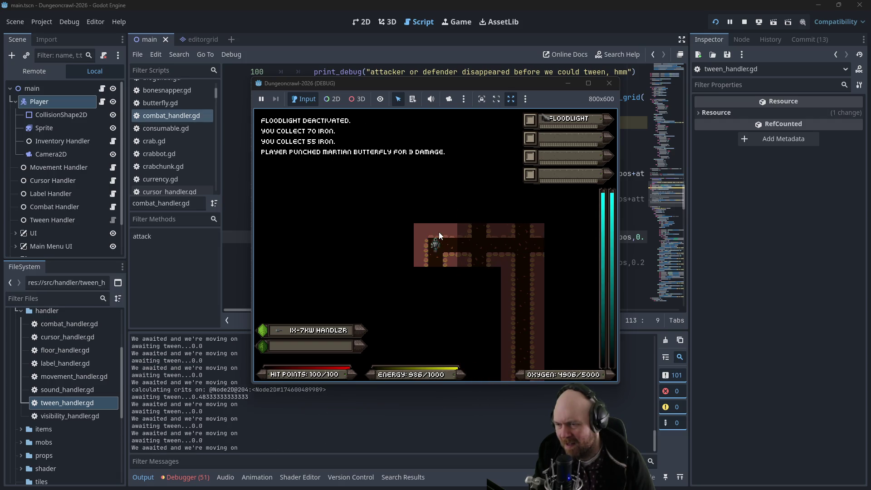
{"action": "key", "text": "Up"}
{"action": "key", "text": "Up"}
{"action": "key", "text": "Up"}
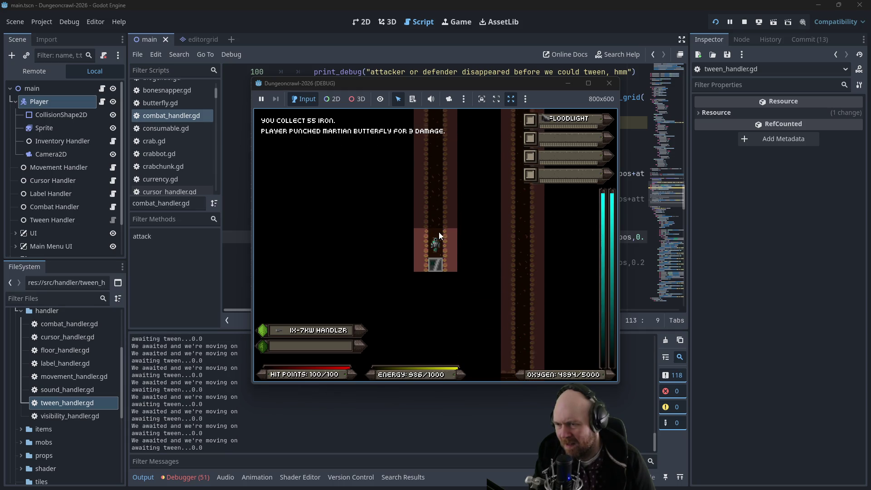
{"action": "key", "text": "Up"}
{"action": "key", "text": "Up"}
{"action": "key", "text": "Up"}
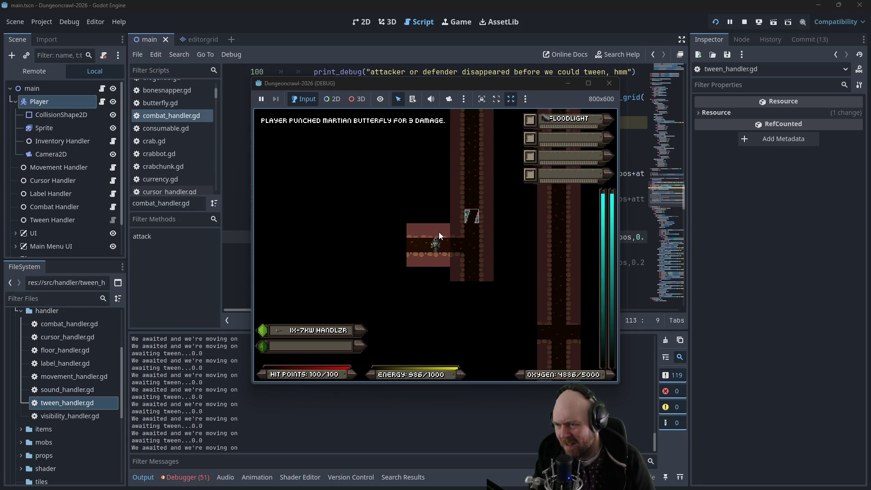
- Walk up through the small rooms, turn on the floodlight and pick up the key
{"action": "key", "text": "Right"}
{"action": "key", "text": "Right"}
{"action": "key", "text": "Right"}
{"action": "key", "text": "Down"}
{"action": "key", "text": "Down"}
{"action": "key", "text": "Down"}
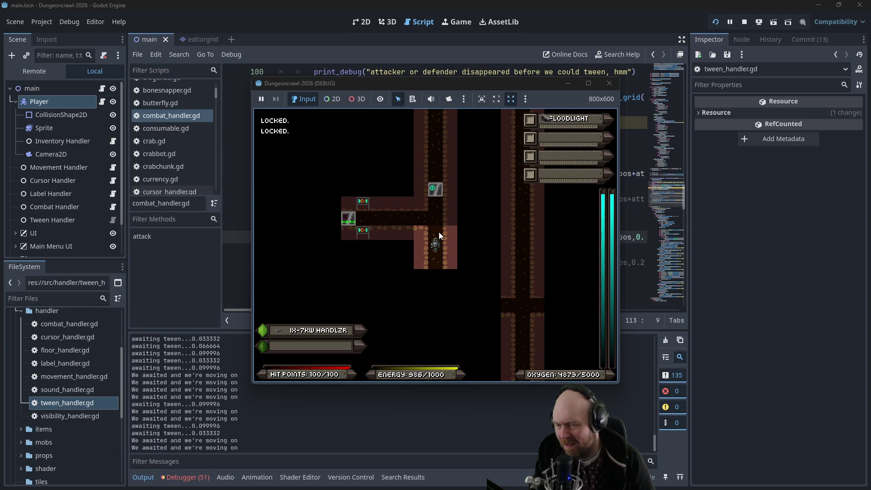
{"action": "key", "text": "Up"}
{"action": "key", "text": "Up"}
{"action": "key", "text": "Up"}
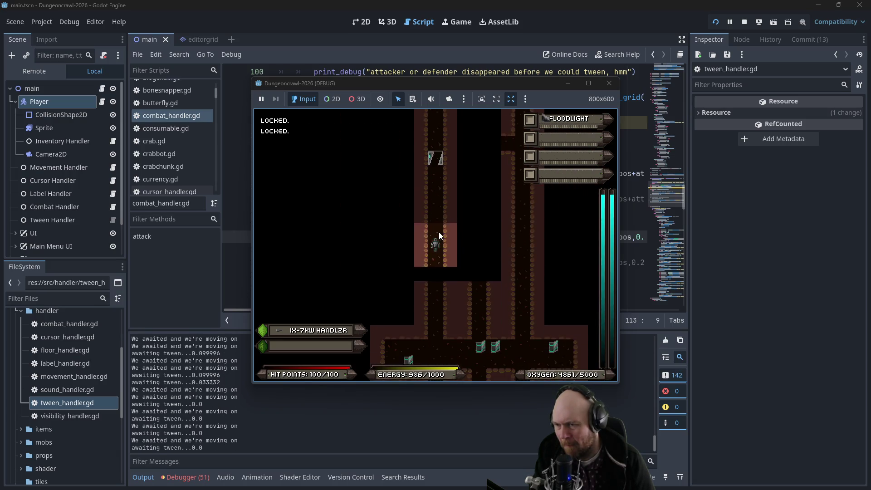
{"action": "key", "text": "Up"}
{"action": "key", "text": "Up"}
{"action": "key", "text": "Up"}
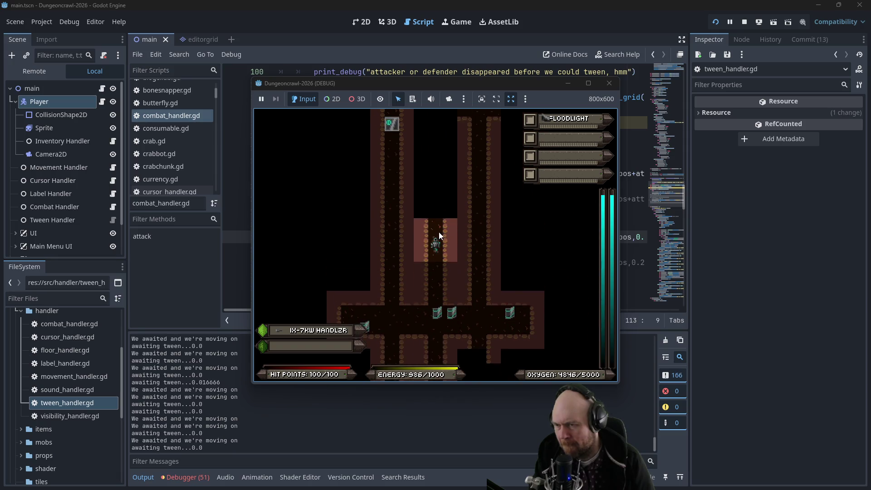
{"action": "key", "text": "Up"}
{"action": "key", "text": "Up"}
{"action": "key", "text": "Up"}
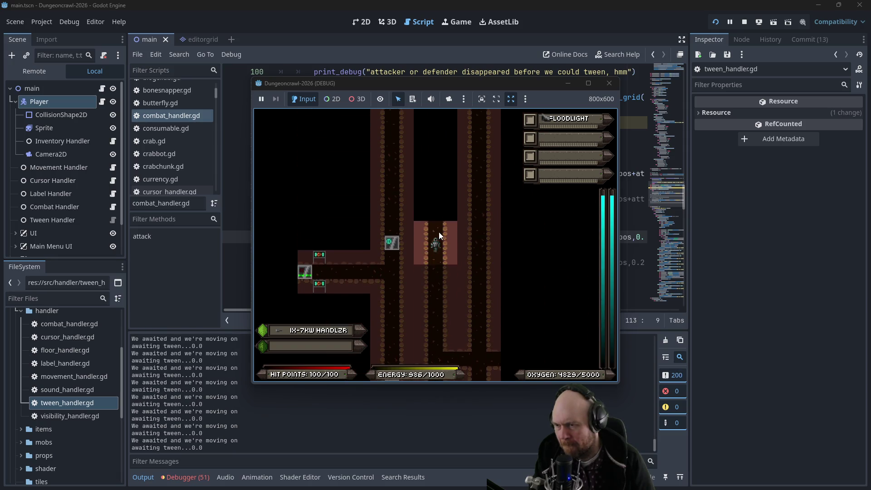
{"action": "key", "text": "Up"}
{"action": "key", "text": "Up"}
{"action": "key", "text": "Up"}
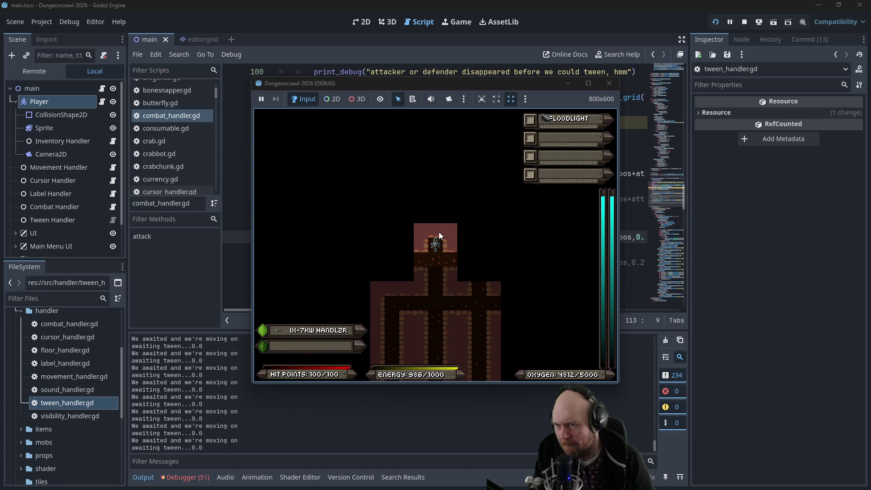
{"action": "key", "text": "1"}
{"action": "key", "text": "Right"}
{"action": "key", "text": "Right"}
{"action": "key", "text": "Right"}
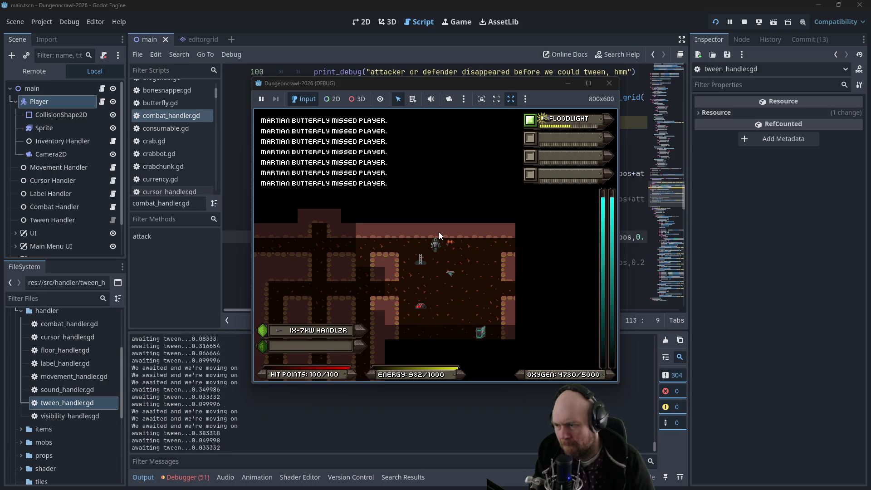
- Fight the Martian Butterfly, repeatedly punching it and passing turns while it attacks
{"action": "key", "text": "Right"}
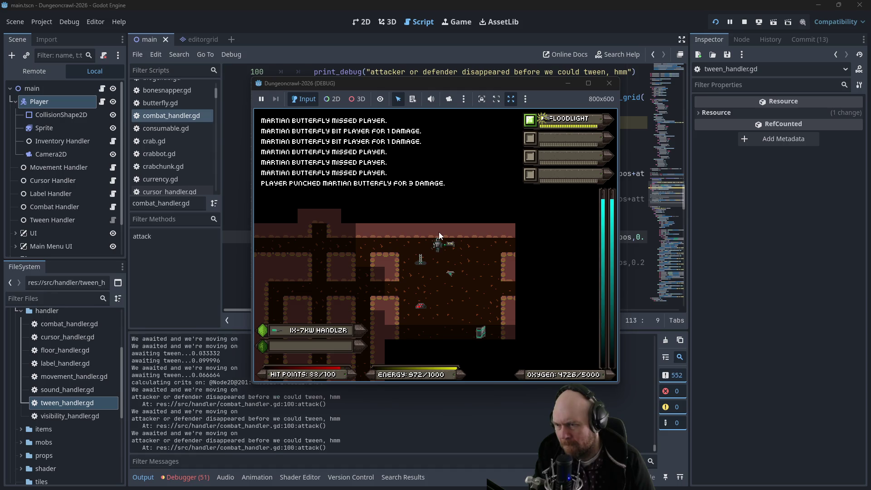
{"action": "key", "text": "Right"}
{"action": "key", "text": "Down"}
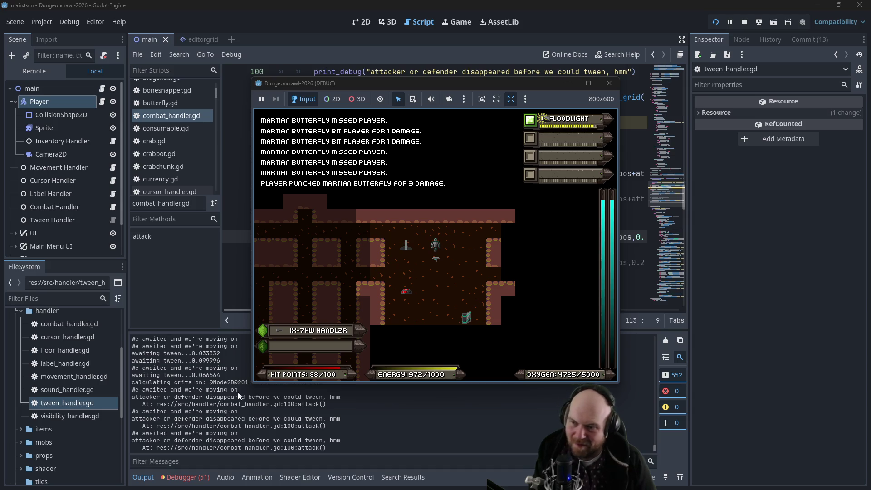
{"action": "left_click", "coordinate": [467, 311]}
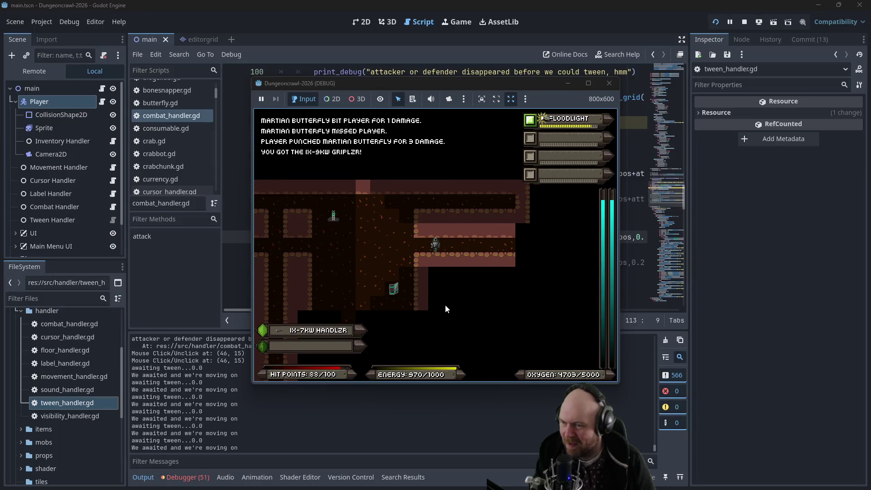
{"action": "key", "text": "Left"}
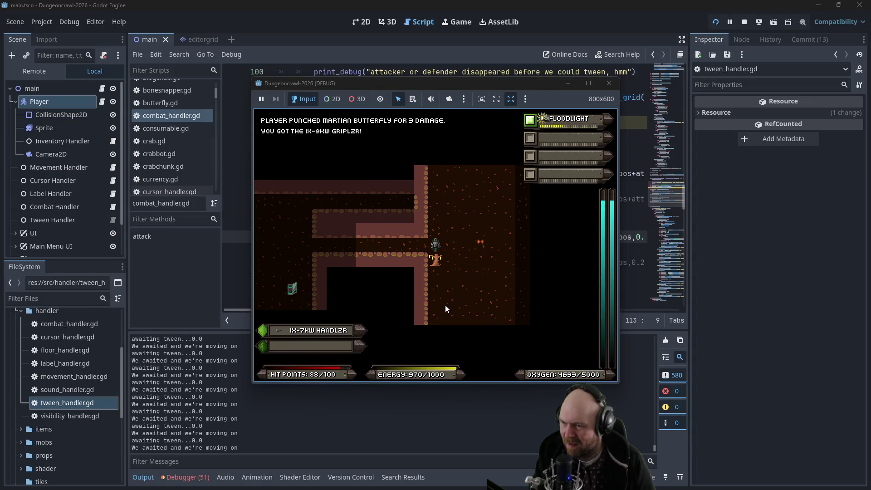
{"action": "key", "text": "Left"}
{"action": "key", "text": "Left"}
{"action": "key", "text": "Left"}
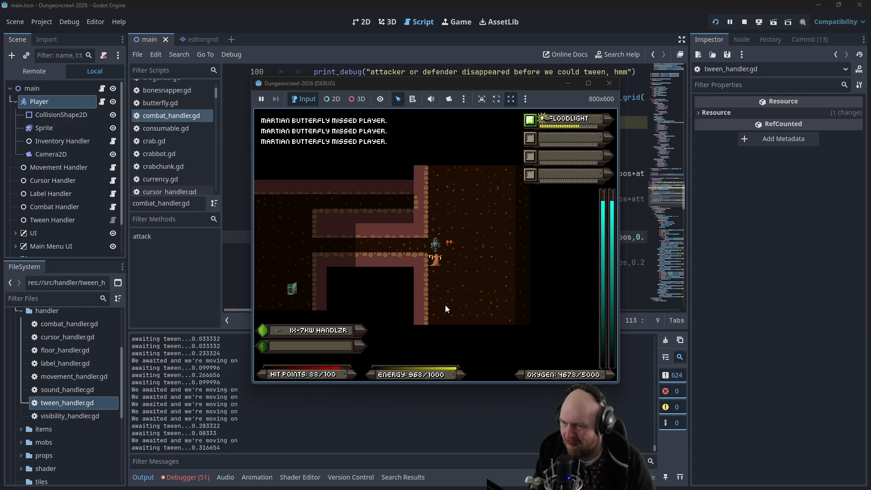
{"action": "key", "text": "Right"}
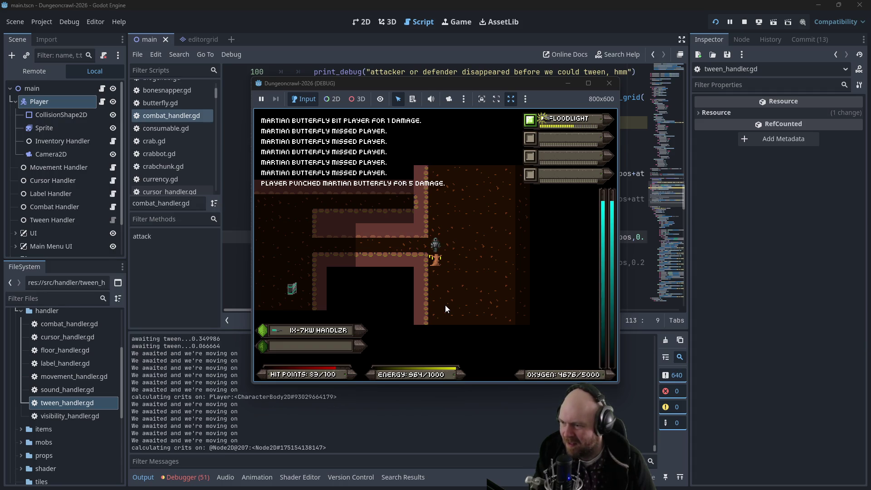
{"action": "key", "text": "Right"}
{"action": "key", "text": "Right"}
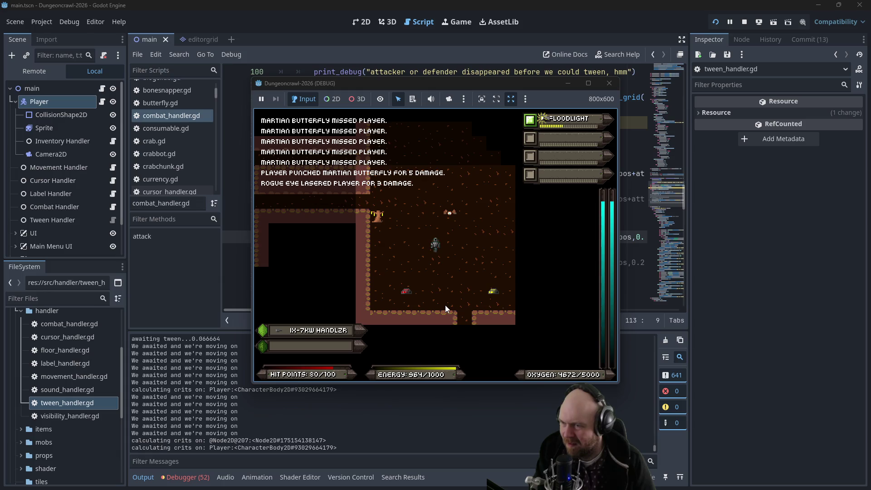
- Move the player around the room toward the slimes
{"action": "key", "text": "Down"}
{"action": "key", "text": "Left"}
{"action": "key", "text": "Left"}
{"action": "key", "text": "Left"}
{"action": "key", "text": "Up"}
{"action": "key", "text": "Up"}
{"action": "key", "text": "Up"}
{"action": "key", "text": "Left"}
{"action": "key", "text": "Left"}
{"action": "key", "text": "Left"}
{"action": "key", "text": "Down"}
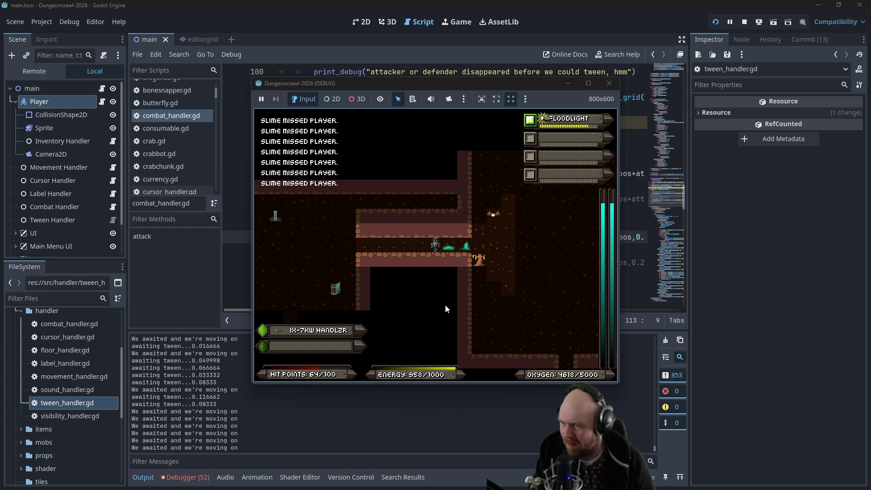
- Punch the neighbouring slimes and the rogue eye down, collecting eyes as HP falls to 7
{"action": "key", "text": "Right"}
{"action": "key", "text": "Right"}
{"action": "key", "text": "Right"}
{"action": "key", "text": "Right"}
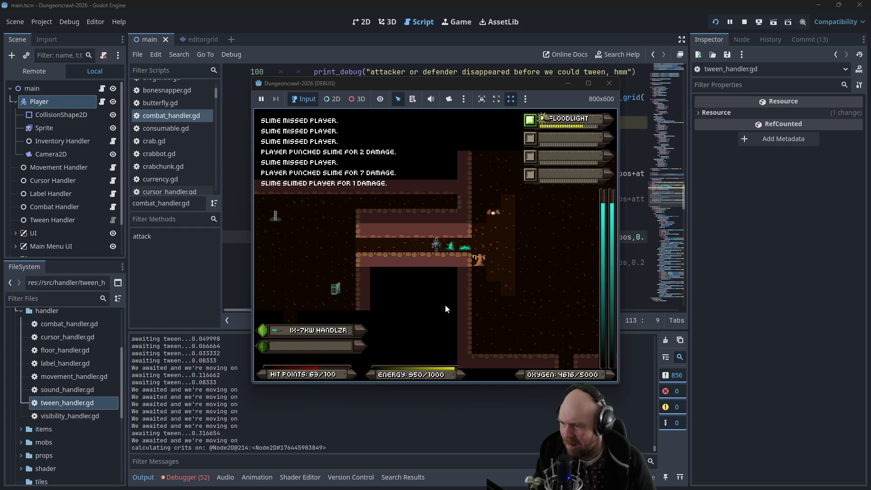
{"action": "key", "text": "Right"}
{"action": "key", "text": "Right"}
{"action": "key", "text": "Right"}
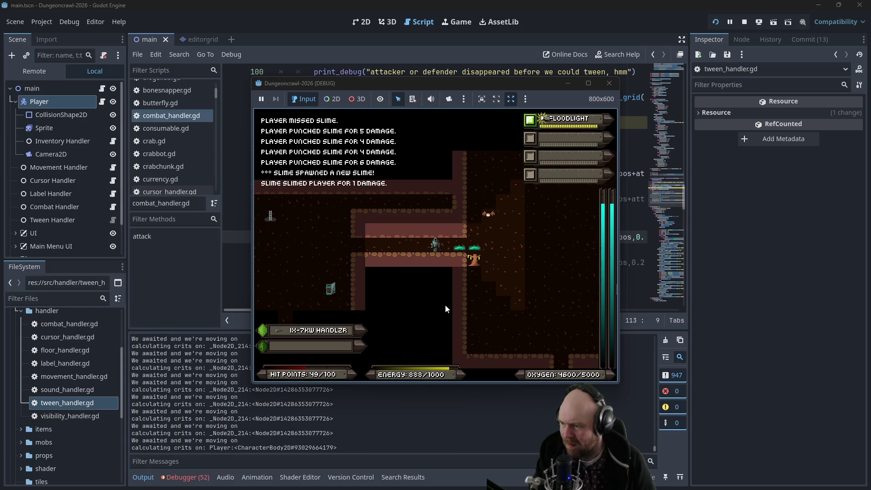
{"action": "key", "text": "Right"}
{"action": "key", "text": "Right"}
{"action": "key", "text": "Right"}
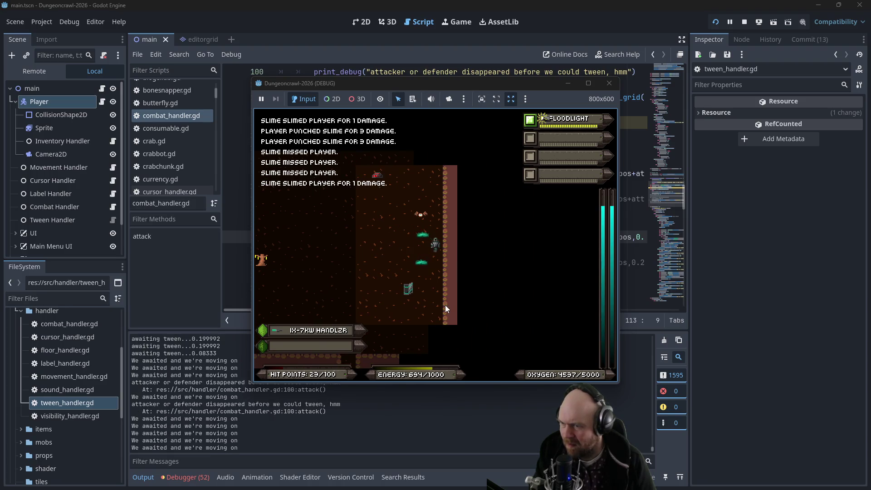
{"action": "key", "text": "Left"}
{"action": "key", "text": "Left"}
{"action": "key", "text": "Left"}
{"action": "key", "text": "Left"}
{"action": "key", "text": "Left"}
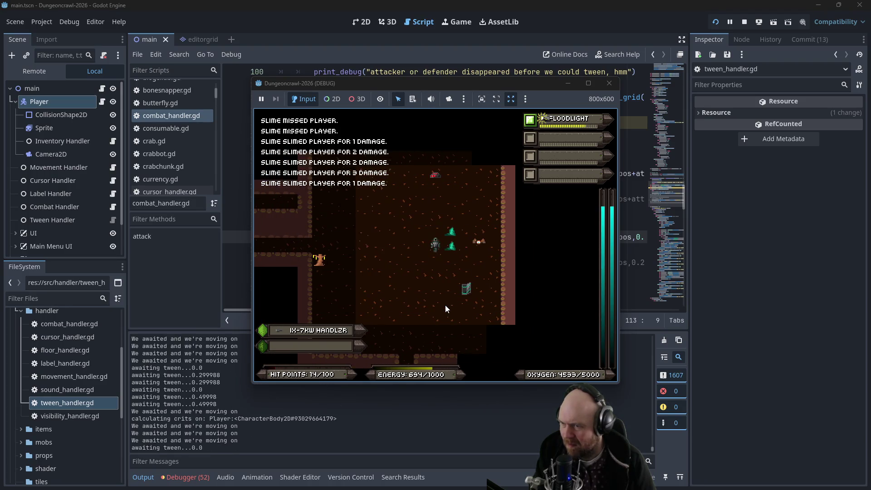
{"action": "key", "text": "Left"}
{"action": "key", "text": "Left"}
{"action": "key", "text": "Right"}
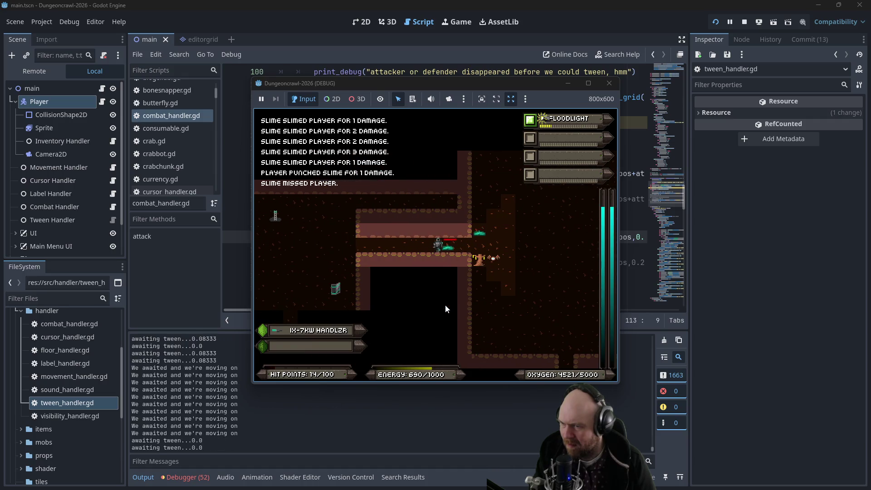
{"action": "key", "text": "Right"}
{"action": "key", "text": "Right"}
{"action": "key", "text": "Right"}
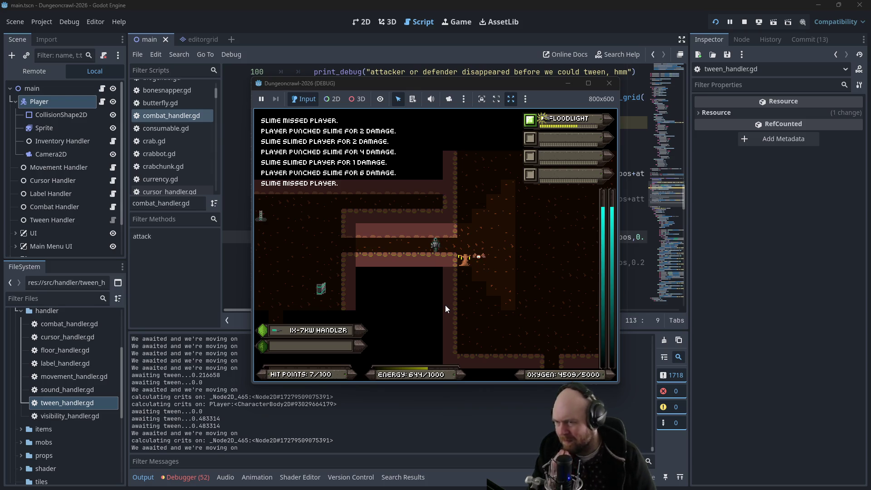
{"action": "key", "text": "Right"}
{"action": "key", "text": "Right"}
{"action": "key", "text": "Right"}
{"action": "key", "text": "Right"}
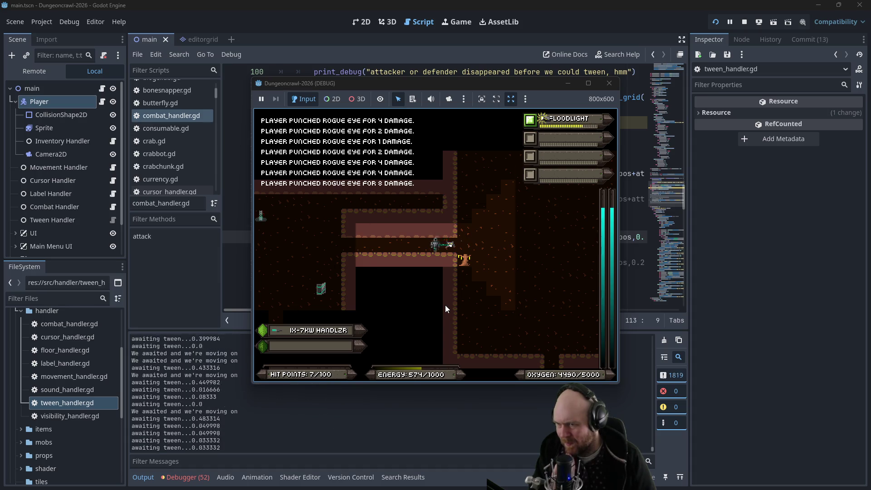
{"action": "key", "text": "Left"}
{"action": "key", "text": "Left"}
{"action": "key", "text": "Left"}
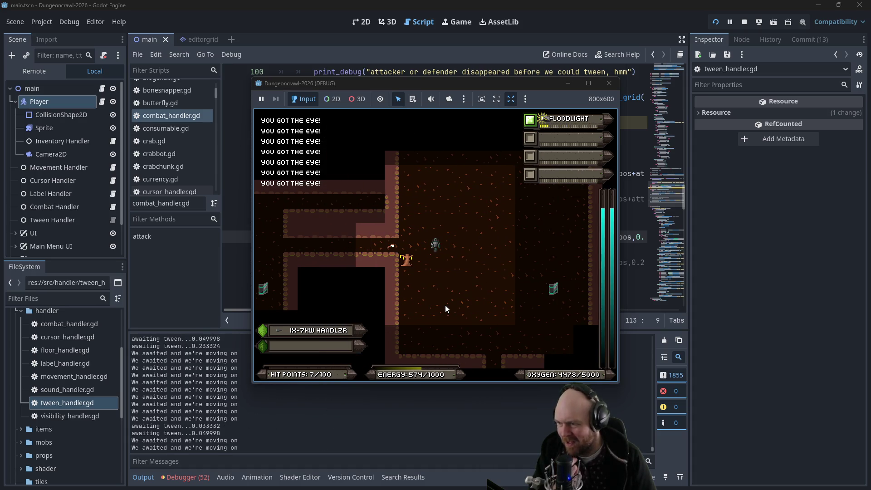
- Eat several eyes from the game inventory with the 3 key to restore energy
{"action": "key", "text": "Left"}
{"action": "key", "text": "Left"}
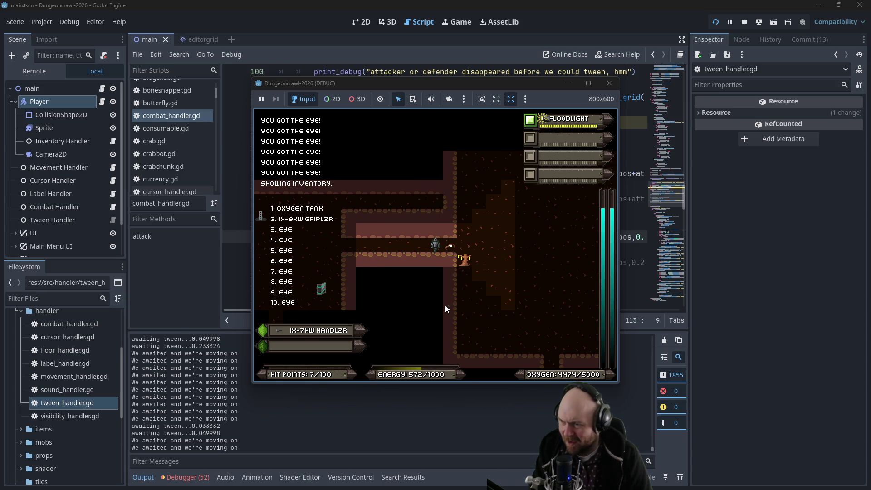
{"action": "key", "text": "Right"}
{"action": "key", "text": "Right"}
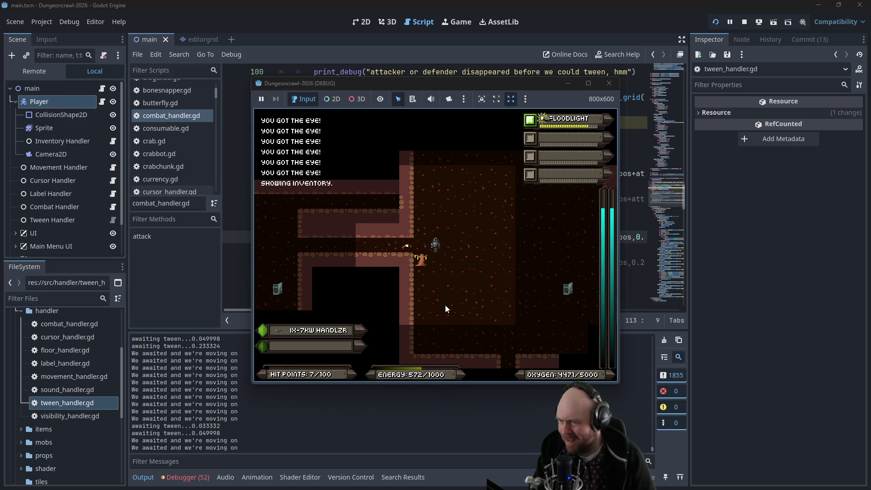
{"action": "key", "text": "i"}
{"action": "key", "text": "3"}
{"action": "key", "text": "3"}
{"action": "key", "text": "3"}
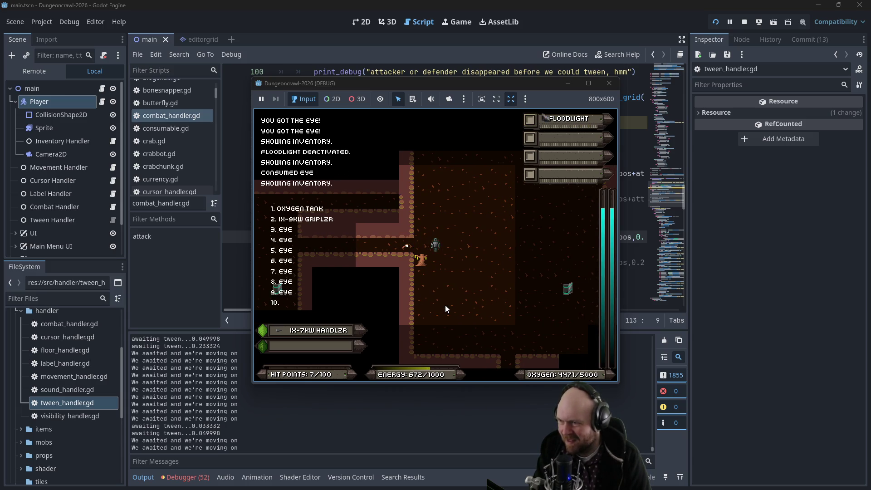
{"action": "key", "text": "3"}
{"action": "key", "text": "i"}
{"action": "key", "text": "3"}
{"action": "key", "text": "Left"}
{"action": "key", "text": "Left"}
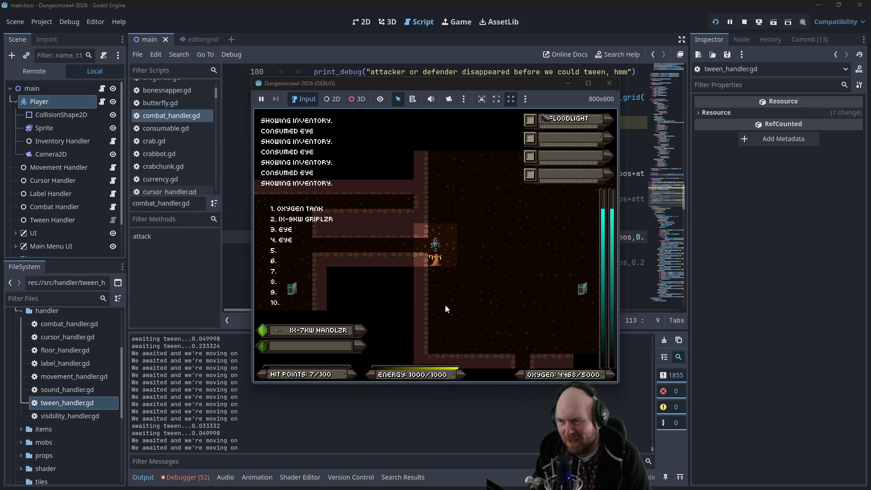
{"action": "key", "text": "3"}
- Walk the player through the room into the corridor, collecting gold and iron
{"action": "key", "text": "Left"}
{"action": "key", "text": "Right"}
{"action": "key", "text": "Right"}
{"action": "key", "text": "Right"}
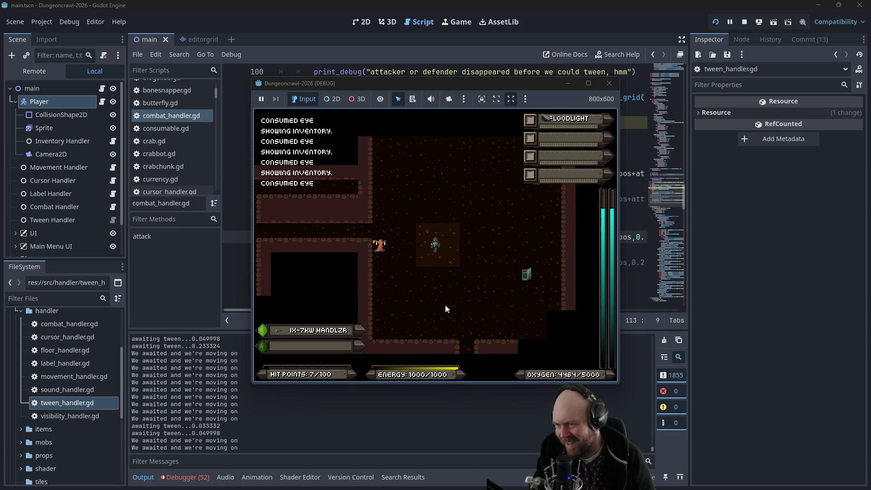
{"action": "key", "text": "Down"}
{"action": "key", "text": "1"}
{"action": "key", "text": "Right"}
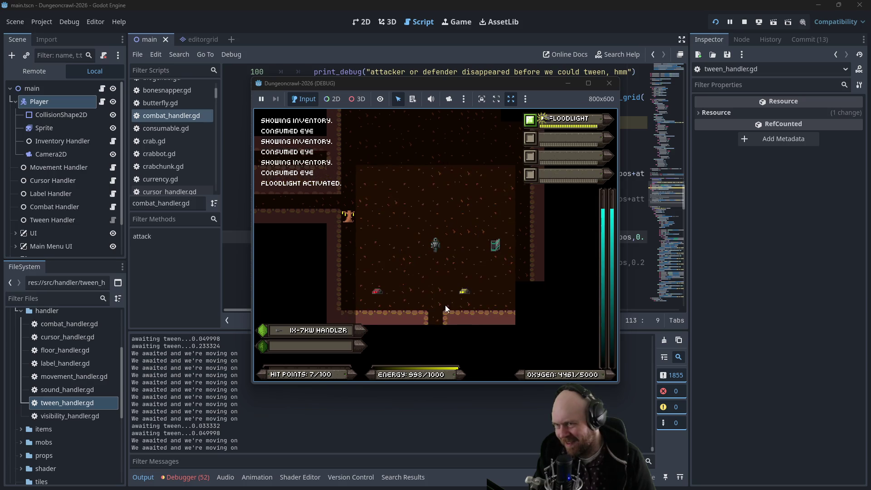
{"action": "key", "text": "Down"}
{"action": "key", "text": "Down"}
{"action": "key", "text": "Down"}
{"action": "key", "text": "Down"}
{"action": "key", "text": "Down"}
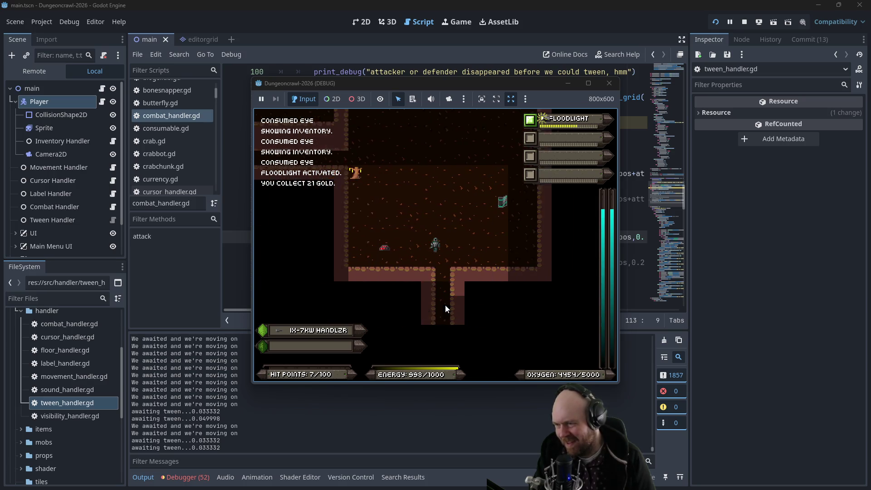
{"action": "key", "text": "Left"}
{"action": "key", "text": "Down"}
{"action": "key", "text": "Down"}
{"action": "key", "text": "Down"}
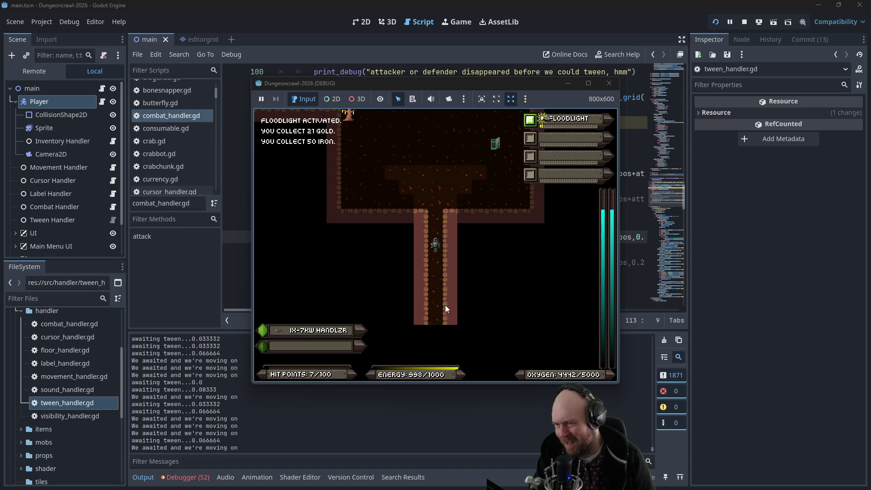
{"action": "key", "text": "Down"}
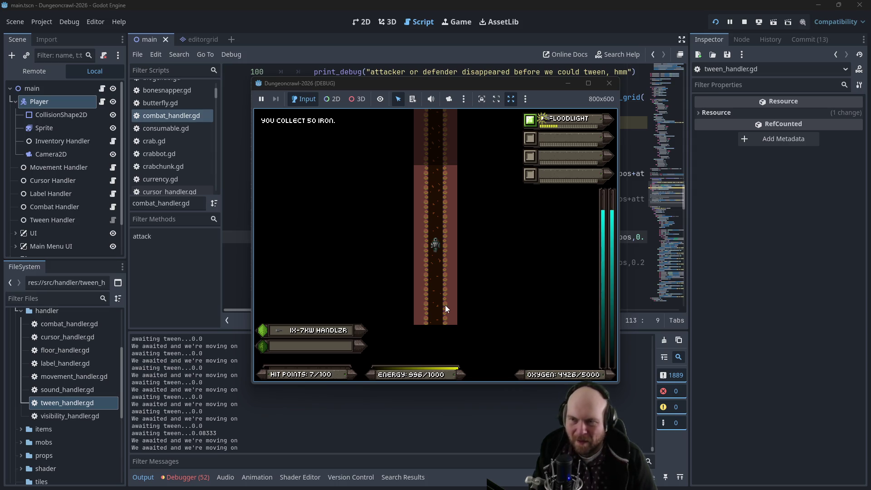
- Remove 'await' from line 94 of combat_handler.gd and relaunch the game
{"action": "mouse_move", "coordinate": [570, 114]}
{"action": "left_mouse_down"}
{"action": "mouse_move", "coordinate": [551, 122]}
{"action": "mouse_move", "coordinate": [735, 181]}
{"action": "mouse_move", "coordinate": [869, 204]}
{"action": "left_mouse_up"}
{"action": "scroll", "coordinate": [391, 150], "scroll_direction": "up", "scroll_amount": 2}
{"action": "scroll", "coordinate": [392, 150], "scroll_direction": "up", "scroll_amount": 2}
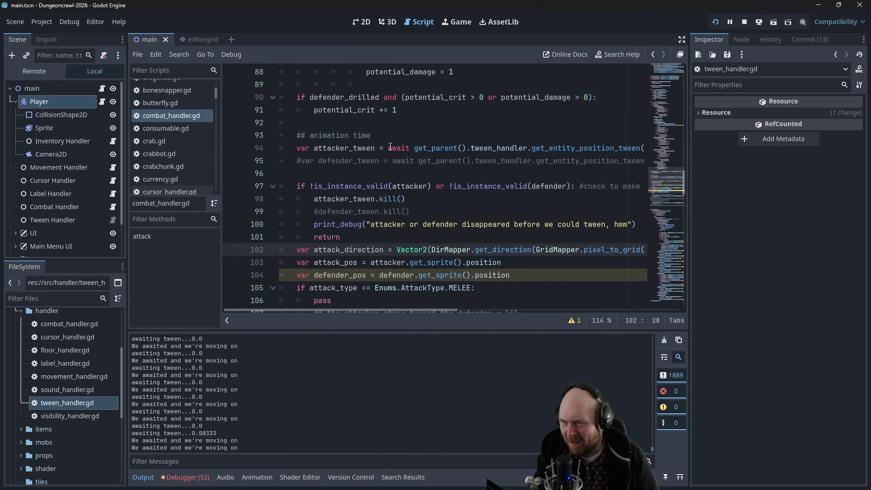
{"action": "left_click_drag", "start_coordinate": [389, 147], "coordinate": [409, 148]}
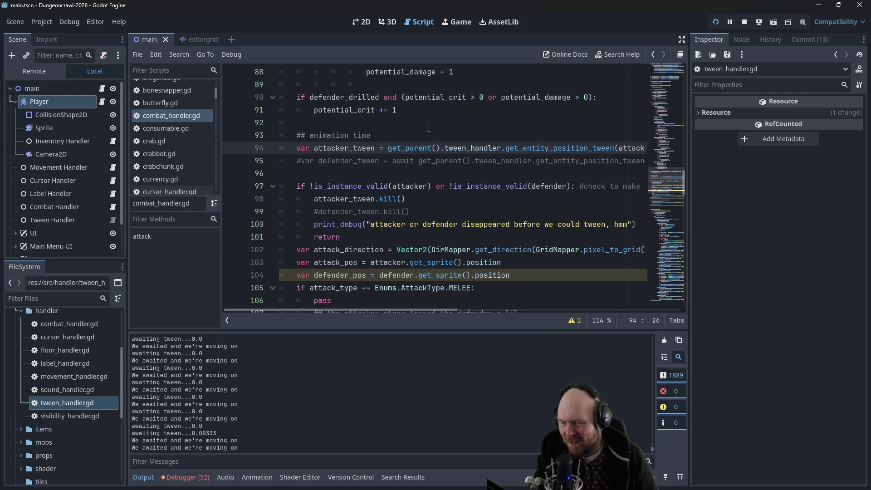
{"action": "left_click", "coordinate": [719, 19]}
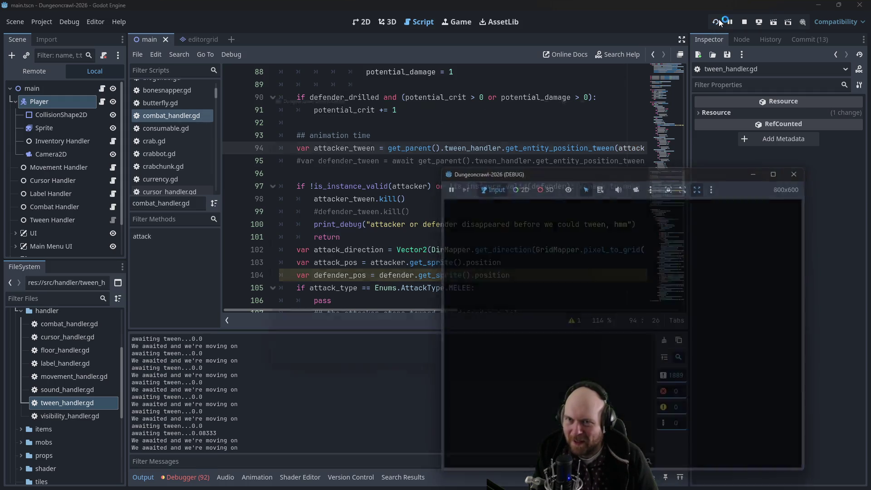
- Start a new game, pick up the IX-7KW HANDLZR, mine iron and descend a level
{"action": "left_click", "coordinate": [374, 246]}
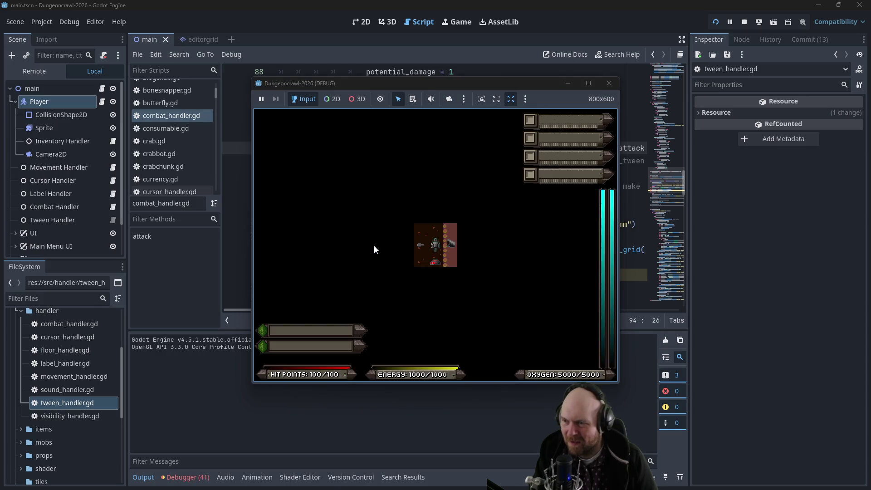
{"action": "key", "text": "a"}
{"action": "key", "text": "s"}
{"action": "key", "text": "y"}
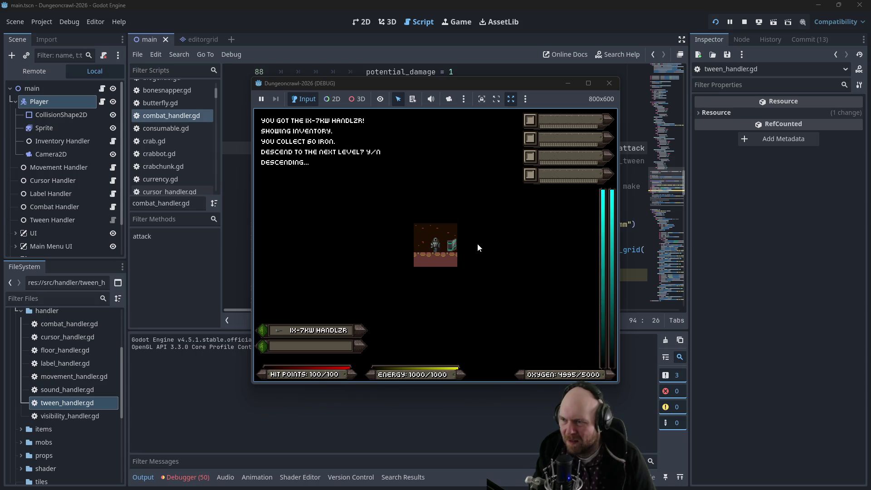
- Pick up the motion tracker and connect the medical dispenser's power cable
{"action": "key", "text": "Up"}
{"action": "key", "text": "Up"}
{"action": "key", "text": "Right"}
{"action": "key", "text": "Right"}
{"action": "key", "text": "Right"}
{"action": "key", "text": "Right"}
{"action": "key", "text": "Right"}
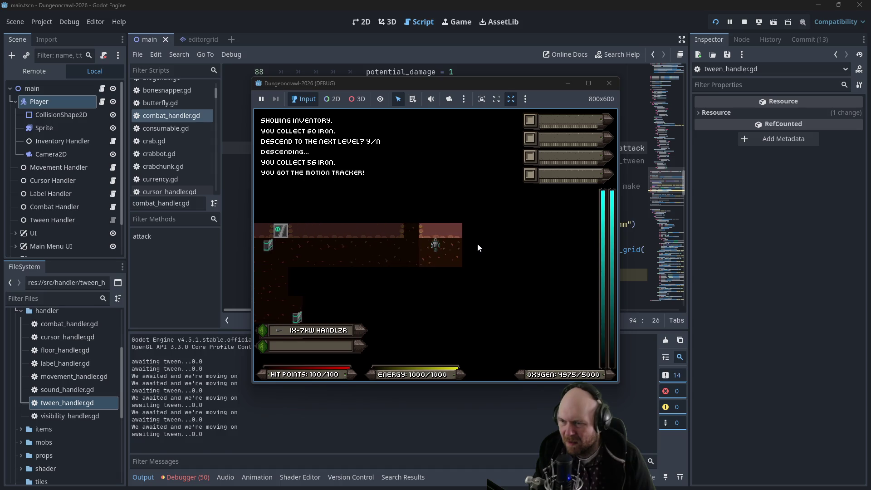
{"action": "key", "text": "Down"}
{"action": "key", "text": "Down"}
{"action": "key", "text": "Down"}
{"action": "key", "text": "Left"}
{"action": "key", "text": "Left"}
{"action": "key", "text": "Left"}
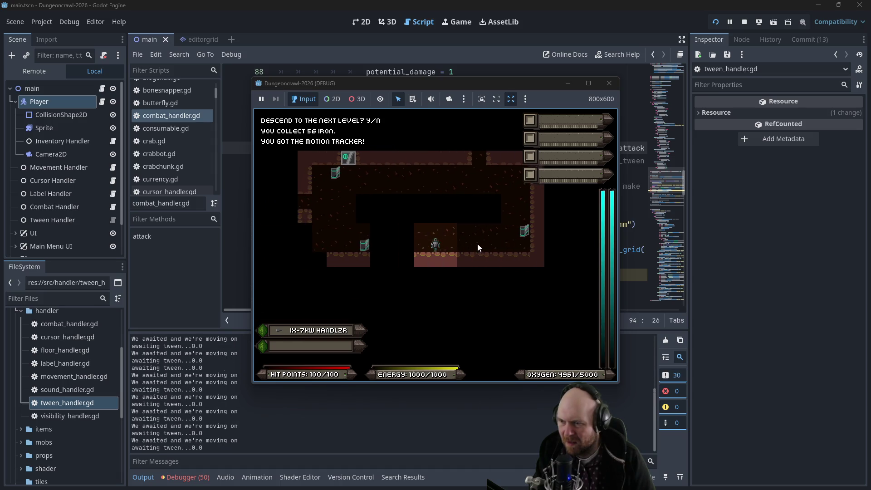
{"action": "key", "text": "Left"}
{"action": "key", "text": "y"}
{"action": "key", "text": "Left"}
{"action": "key", "text": "y"}
{"action": "key", "text": "Left"}
{"action": "key", "text": "Left"}
{"action": "key", "text": "Left"}
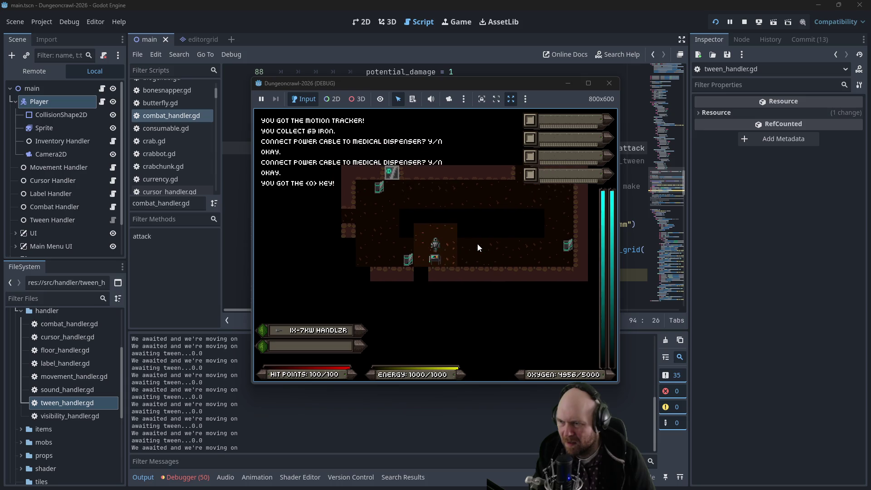
- Collect the <0> key, go up the corridor, attack the rogue bat, then stop the session
{"action": "key", "text": "Up"}
{"action": "key", "text": "Up"}
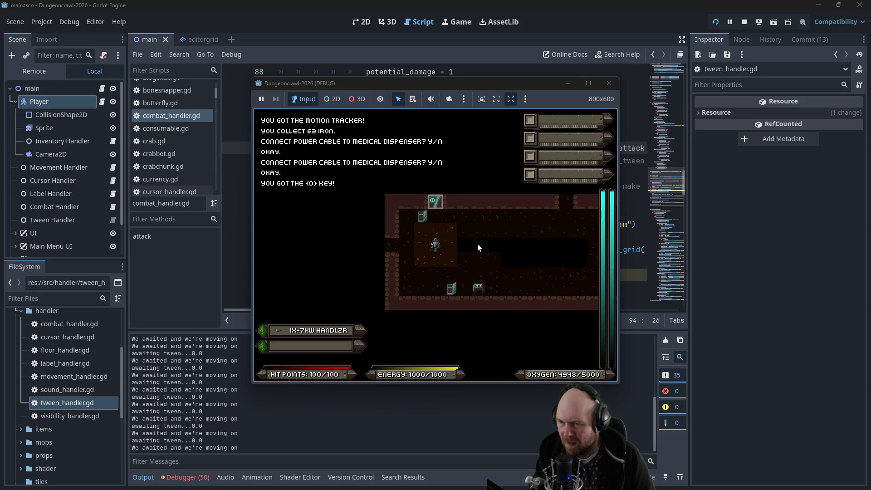
{"action": "key", "text": "Right"}
{"action": "key", "text": "Right"}
{"action": "key", "text": "Right"}
{"action": "key", "text": "Up"}
{"action": "key", "text": "Up"}
{"action": "key", "text": "Up"}
{"action": "key", "text": "Down"}
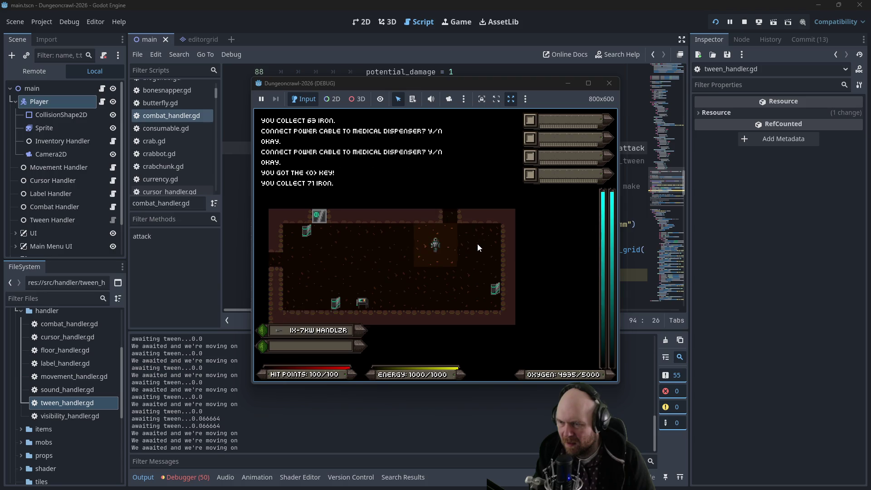
{"action": "key", "text": "Up"}
{"action": "key", "text": "Up"}
{"action": "key", "text": "Up"}
{"action": "key", "text": "Up"}
{"action": "key", "text": "Up"}
{"action": "key", "text": "Up"}
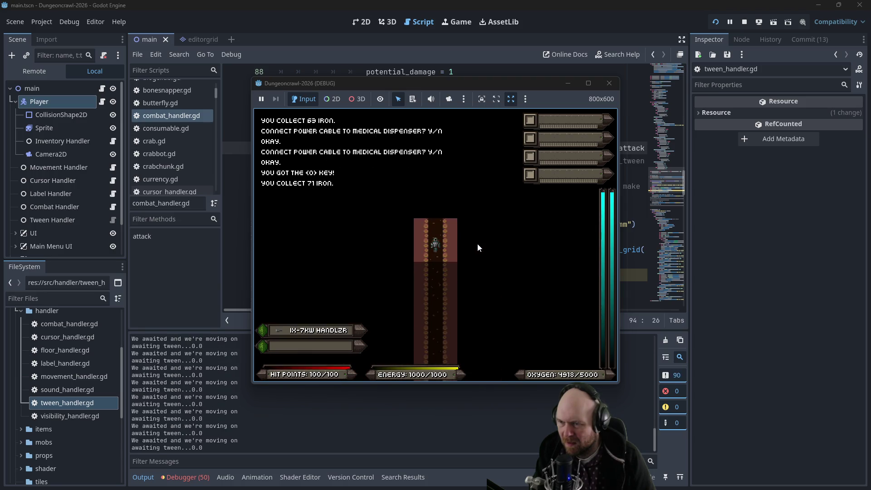
{"action": "key", "text": "Up"}
{"action": "key", "text": "Up"}
{"action": "key", "text": "Up"}
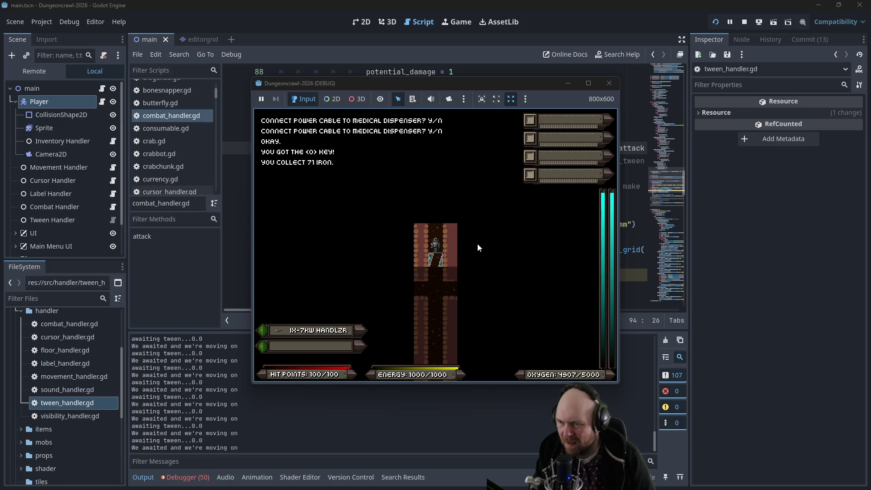
{"action": "key", "text": "Up"}
{"action": "key", "text": "Up"}
{"action": "key", "text": "Up"}
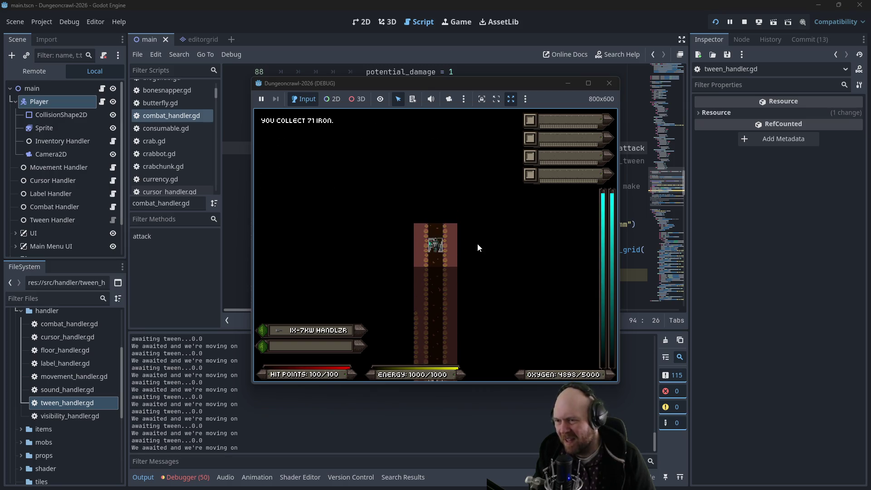
{"action": "key", "text": "Up"}
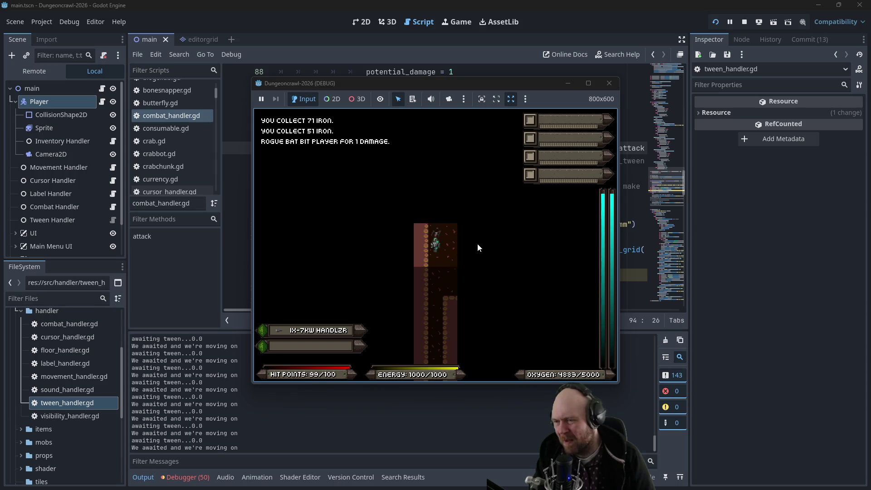
{"action": "key", "text": "Up"}
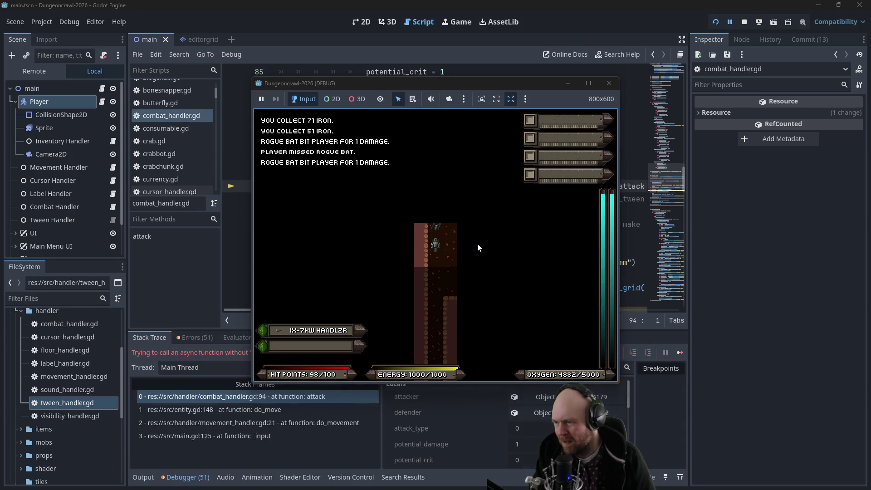
{"action": "left_click", "coordinate": [609, 84]}
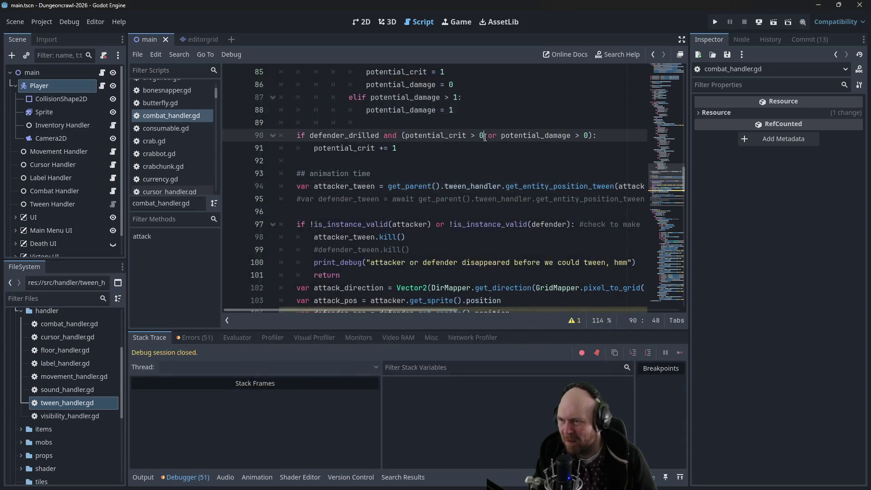
- Insert 'await' before get_parent() on combat_handler.gd line 94 via autocomplete
{"action": "left_click", "coordinate": [388, 186]}
{"action": "type", "text": "awai"}
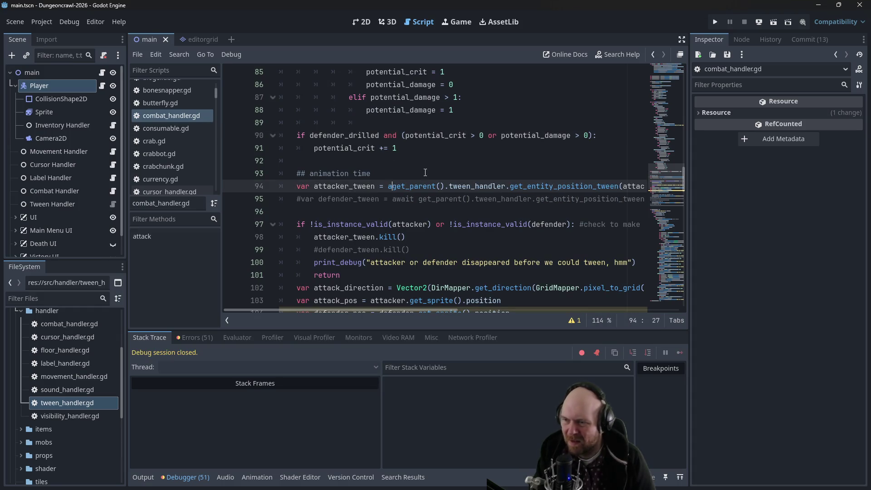
{"action": "type", "text": "t"}
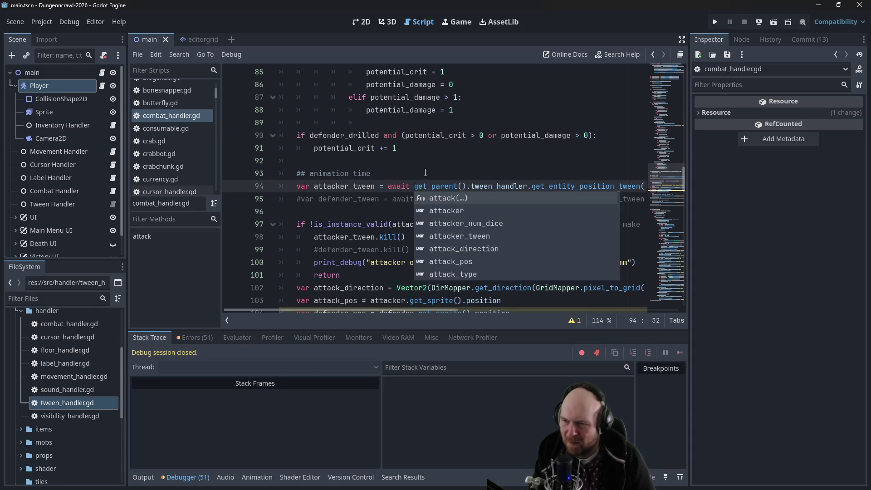
{"action": "left_click", "coordinate": [379, 190]}
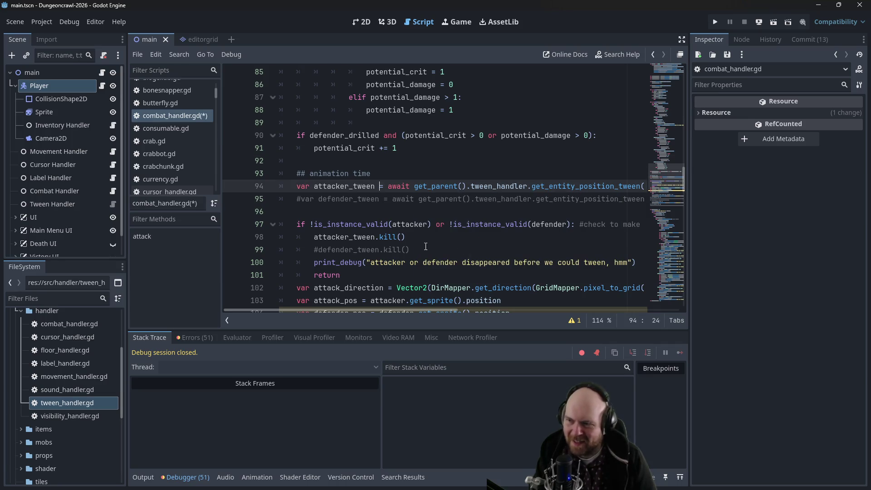
{"action": "scroll", "coordinate": [408, 252], "scroll_direction": "down", "scroll_amount": 2}
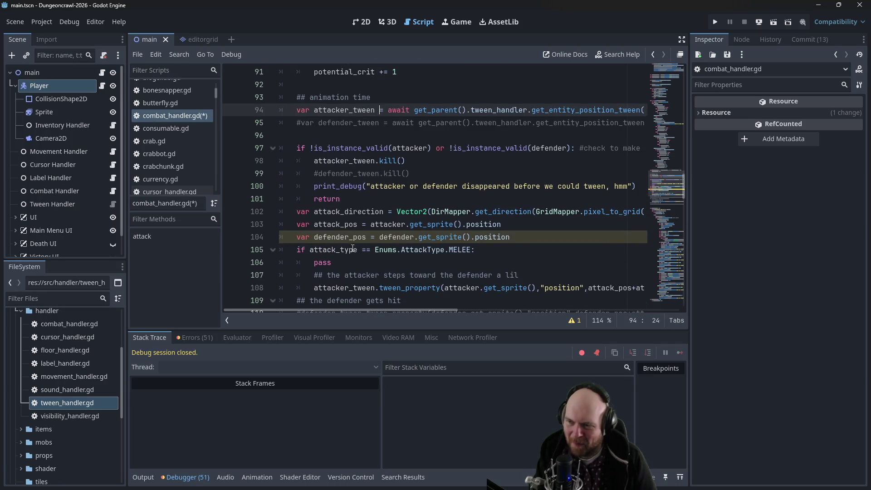
{"action": "scroll", "coordinate": [337, 231], "scroll_direction": "up", "scroll_amount": 2}
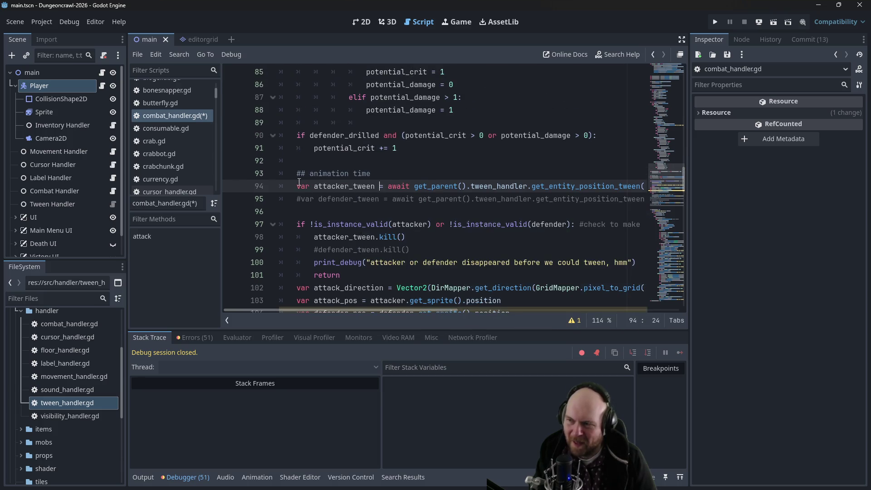
{"action": "left_click_drag", "start_coordinate": [216, 95], "coordinate": [219, 115]}
{"action": "left_click", "coordinate": [200, 107]}
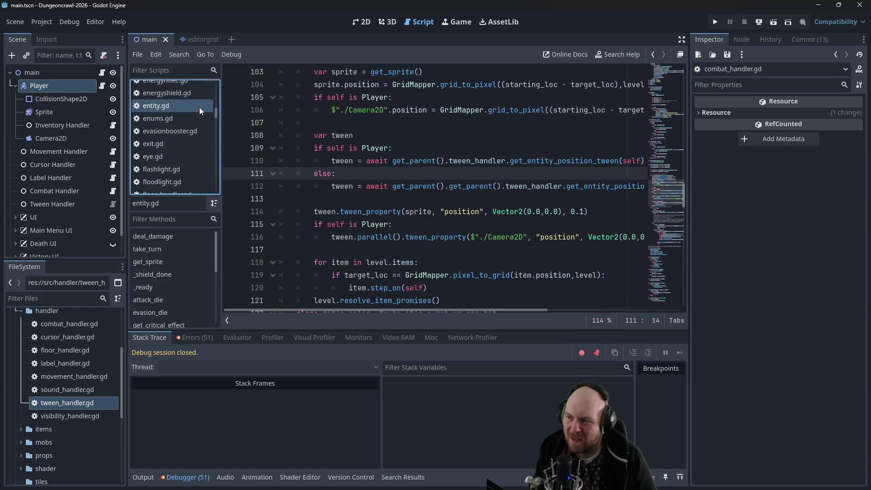
{"action": "scroll", "coordinate": [432, 144], "scroll_direction": "up", "scroll_amount": 3}
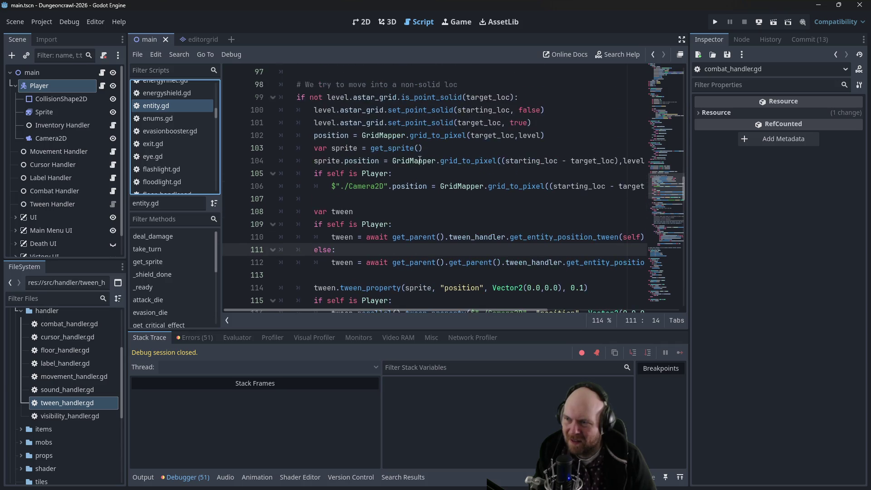
{"action": "scroll", "coordinate": [409, 171], "scroll_direction": "down", "scroll_amount": 2}
{"action": "scroll", "coordinate": [401, 143], "scroll_direction": "down", "scroll_amount": 2}
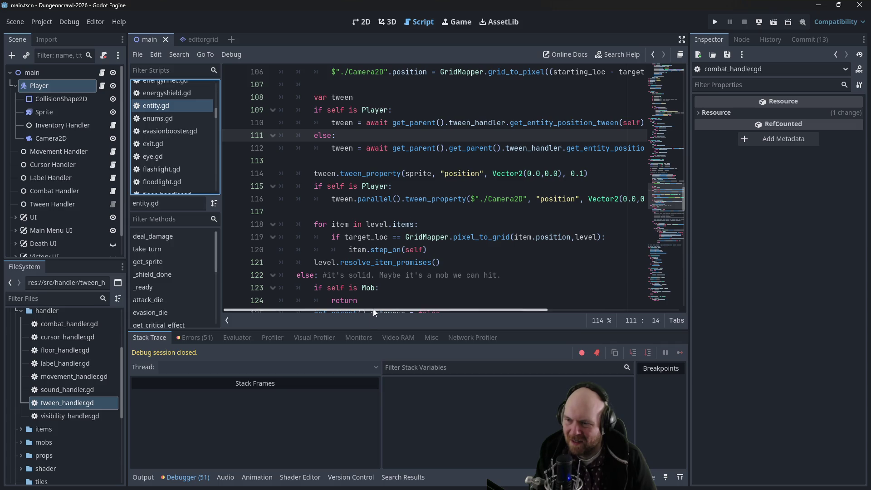
{"action": "scroll", "coordinate": [386, 307], "scroll_direction": "down", "scroll_amount": 1}
{"action": "scroll", "coordinate": [393, 305], "scroll_direction": "up", "scroll_amount": 1}
{"action": "scroll", "coordinate": [359, 286], "scroll_direction": "down", "scroll_amount": 3}
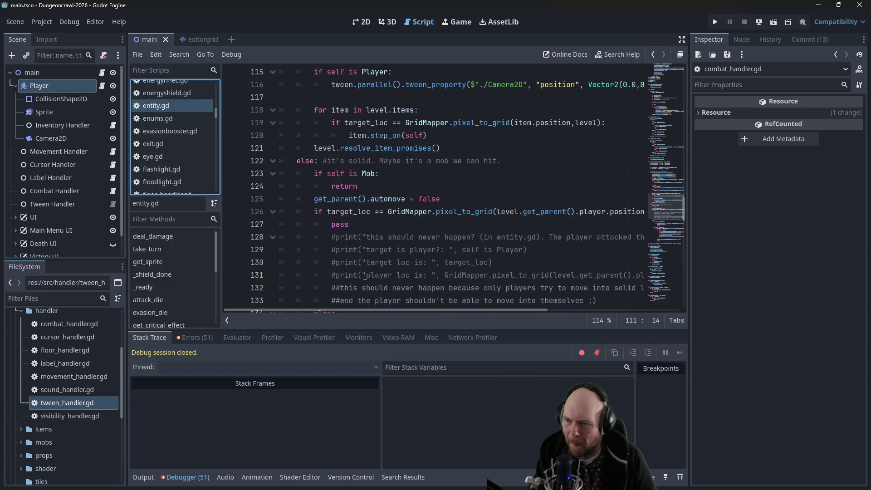
{"action": "scroll", "coordinate": [418, 277], "scroll_direction": "down", "scroll_amount": 2}
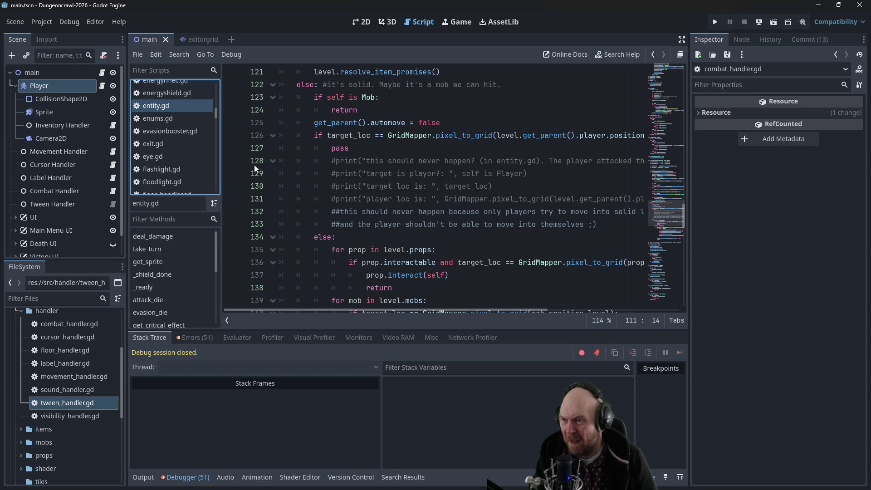
{"action": "scroll", "coordinate": [181, 156], "scroll_direction": "up", "scroll_amount": 3}
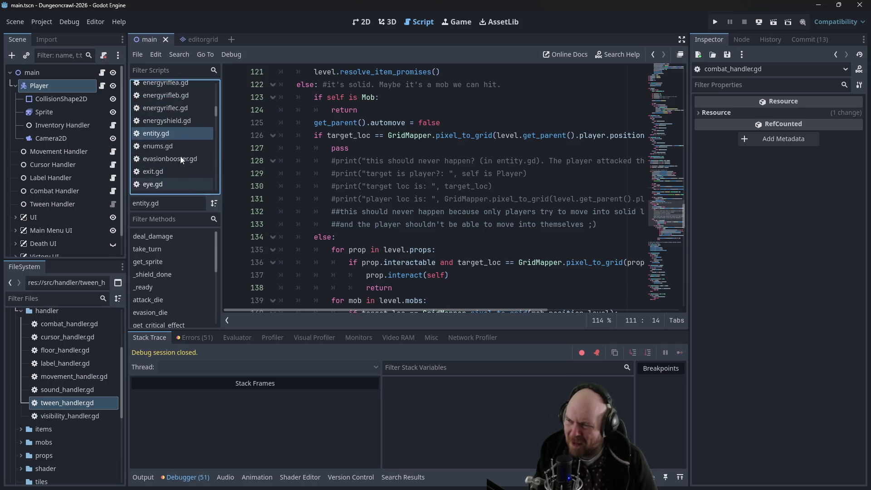
{"action": "mouse_move", "coordinate": [214, 105]}
{"action": "left_mouse_down"}
{"action": "mouse_move", "coordinate": [215, 80]}
{"action": "mouse_move", "coordinate": [216, 94]}
{"action": "left_mouse_up"}
{"action": "left_click", "coordinate": [202, 94]}
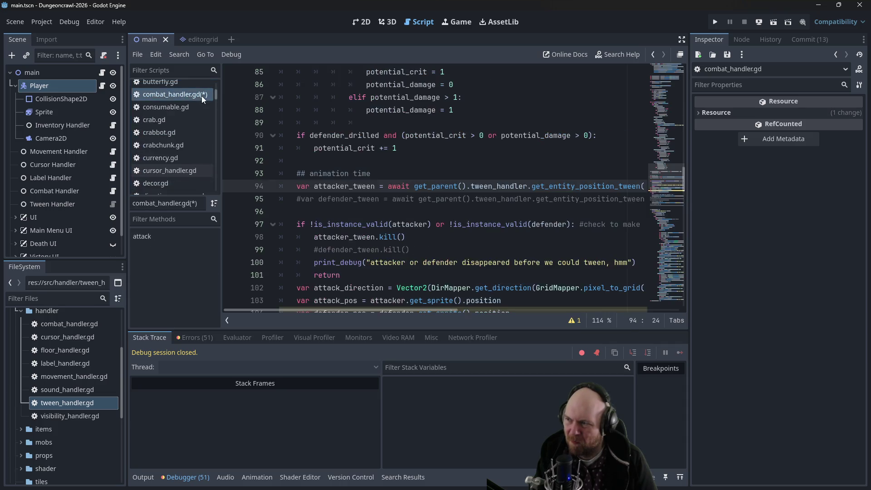
- Review combat_handler.gd's animation-time lines 93–95 and the code down to line 104
{"action": "left_click", "coordinate": [357, 204]}
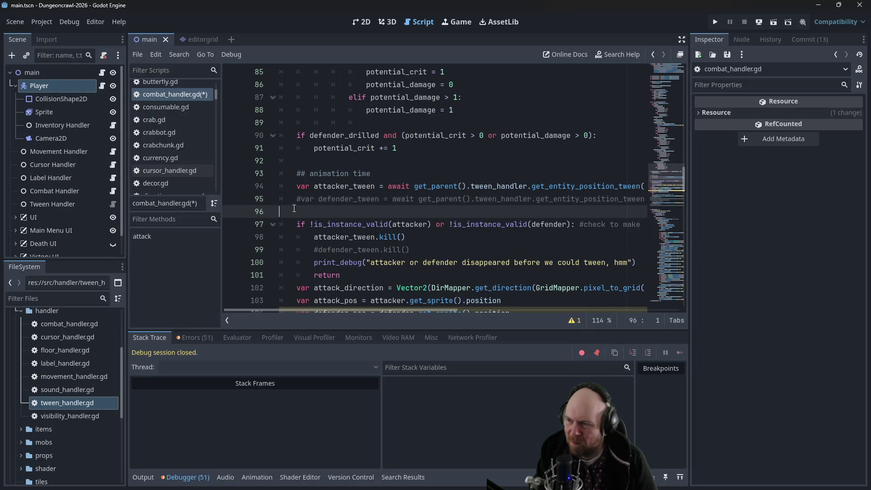
{"action": "left_click_drag", "start_coordinate": [292, 212], "coordinate": [266, 178]}
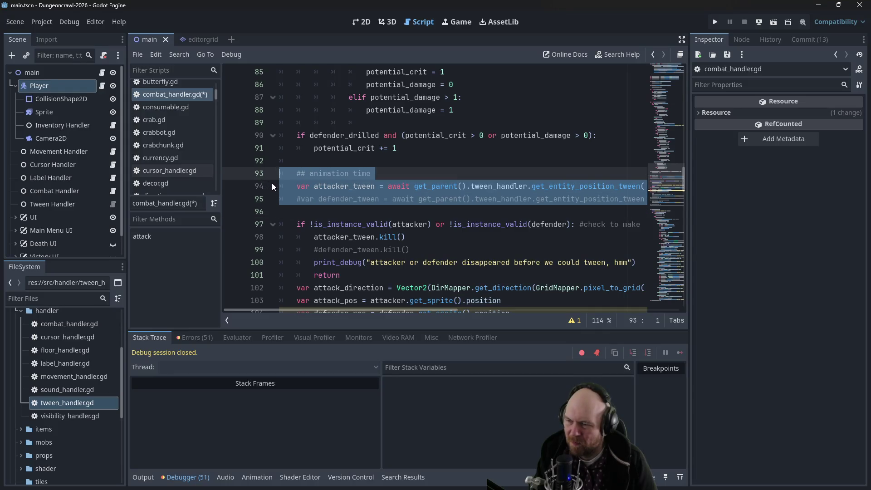
{"action": "left_click", "coordinate": [310, 186]}
{"action": "scroll", "coordinate": [313, 204], "scroll_direction": "down", "scroll_amount": 2}
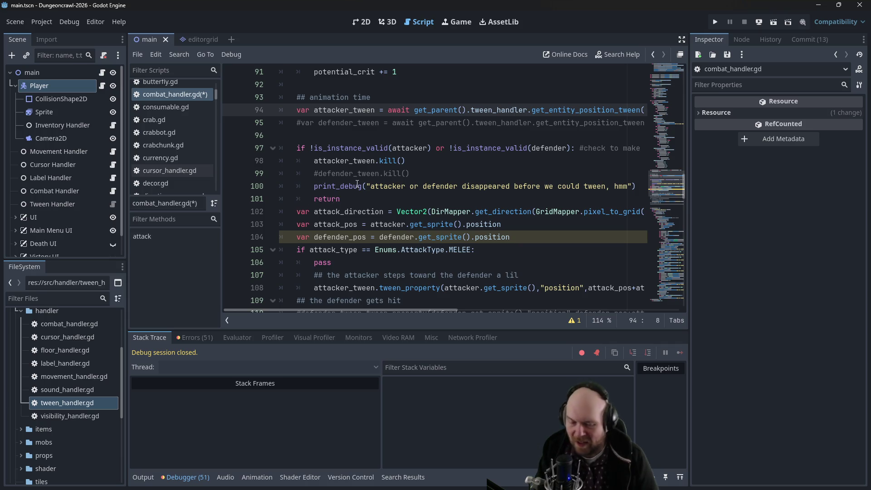
{"action": "left_click", "coordinate": [424, 123]}
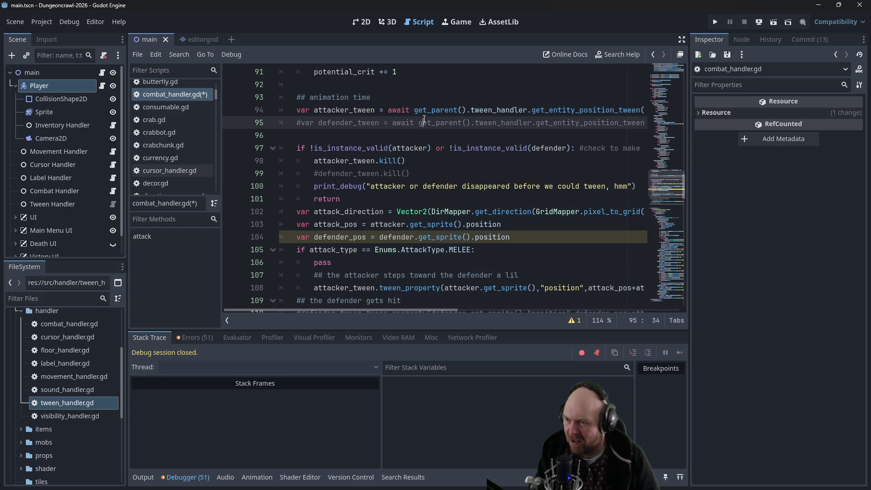
{"action": "scroll", "coordinate": [420, 140], "scroll_direction": "down", "scroll_amount": 2}
{"action": "left_click", "coordinate": [358, 158]}
- Recheck the attacker tween line 94, then switch to entity.gd
{"action": "scroll", "coordinate": [358, 156], "scroll_direction": "down", "scroll_amount": 2}
{"action": "scroll", "coordinate": [331, 215], "scroll_direction": "up", "scroll_amount": 3}
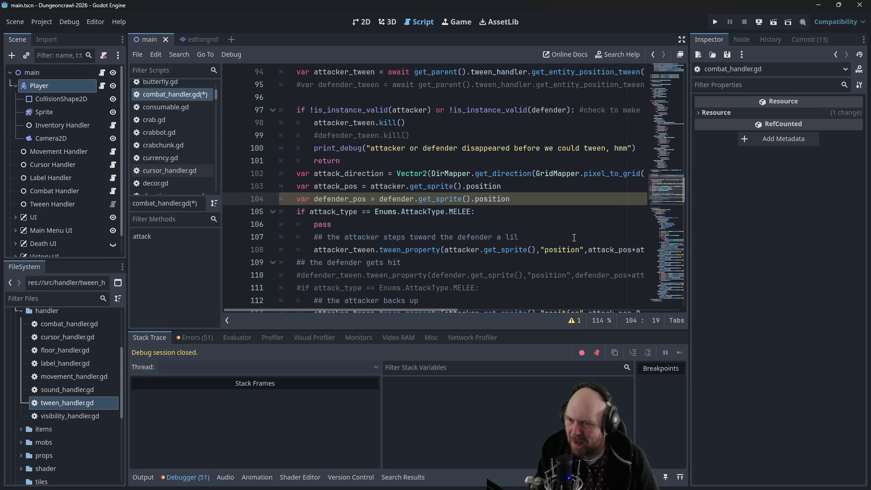
{"action": "scroll", "coordinate": [494, 249], "scroll_direction": "up", "scroll_amount": 1}
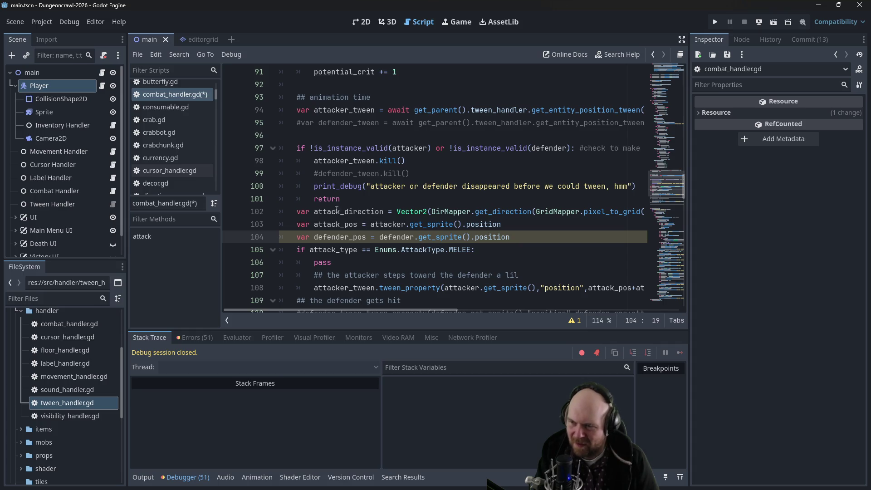
{"action": "scroll", "coordinate": [317, 227], "scroll_direction": "up", "scroll_amount": 2}
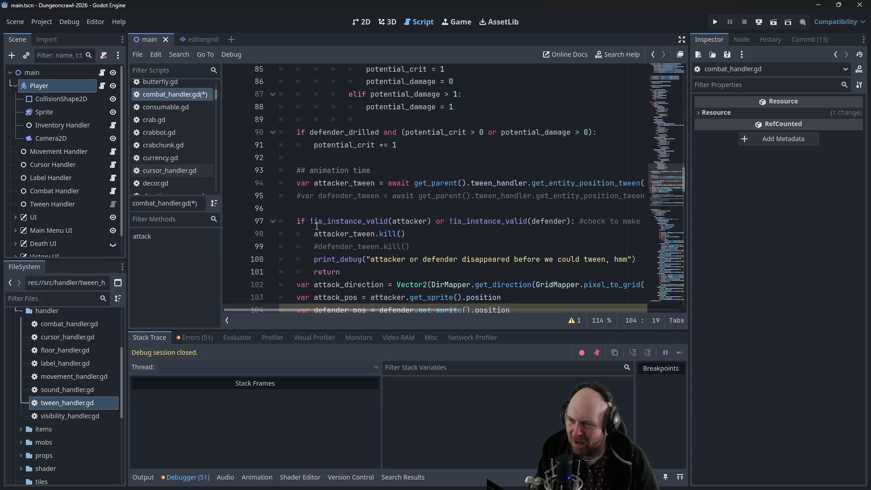
{"action": "left_click_drag", "start_coordinate": [299, 187], "coordinate": [524, 187]}
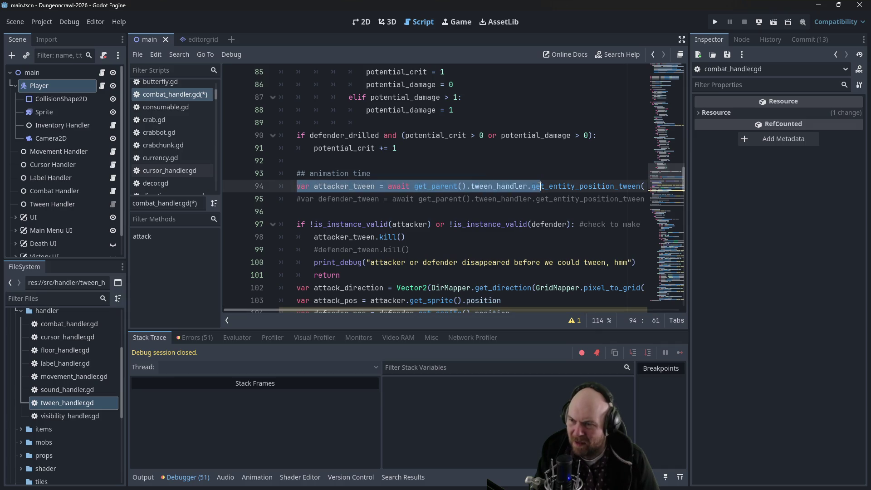
{"action": "left_click", "coordinate": [524, 187]}
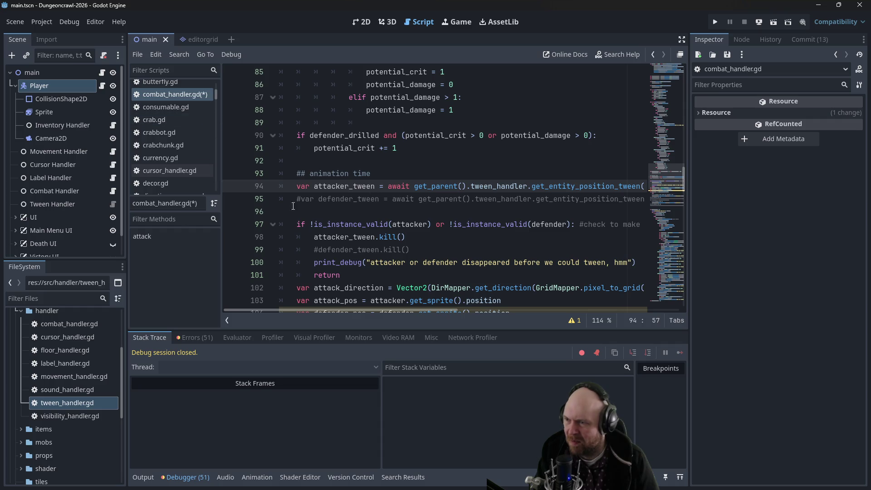
{"action": "left_click_drag", "start_coordinate": [218, 93], "coordinate": [214, 109]}
{"action": "left_click", "coordinate": [182, 134]}
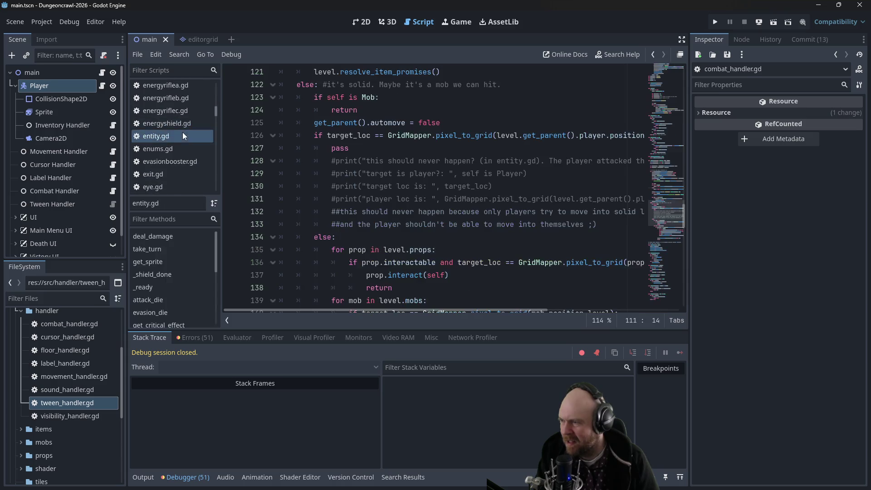
- Cut the tween setup block, lines 108–112, out of entity.gd's do_move
{"action": "scroll", "coordinate": [347, 168], "scroll_direction": "up", "scroll_amount": 5}
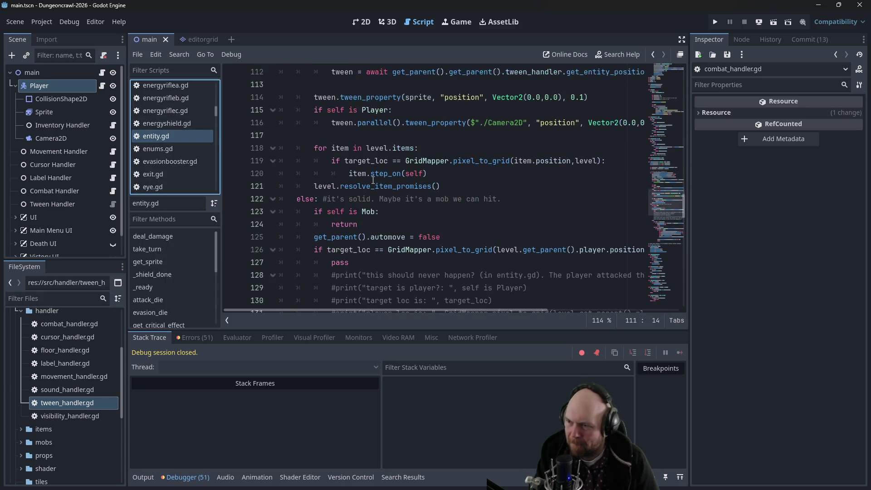
{"action": "scroll", "coordinate": [373, 186], "scroll_direction": "up", "scroll_amount": 2}
{"action": "left_click_drag", "start_coordinate": [314, 135], "coordinate": [674, 193]}
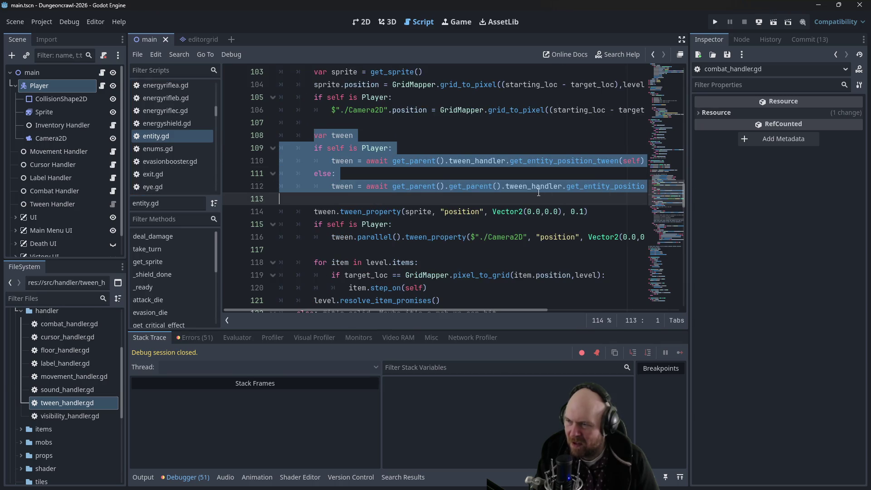
{"action": "left_click", "coordinate": [574, 186]}
{"action": "scroll", "coordinate": [434, 203], "scroll_direction": "up", "scroll_amount": 3}
{"action": "scroll", "coordinate": [434, 203], "scroll_direction": "down", "scroll_amount": 7}
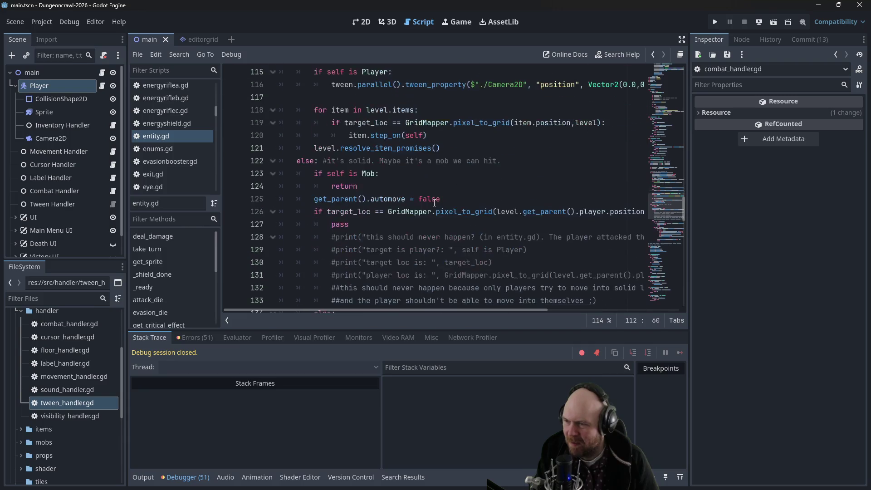
{"action": "scroll", "coordinate": [378, 217], "scroll_direction": "up", "scroll_amount": 7}
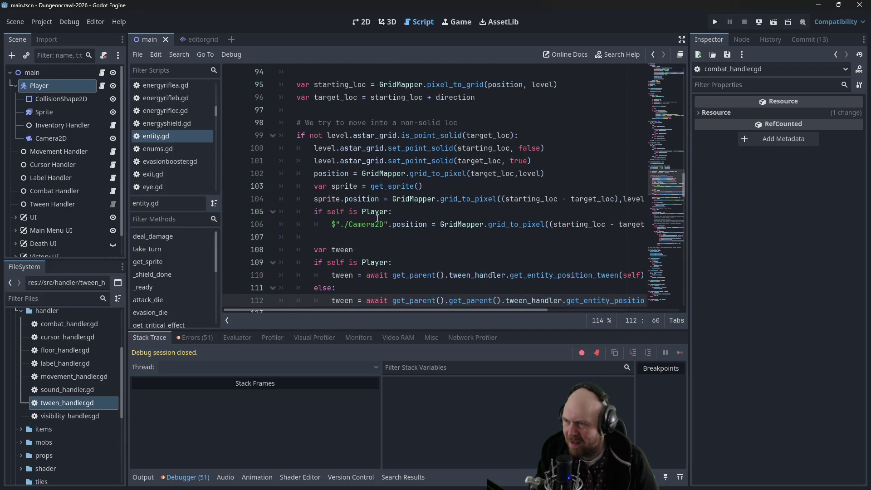
{"action": "scroll", "coordinate": [375, 225], "scroll_direction": "down", "scroll_amount": 1}
{"action": "mouse_move", "coordinate": [316, 209]}
{"action": "left_mouse_down"}
{"action": "mouse_move", "coordinate": [645, 236]}
{"action": "mouse_move", "coordinate": [686, 259]}
{"action": "left_mouse_up"}
{"action": "key", "text": "ctrl+c"}
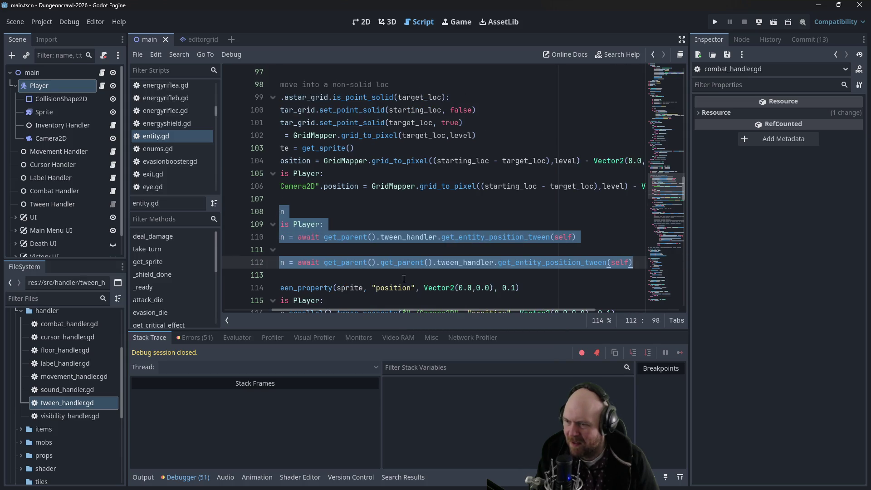
{"action": "key", "text": "Delete"}
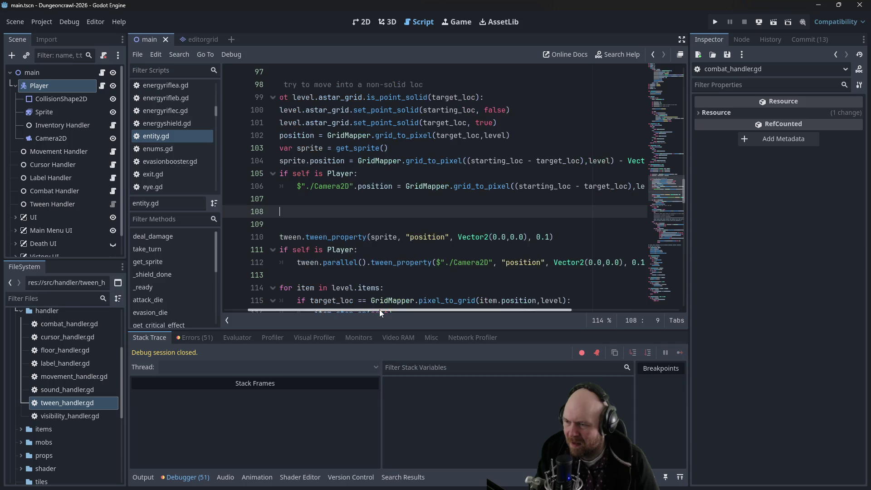
- Paste the tween block after the target_loc line 97 and unindent its if/else lines
{"action": "scroll", "coordinate": [303, 273], "scroll_direction": "up", "scroll_amount": 2}
{"action": "left_click", "coordinate": [304, 147]}
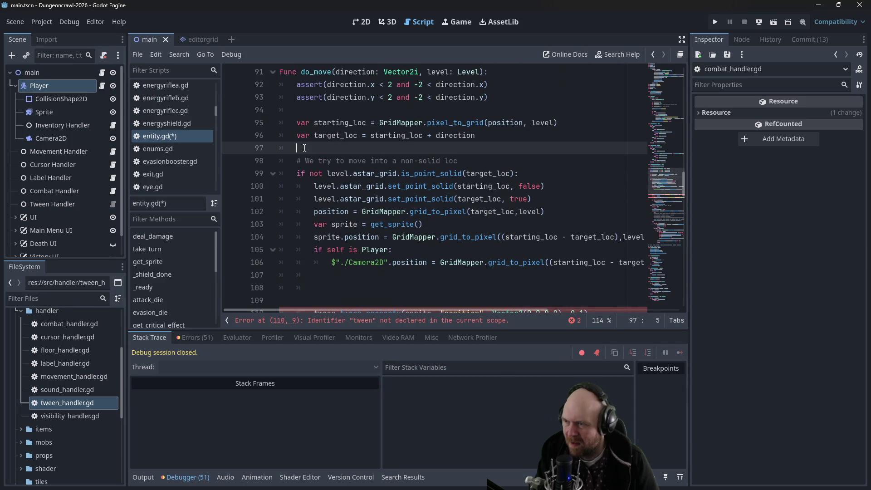
{"action": "key", "text": "Return"}
{"action": "key", "text": "Return"}
{"action": "key", "text": "Up"}
{"action": "key", "text": "ctrl+v"}
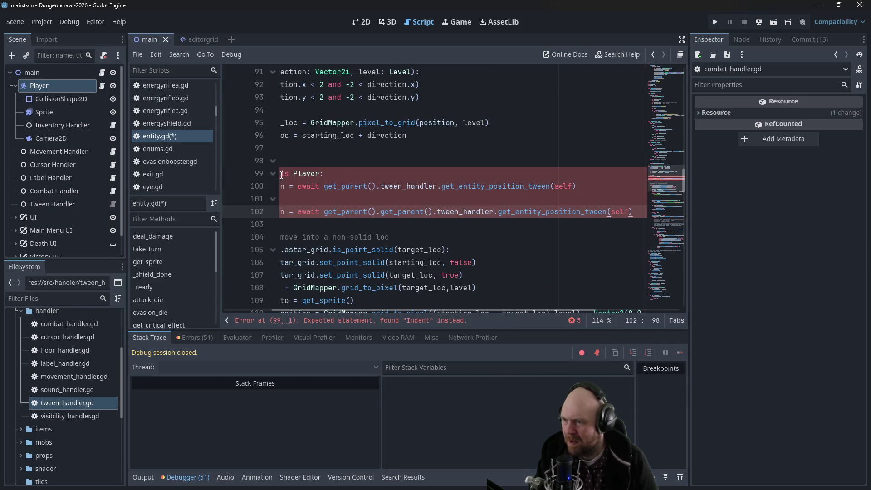
{"action": "mouse_move", "coordinate": [360, 311]}
{"action": "left_mouse_down"}
{"action": "mouse_move", "coordinate": [383, 311]}
{"action": "mouse_move", "coordinate": [230, 312]}
{"action": "left_mouse_up"}
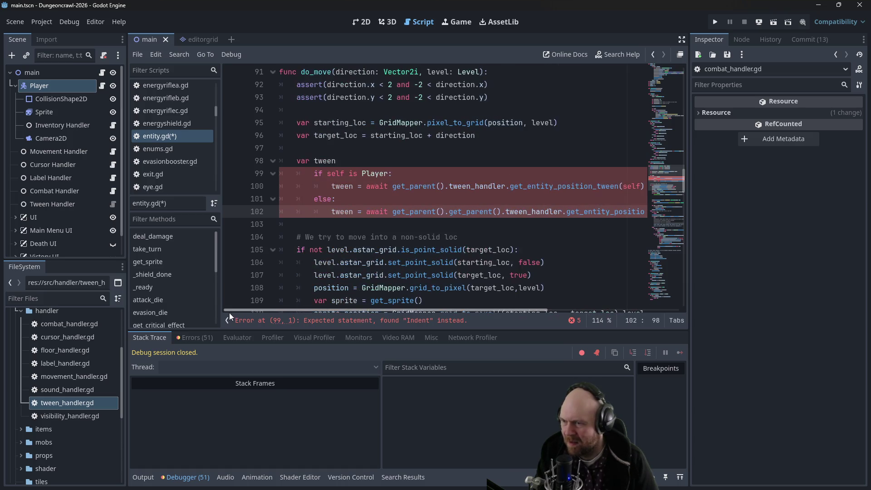
{"action": "left_click_drag", "start_coordinate": [280, 174], "coordinate": [350, 211]}
{"action": "key", "text": "shift+Tab"}
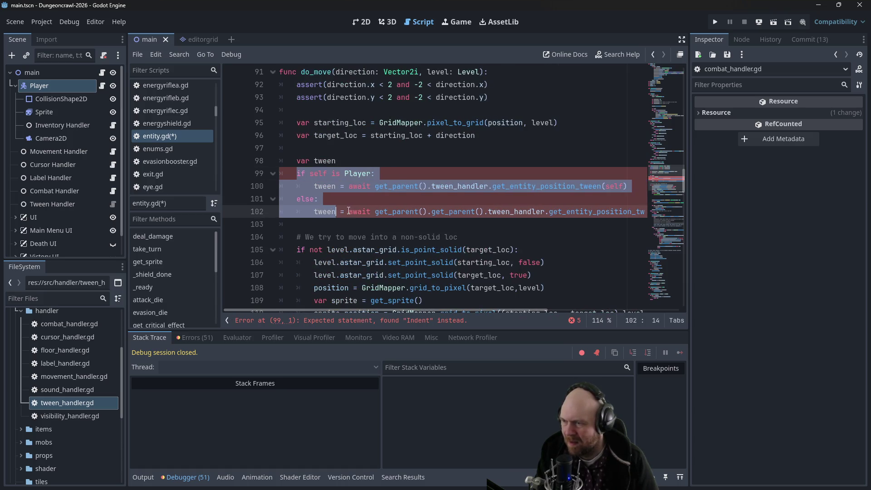
{"action": "left_click", "coordinate": [354, 197]}
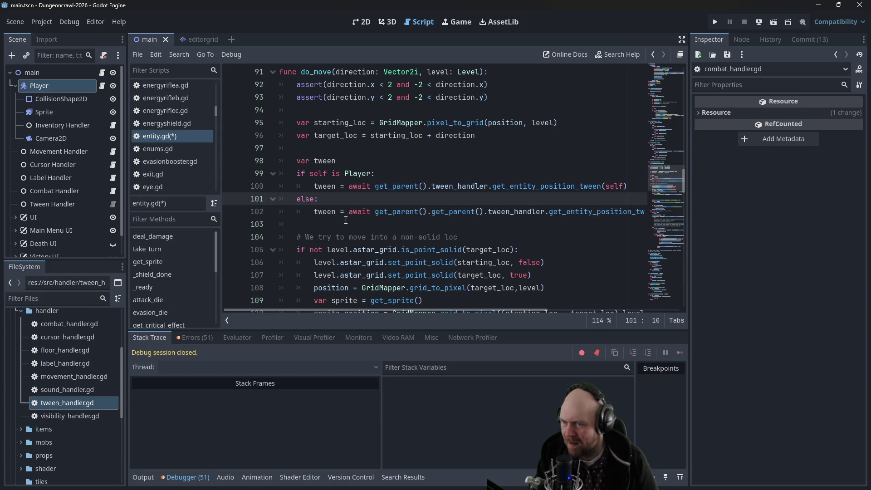
- Delete the empty lines at line 113 left before tween.tween_property
{"action": "scroll", "coordinate": [321, 177], "scroll_direction": "up", "scroll_amount": 1}
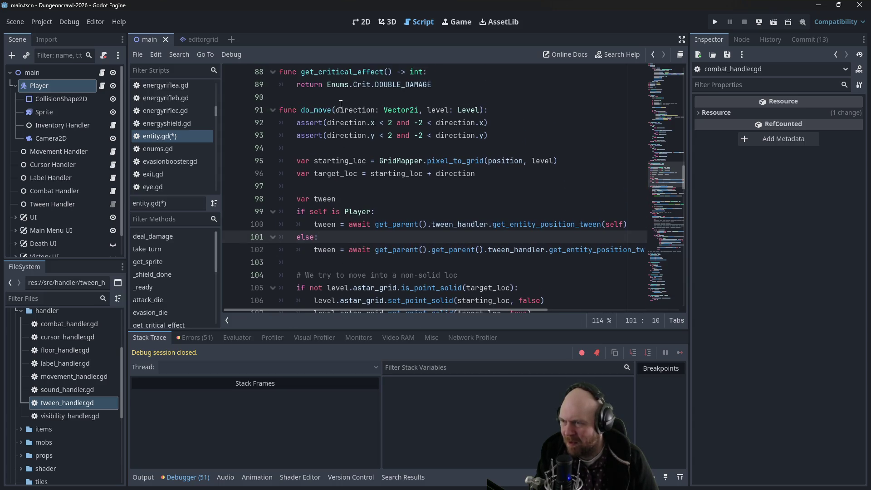
{"action": "scroll", "coordinate": [348, 198], "scroll_direction": "down", "scroll_amount": 5}
{"action": "left_click", "coordinate": [348, 199]}
{"action": "key", "text": "Delete"}
{"action": "key", "text": "Delete"}
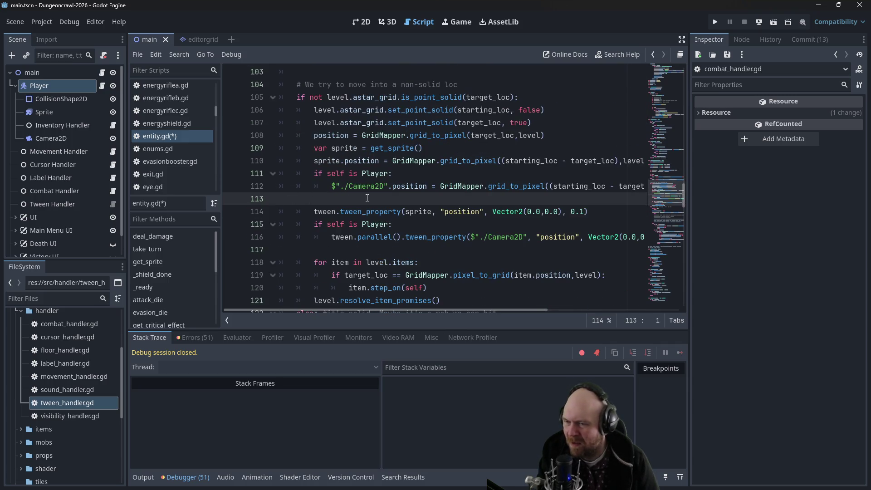
- Look over do_move to confirm the tween block sits correctly at lines 98–102
{"action": "scroll", "coordinate": [367, 199], "scroll_direction": "up", "scroll_amount": 1}
{"action": "scroll", "coordinate": [416, 202], "scroll_direction": "down", "scroll_amount": 1}
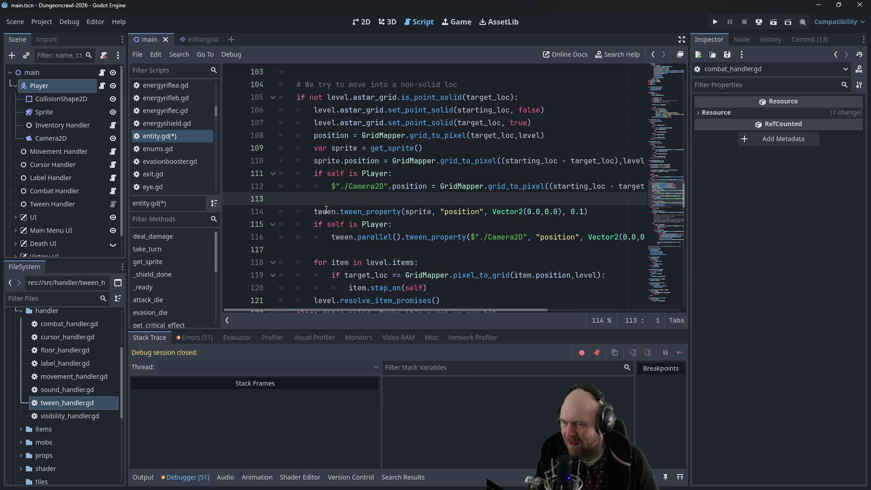
{"action": "scroll", "coordinate": [326, 209], "scroll_direction": "down", "scroll_amount": 1}
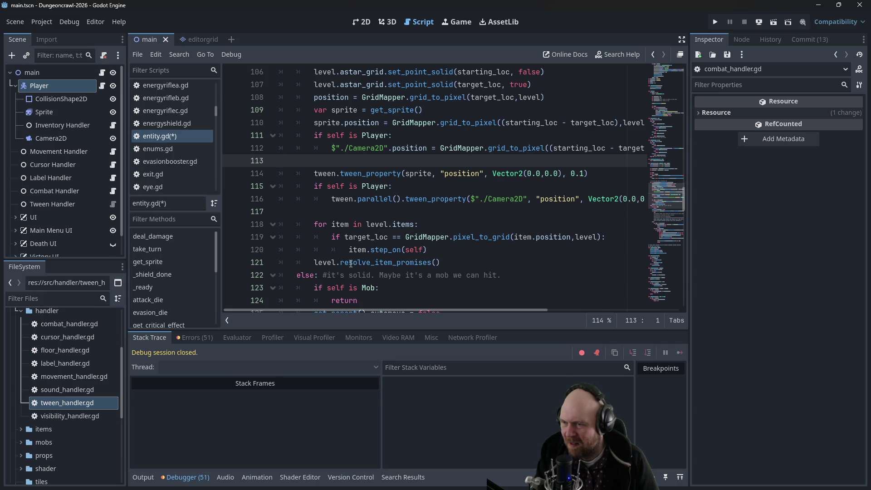
{"action": "scroll", "coordinate": [350, 263], "scroll_direction": "down", "scroll_amount": 3}
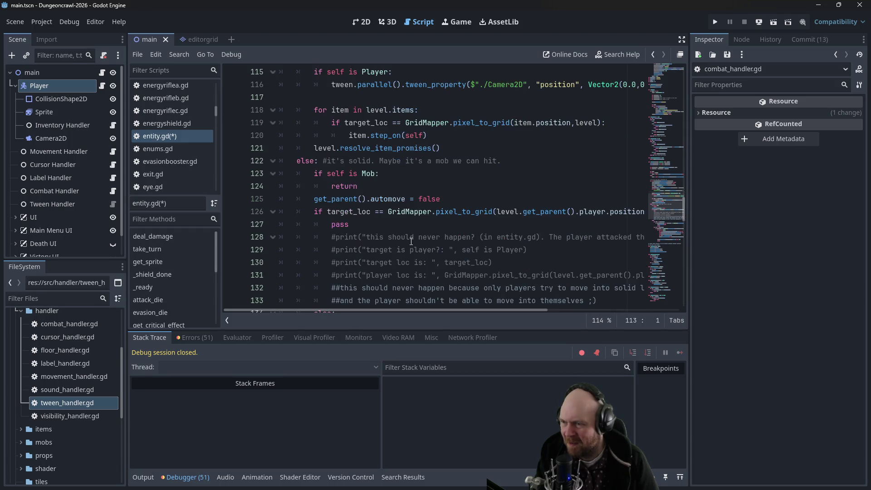
{"action": "scroll", "coordinate": [408, 241], "scroll_direction": "down", "scroll_amount": 3}
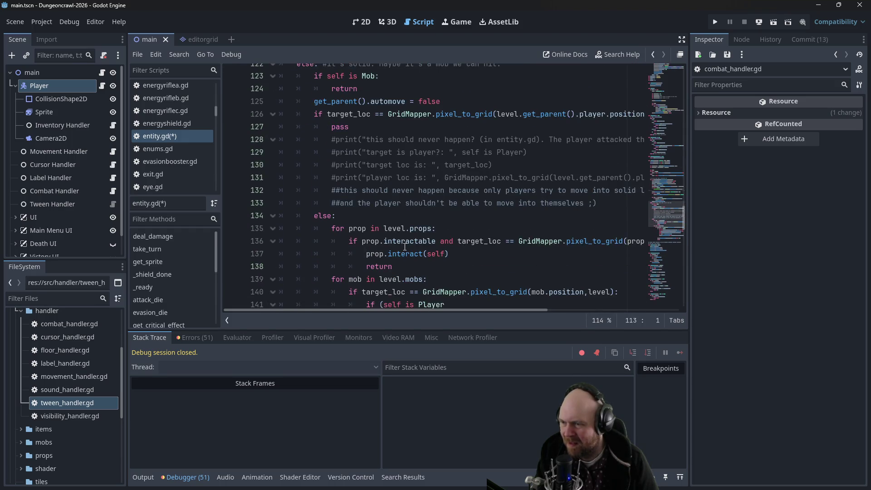
{"action": "scroll", "coordinate": [406, 247], "scroll_direction": "down", "scroll_amount": 4}
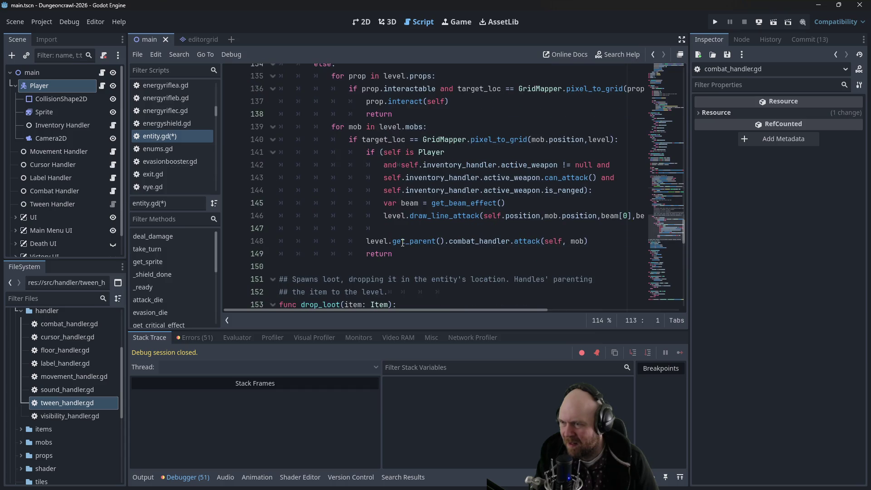
{"action": "scroll", "coordinate": [403, 243], "scroll_direction": "up", "scroll_amount": 3}
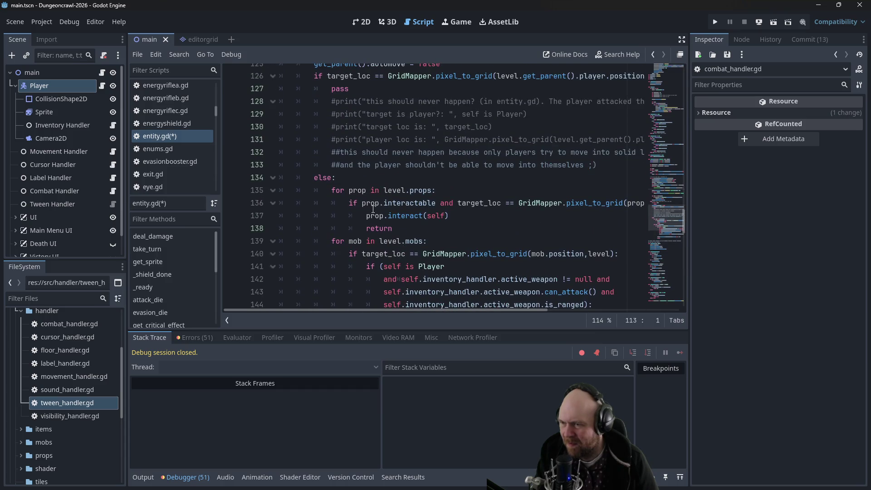
{"action": "scroll", "coordinate": [377, 221], "scroll_direction": "down", "scroll_amount": 1}
{"action": "scroll", "coordinate": [378, 226], "scroll_direction": "up", "scroll_amount": 5}
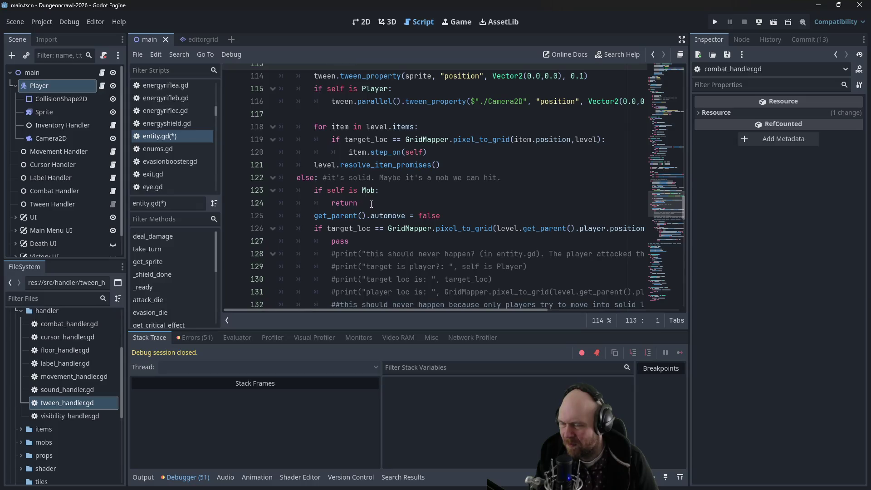
{"action": "scroll", "coordinate": [385, 206], "scroll_direction": "up", "scroll_amount": 1}
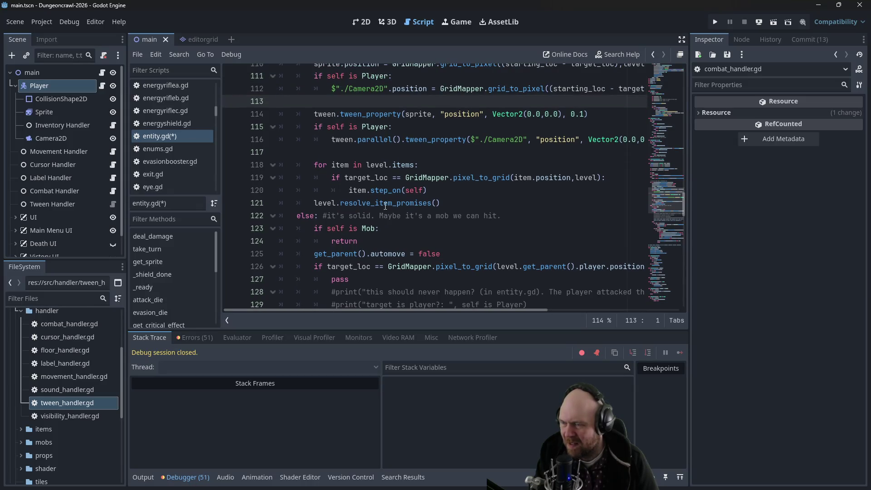
{"action": "scroll", "coordinate": [386, 206], "scroll_direction": "down", "scroll_amount": 1}
{"action": "scroll", "coordinate": [386, 208], "scroll_direction": "up", "scroll_amount": 6}
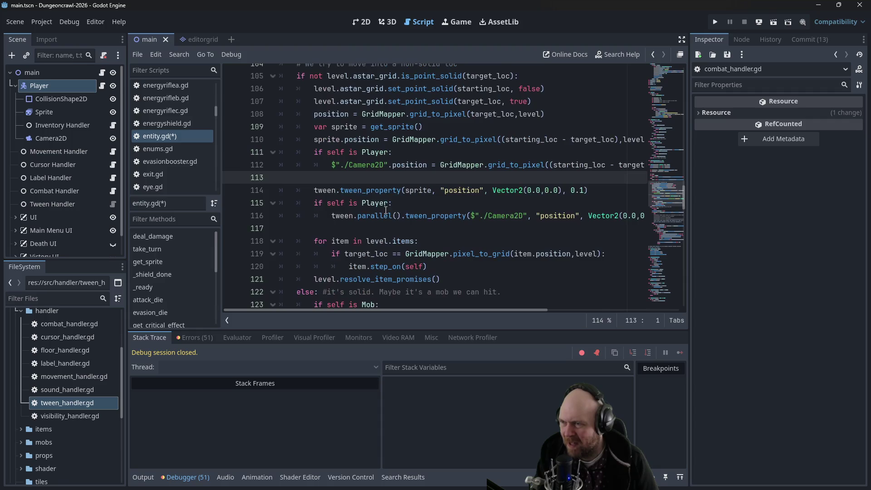
{"action": "scroll", "coordinate": [385, 211], "scroll_direction": "up", "scroll_amount": 2}
{"action": "mouse_move", "coordinate": [297, 190]}
{"action": "left_mouse_down"}
{"action": "mouse_move", "coordinate": [599, 193]}
{"action": "mouse_move", "coordinate": [627, 203]}
{"action": "left_mouse_up"}
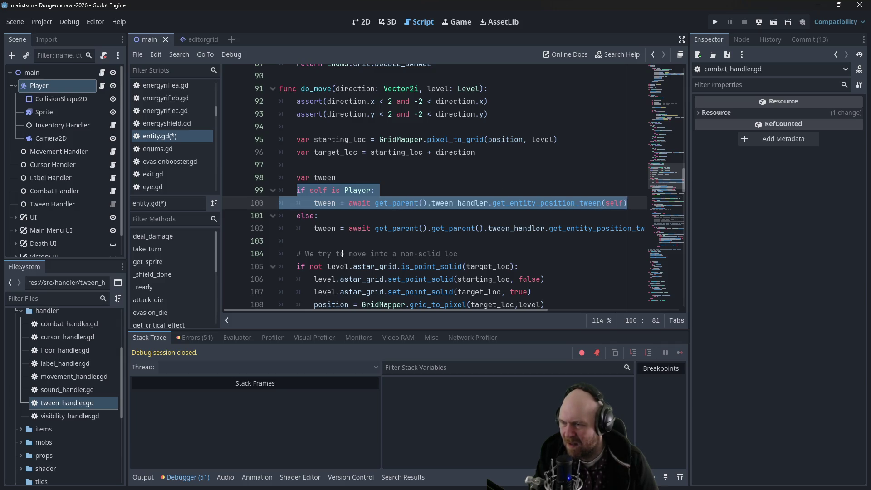
{"action": "scroll", "coordinate": [342, 254], "scroll_direction": "down", "scroll_amount": 10}
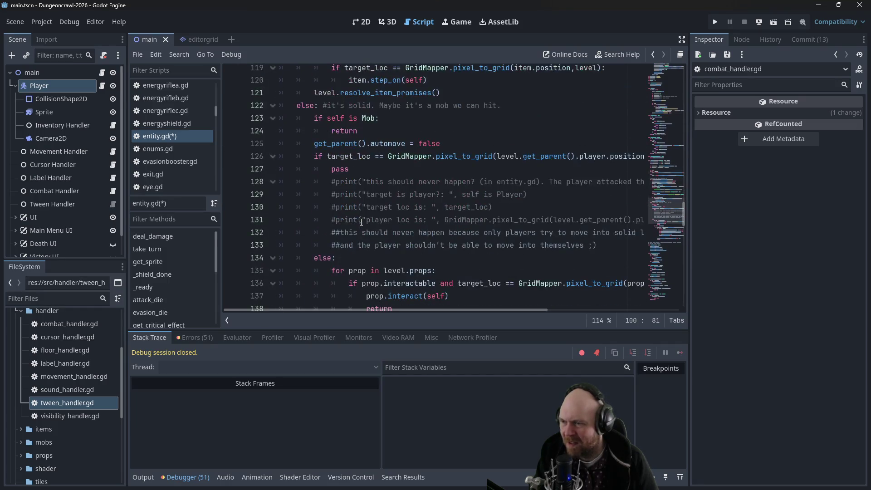
{"action": "left_click", "coordinate": [375, 122]}
{"action": "left_click", "coordinate": [370, 133]}
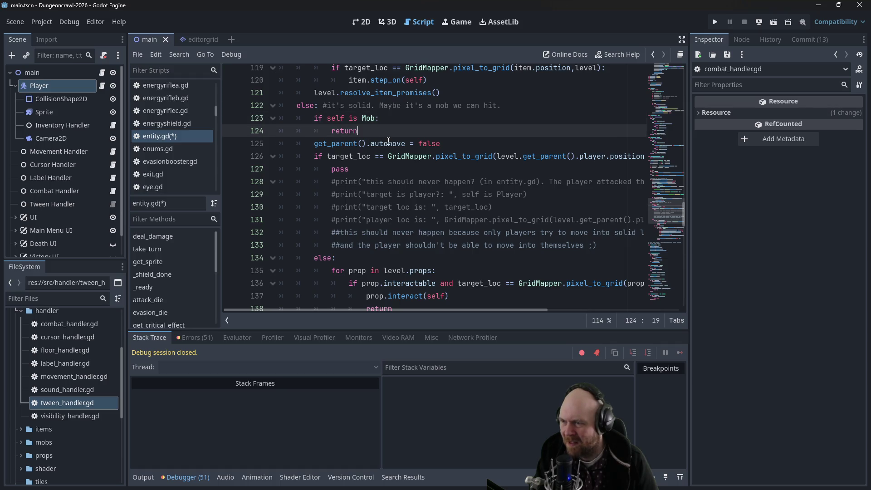
{"action": "scroll", "coordinate": [389, 141], "scroll_direction": "up", "scroll_amount": 7}
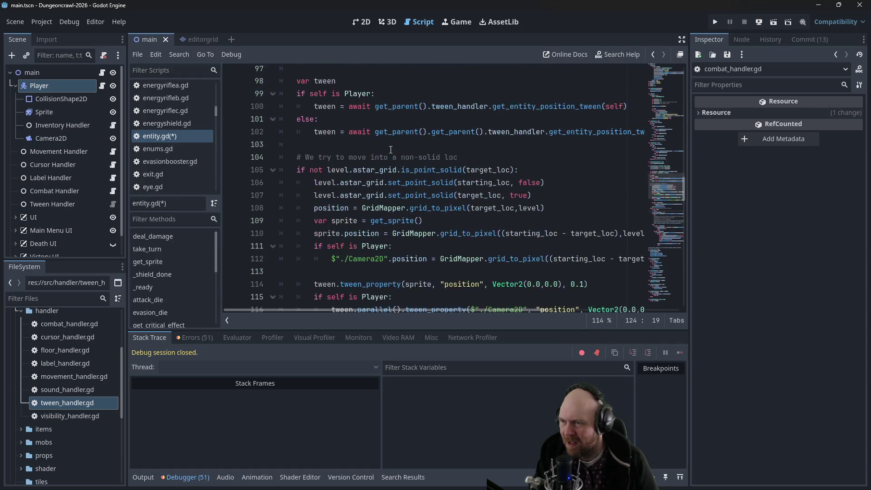
{"action": "scroll", "coordinate": [390, 150], "scroll_direction": "up", "scroll_amount": 2}
{"action": "scroll", "coordinate": [321, 188], "scroll_direction": "down", "scroll_amount": 1}
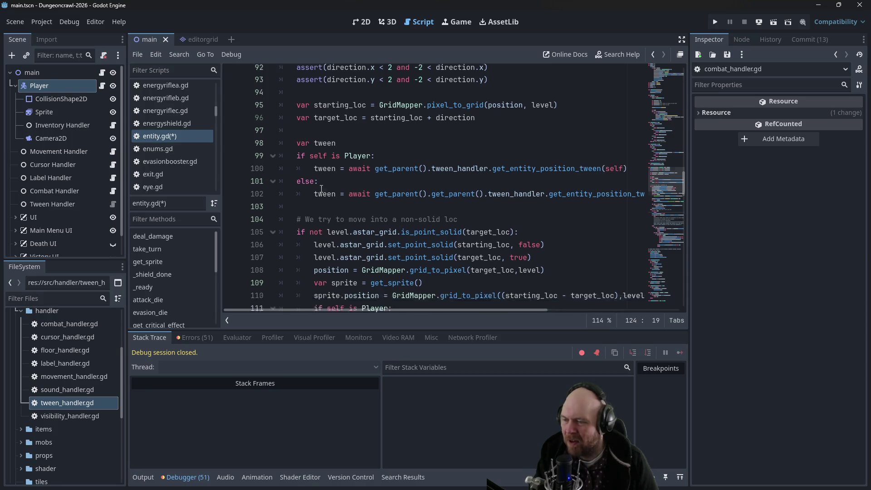
{"action": "scroll", "coordinate": [322, 189], "scroll_direction": "down", "scroll_amount": 4}
{"action": "scroll", "coordinate": [325, 188], "scroll_direction": "up", "scroll_amount": 1}
{"action": "scroll", "coordinate": [330, 188], "scroll_direction": "down", "scroll_amount": 5}
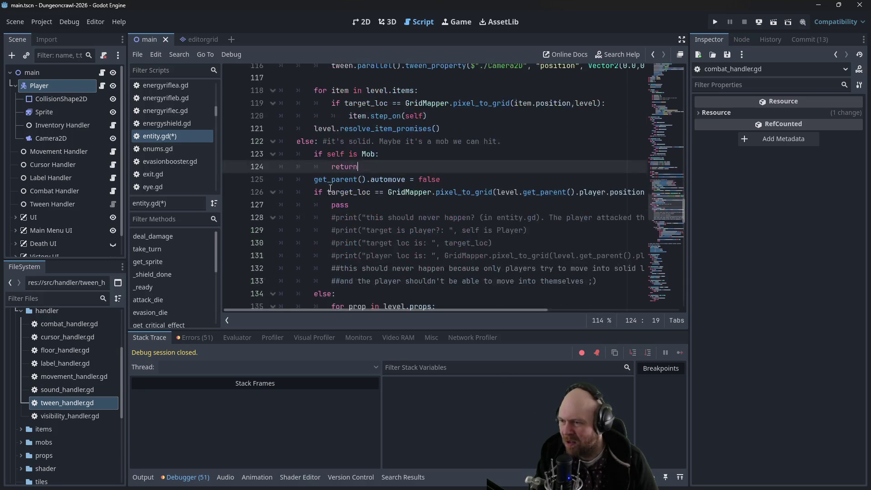
{"action": "scroll", "coordinate": [334, 188], "scroll_direction": "down", "scroll_amount": 2}
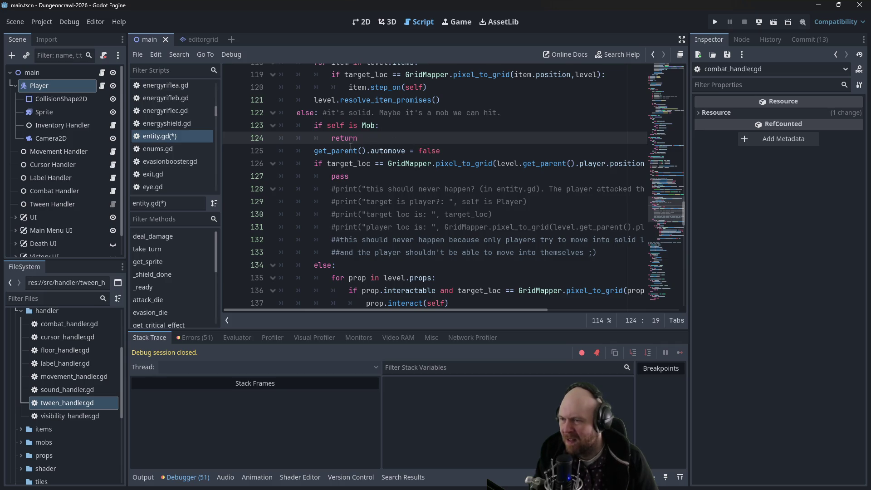
{"action": "mouse_move", "coordinate": [318, 151]}
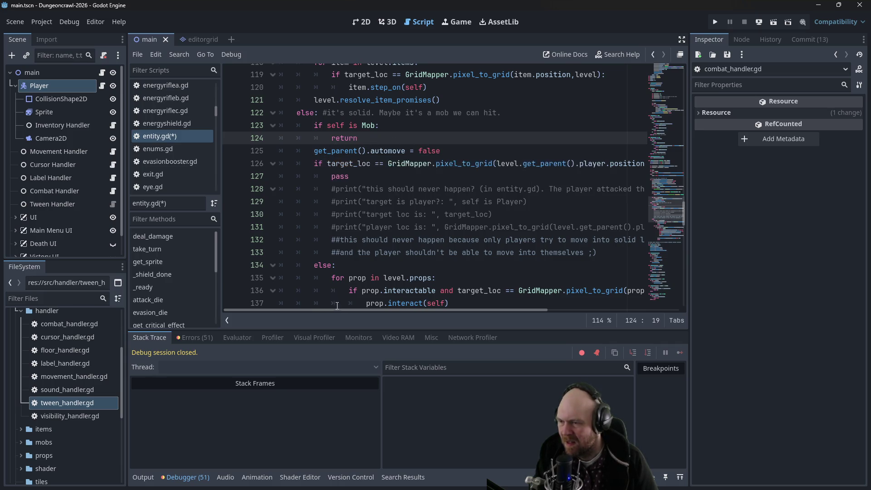
{"action": "mouse_move", "coordinate": [338, 309]}
{"action": "left_mouse_down"}
{"action": "mouse_move", "coordinate": [392, 310]}
{"action": "mouse_move", "coordinate": [357, 303]}
{"action": "mouse_move", "coordinate": [364, 301]}
{"action": "mouse_move", "coordinate": [345, 224]}
{"action": "left_mouse_up"}
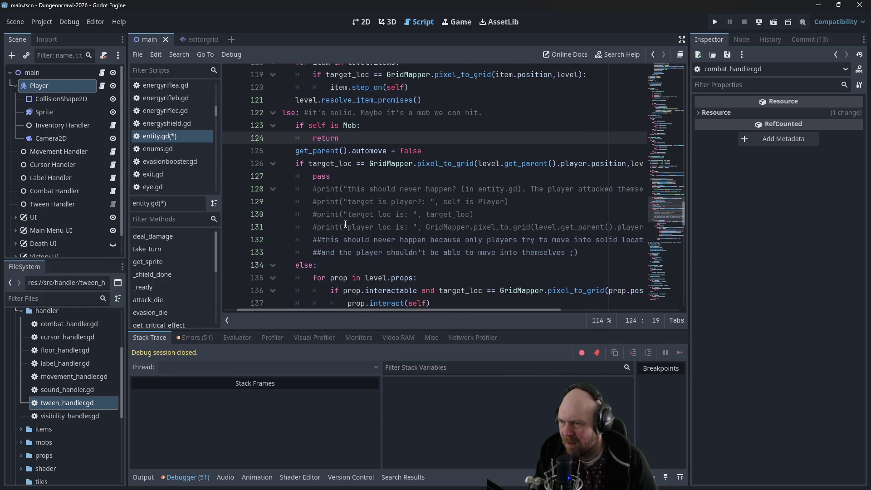
{"action": "scroll", "coordinate": [349, 256], "scroll_direction": "down", "scroll_amount": 1}
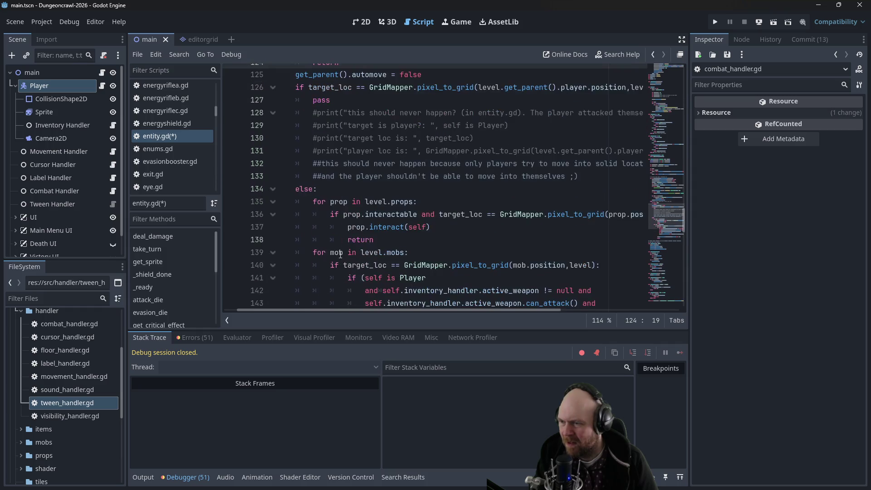
{"action": "scroll", "coordinate": [341, 259], "scroll_direction": "down", "scroll_amount": 2}
{"action": "scroll", "coordinate": [372, 193], "scroll_direction": "down", "scroll_amount": 2}
{"action": "scroll", "coordinate": [340, 209], "scroll_direction": "up", "scroll_amount": 9}
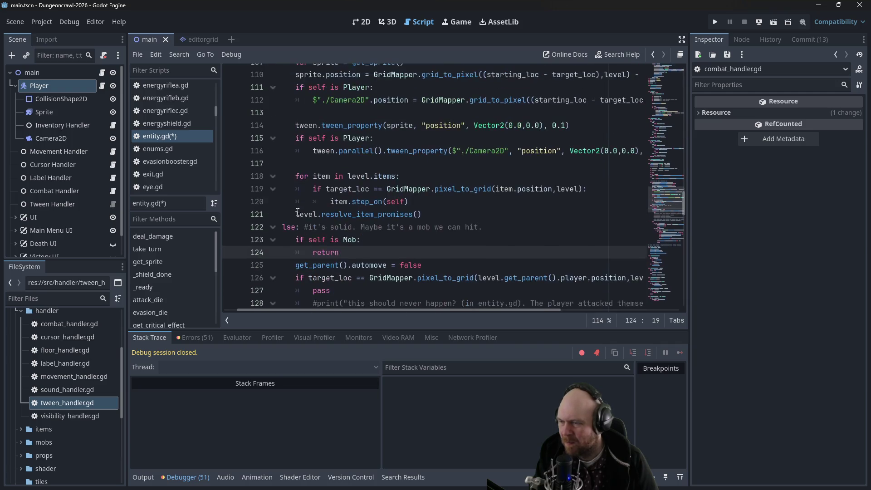
{"action": "scroll", "coordinate": [296, 227], "scroll_direction": "down", "scroll_amount": 1}
{"action": "left_click_drag", "start_coordinate": [309, 309], "coordinate": [271, 289]}
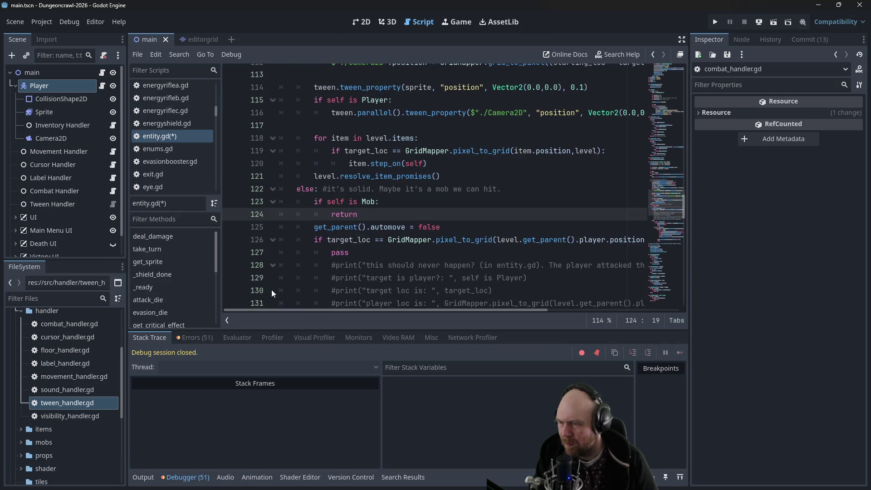
{"action": "left_click", "coordinate": [310, 201]}
- Add a line above 'if self is Mob:' holding tween.tween_property( on line 123
{"action": "key", "text": "Return"}
{"action": "key", "text": "Up"}
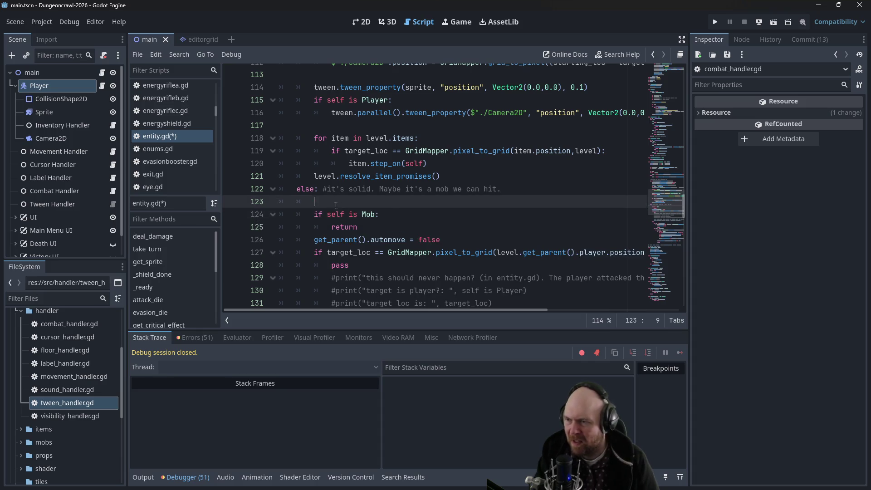
{"action": "type", "text": "tween."}
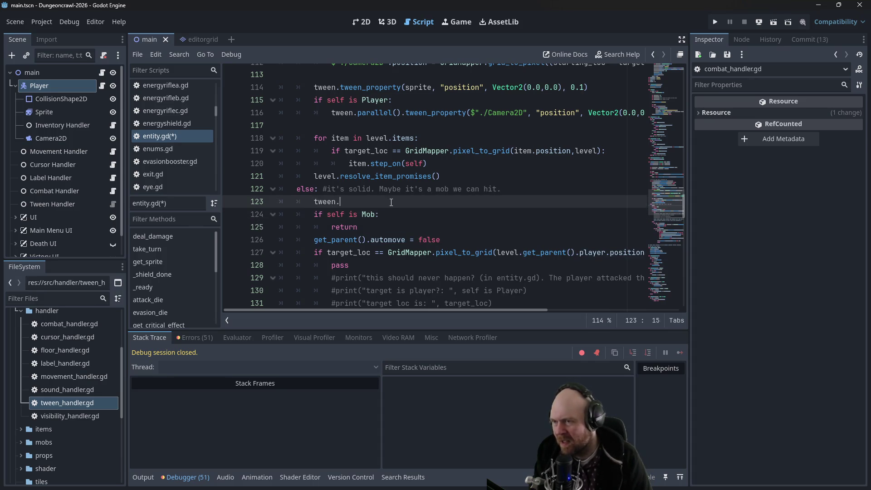
{"action": "type", "text": "tween_proper"}
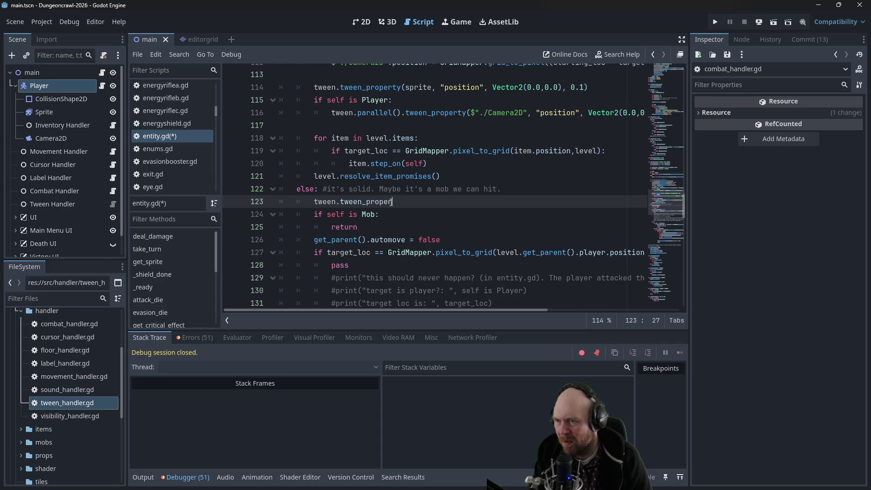
{"action": "type", "text": "ty("}
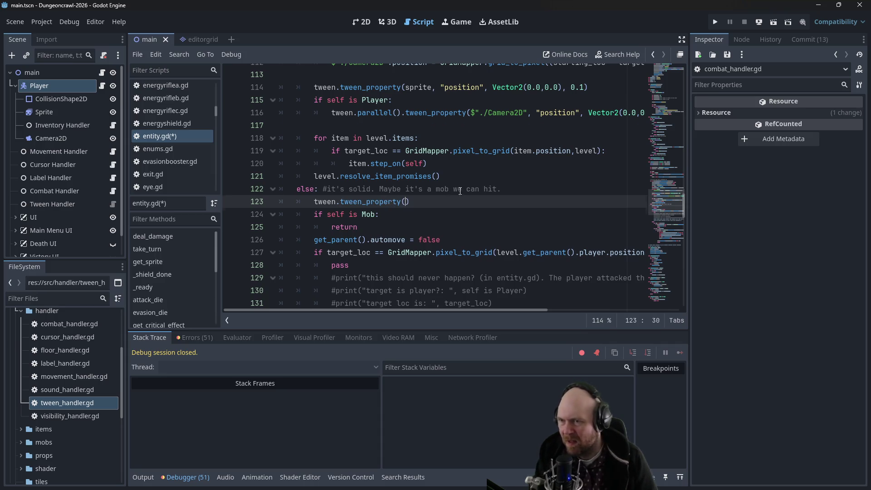
{"action": "scroll", "coordinate": [460, 191], "scroll_direction": "up", "scroll_amount": 3}
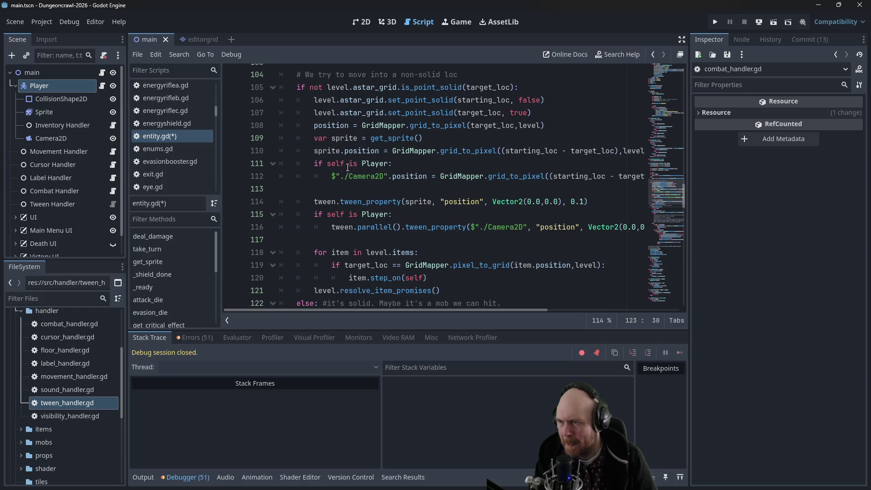
{"action": "scroll", "coordinate": [352, 143], "scroll_direction": "down", "scroll_amount": 1}
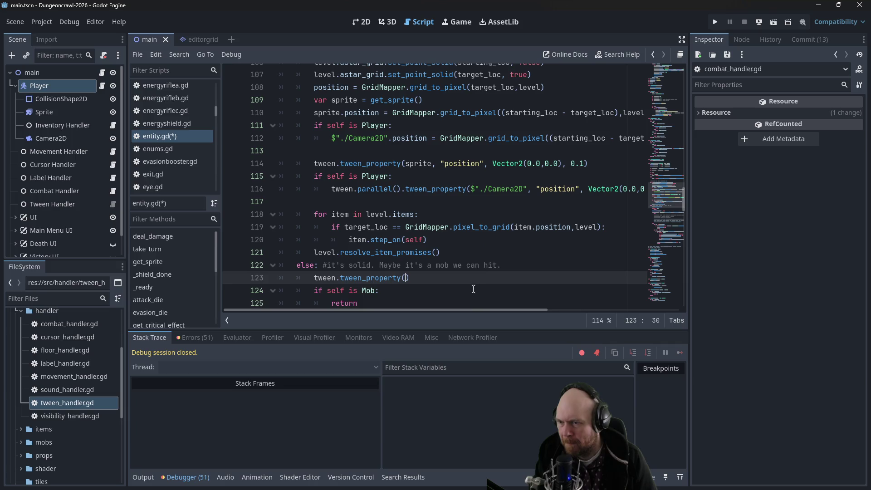
{"action": "mouse_move", "coordinate": [469, 309]}
{"action": "left_mouse_down"}
{"action": "mouse_move", "coordinate": [545, 314]}
{"action": "mouse_move", "coordinate": [454, 307]}
{"action": "left_mouse_up"}
{"action": "scroll", "coordinate": [415, 276], "scroll_direction": "up", "scroll_amount": 2}
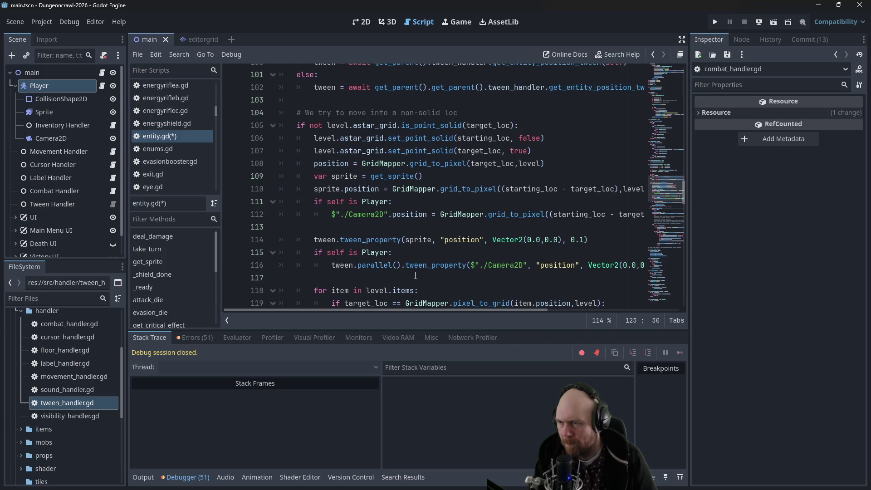
{"action": "scroll", "coordinate": [415, 276], "scroll_direction": "down", "scroll_amount": 2}
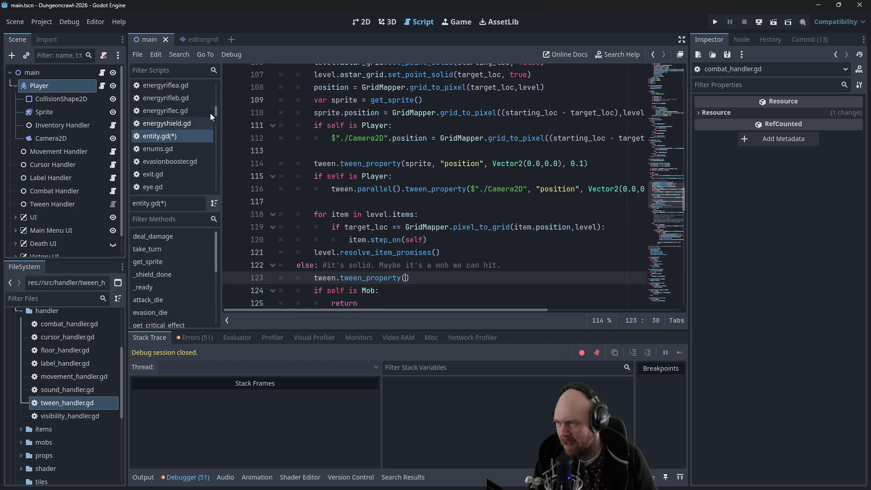
{"action": "scroll", "coordinate": [215, 107], "scroll_direction": "up", "scroll_amount": 3}
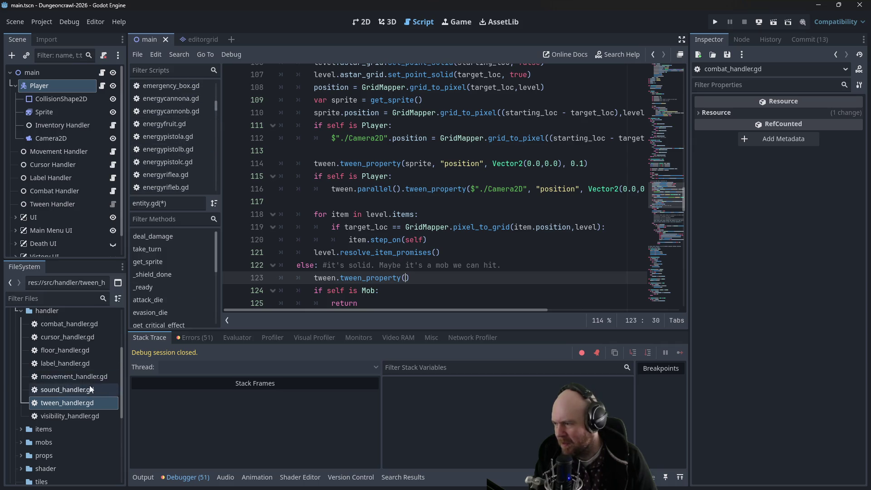
- Copy combat_handler.gd's line 108 attacker tween_property line and return to entity.gd
{"action": "double_click", "coordinate": [77, 325]}
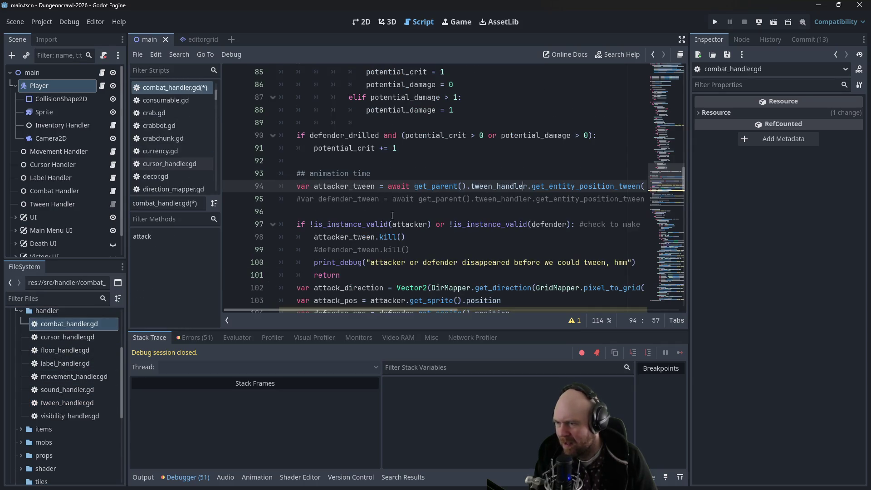
{"action": "scroll", "coordinate": [389, 221], "scroll_direction": "down", "scroll_amount": 1}
{"action": "scroll", "coordinate": [375, 229], "scroll_direction": "down", "scroll_amount": 3}
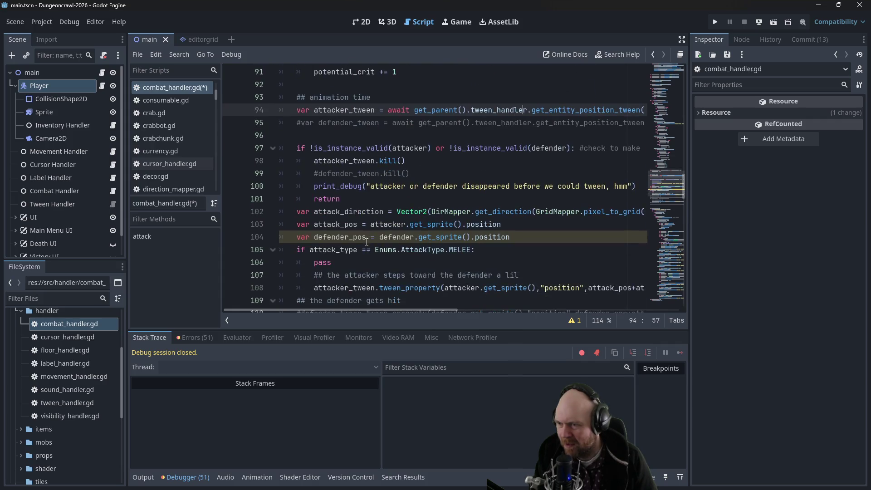
{"action": "left_click_drag", "start_coordinate": [336, 206], "coordinate": [733, 212]}
{"action": "key", "text": "ctrl+c"}
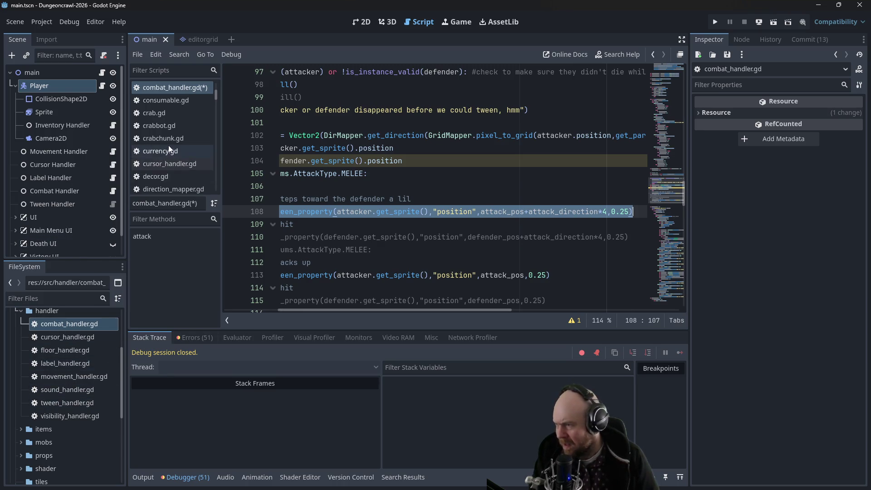
{"action": "scroll", "coordinate": [170, 118], "scroll_direction": "down", "scroll_amount": 3}
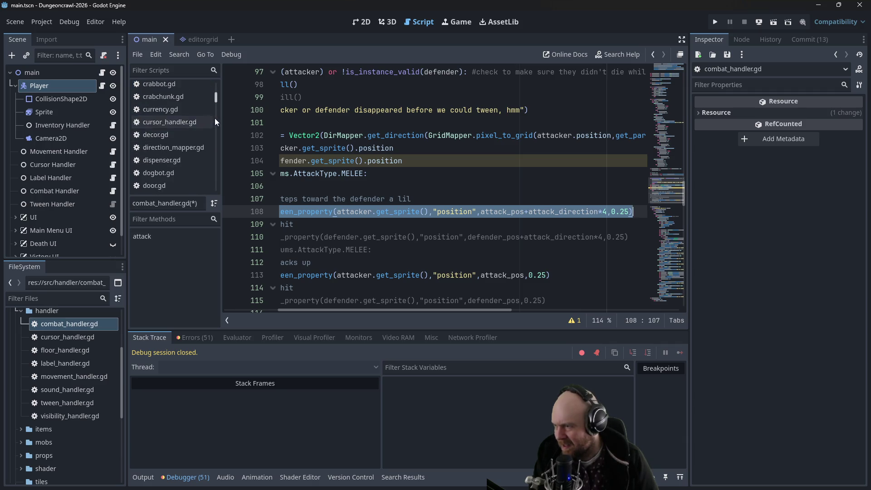
{"action": "scroll", "coordinate": [215, 122], "scroll_direction": "down", "scroll_amount": 4}
{"action": "left_click", "coordinate": [191, 139]}
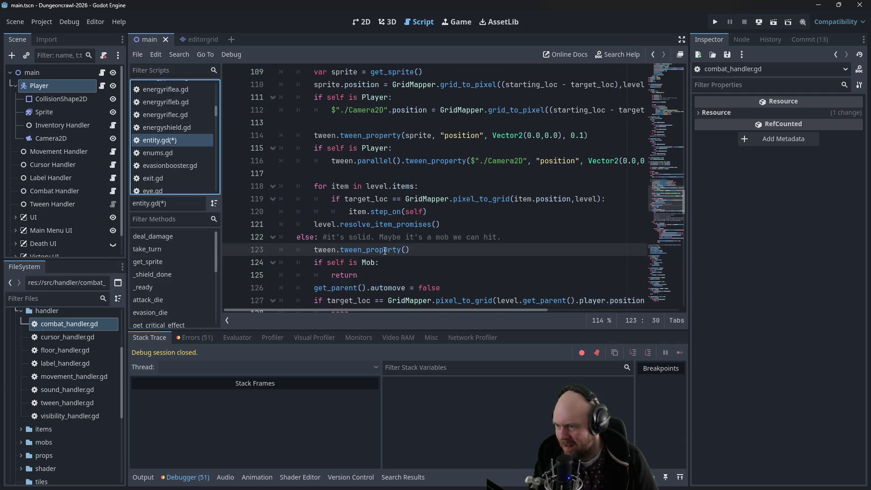
- Paste the copied attacker tween line below the tween call, rename it to tween, and delete the empty tween_property line
{"action": "scroll", "coordinate": [385, 251], "scroll_direction": "down", "scroll_amount": 3}
{"action": "left_click", "coordinate": [413, 143]}
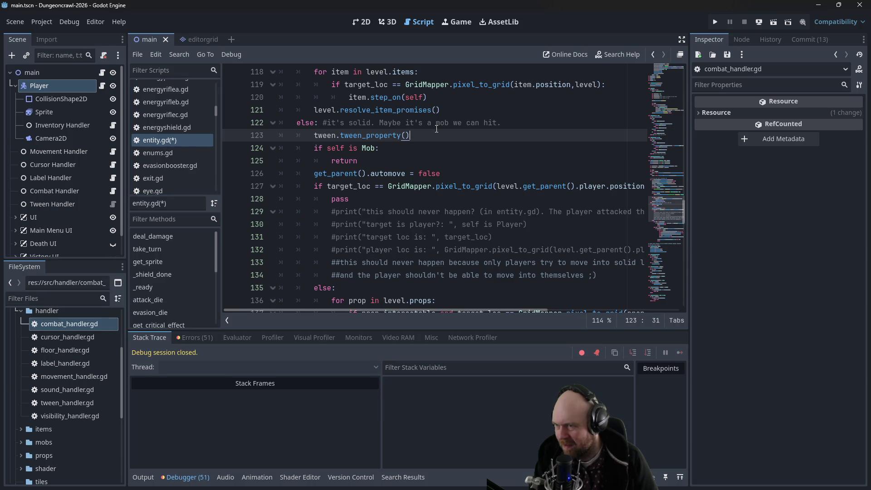
{"action": "key", "text": "Return"}
{"action": "key", "text": "ctrl+v"}
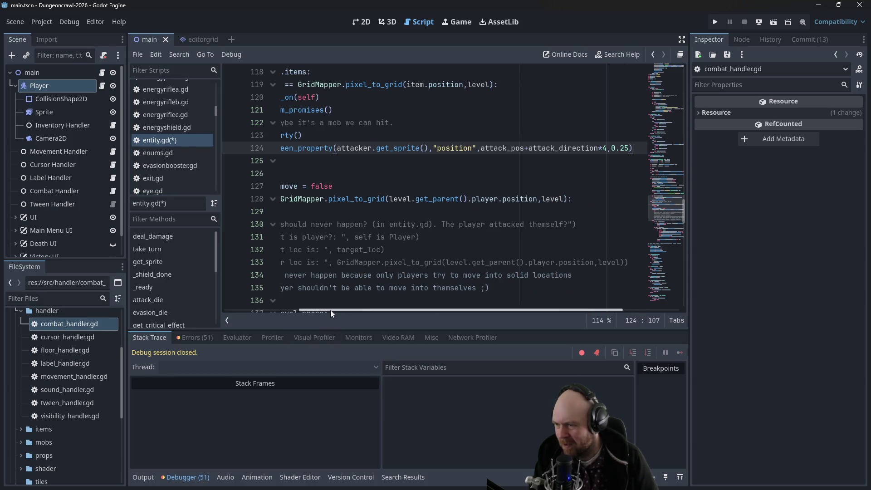
{"action": "left_click_drag", "start_coordinate": [330, 309], "coordinate": [255, 310]}
{"action": "left_click", "coordinate": [376, 148]}
{"action": "left_click_drag", "start_coordinate": [376, 148], "coordinate": [315, 148]}
{"action": "type", "text": "tween.tw"}
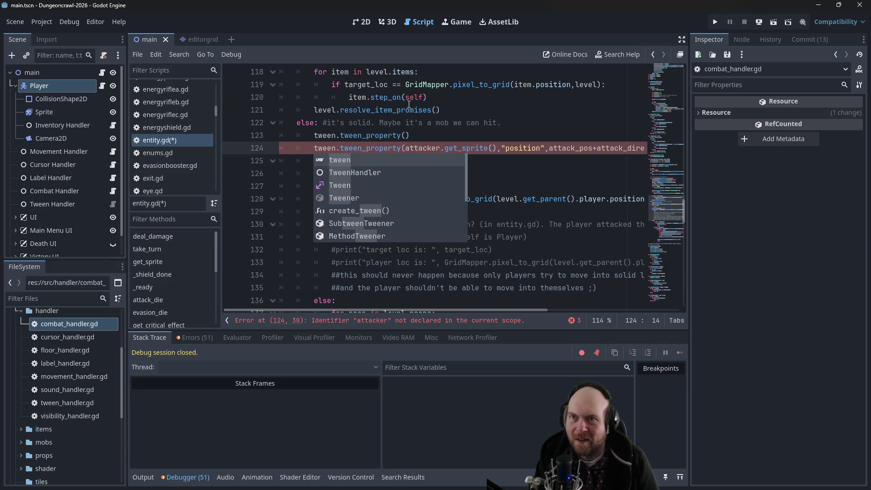
{"action": "left_click", "coordinate": [533, 112]}
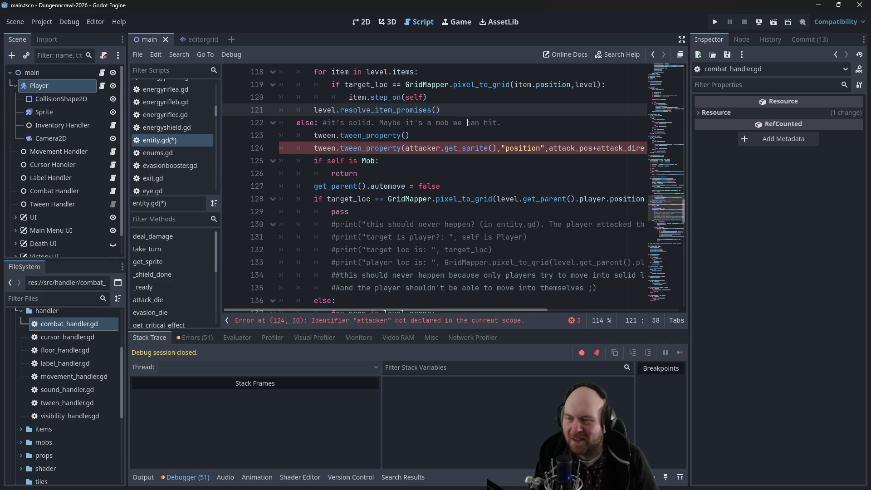
{"action": "left_click_drag", "start_coordinate": [459, 133], "coordinate": [503, 122]}
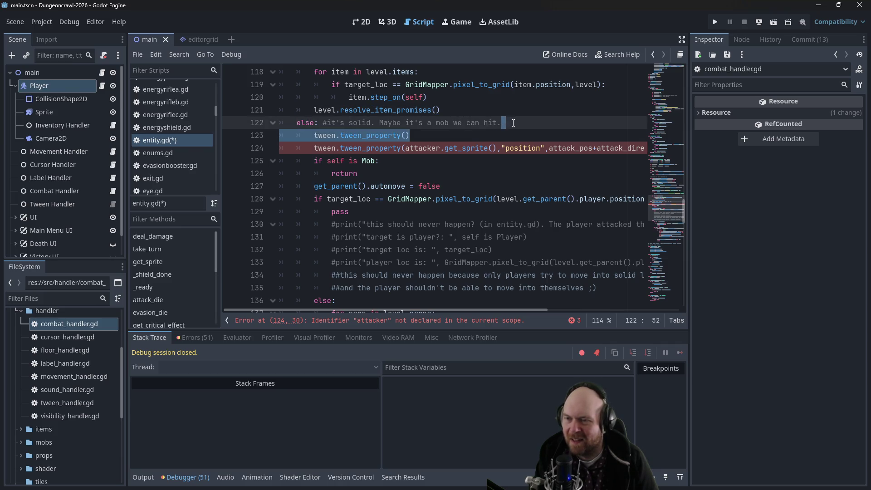
{"action": "key", "text": "BackSpace"}
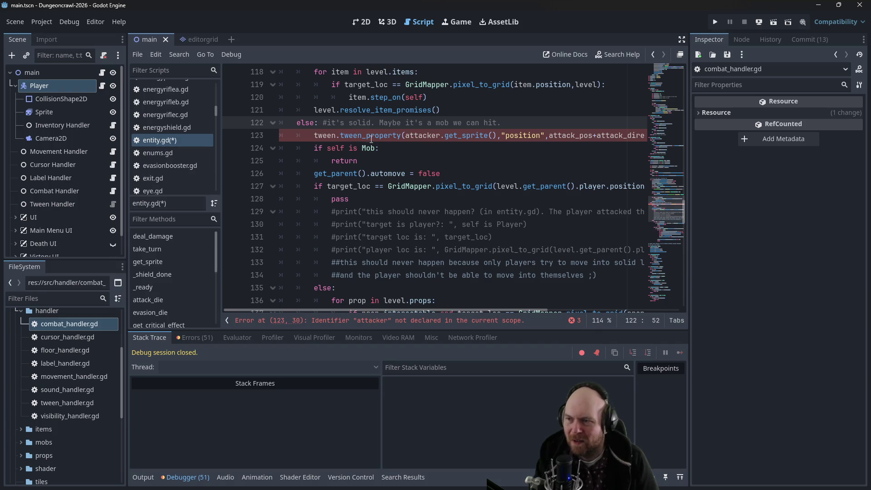
- Remove the attacker. prefix so line 123 tweens the entity's own sprite
{"action": "left_click", "coordinate": [407, 137]}
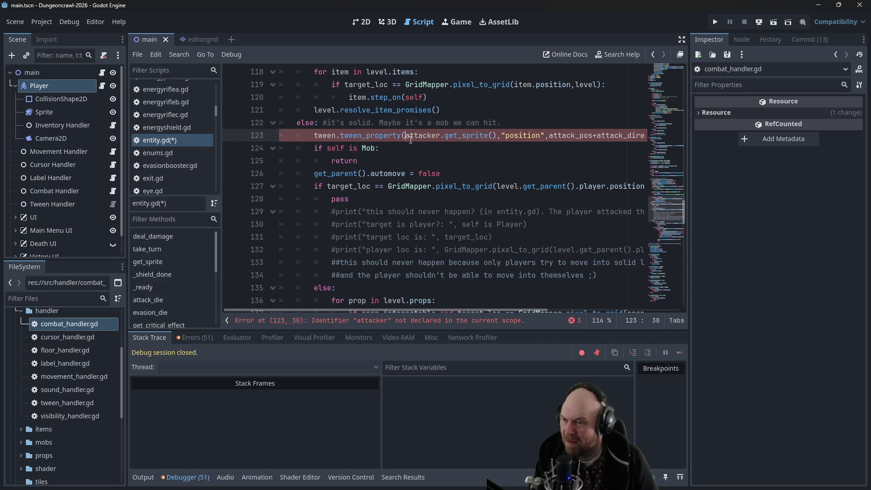
{"action": "left_click", "coordinate": [343, 135]}
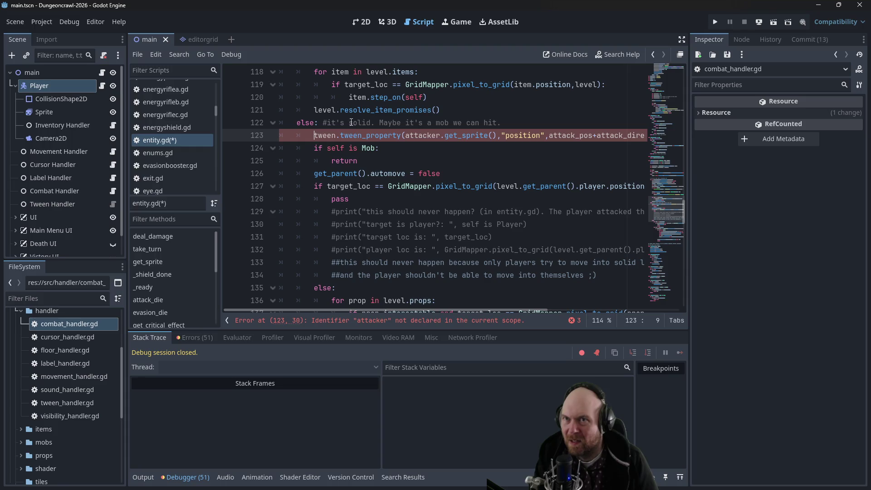
{"action": "left_click", "coordinate": [338, 135]}
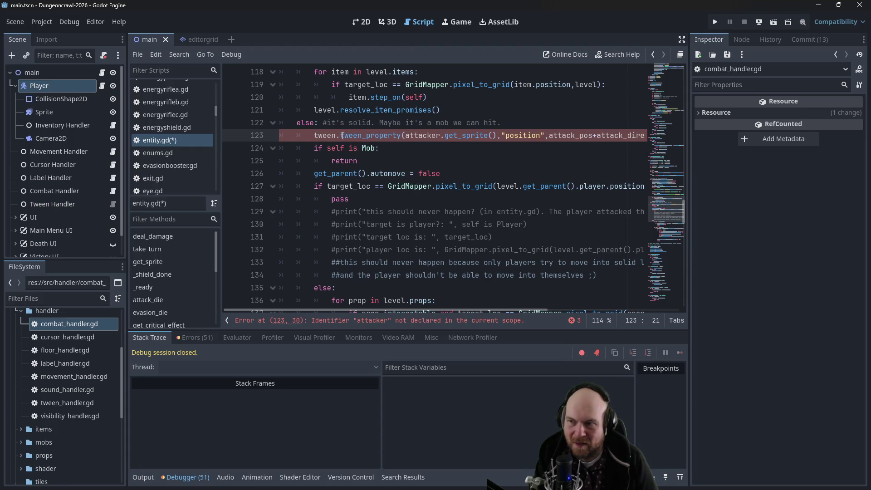
{"action": "left_click_drag", "start_coordinate": [406, 135], "coordinate": [446, 135]}
{"action": "key", "text": "BackSpace"}
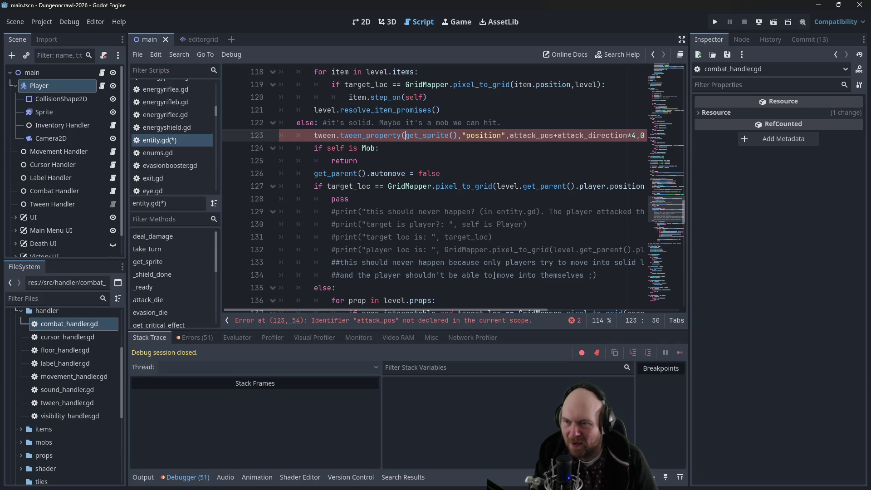
{"action": "scroll", "coordinate": [507, 304], "scroll_direction": "right", "scroll_amount": 3}
{"action": "scroll", "coordinate": [508, 305], "scroll_direction": "right", "scroll_amount": 2}
{"action": "left_click_drag", "start_coordinate": [453, 135], "coordinate": [497, 135]}
{"action": "scroll", "coordinate": [481, 129], "scroll_direction": "up", "scroll_amount": 3}
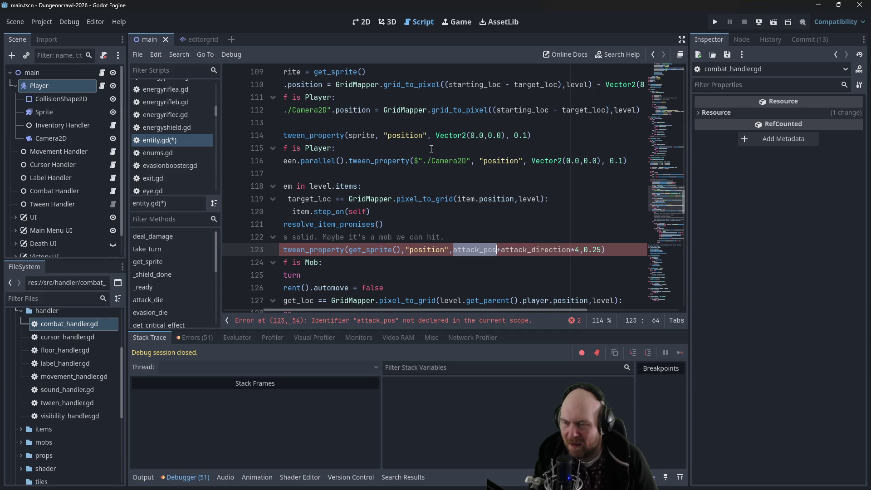
{"action": "scroll", "coordinate": [431, 149], "scroll_direction": "up", "scroll_amount": 1}
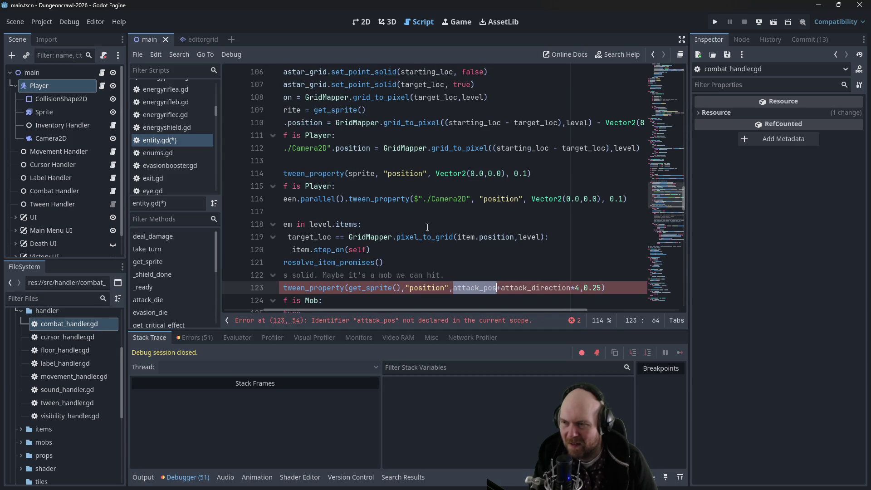
{"action": "scroll", "coordinate": [412, 311], "scroll_direction": "left", "scroll_amount": 2}
{"action": "scroll", "coordinate": [363, 217], "scroll_direction": "up", "scroll_amount": 4}
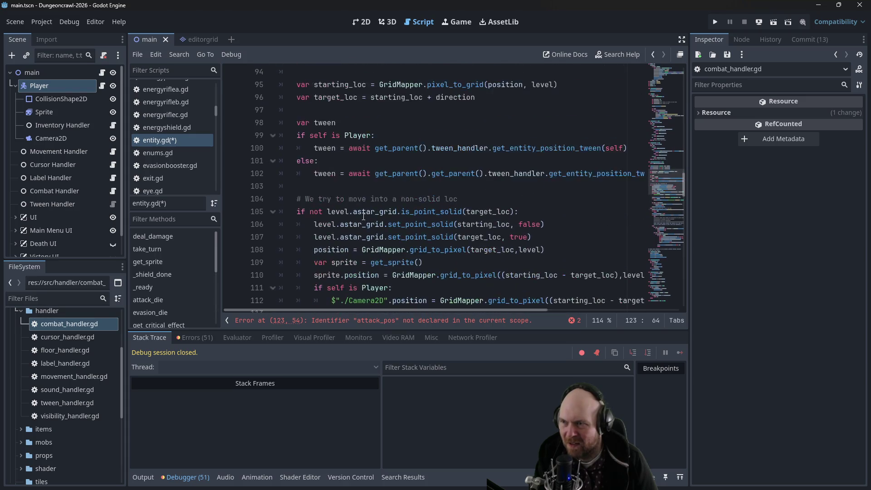
{"action": "scroll", "coordinate": [383, 207], "scroll_direction": "up", "scroll_amount": 3}
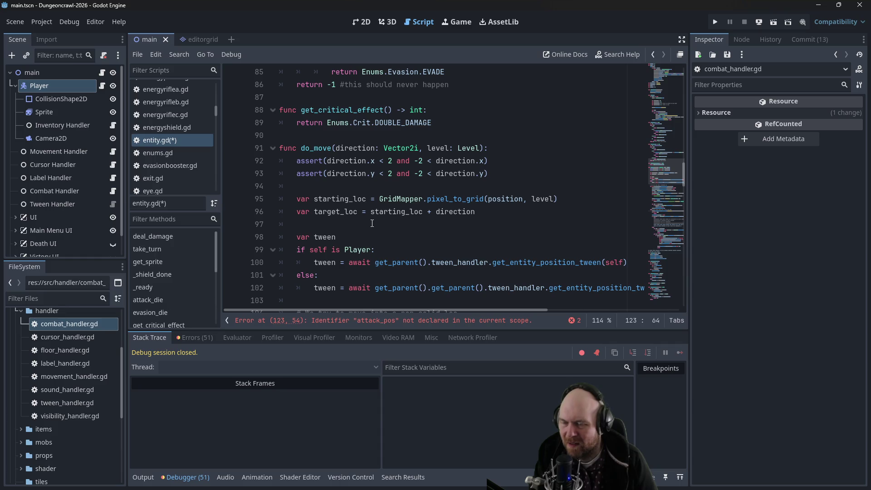
- Change attack_direction to direction and replace attack_pos with starting_loc on line 123
{"action": "double_click", "coordinate": [485, 213]}
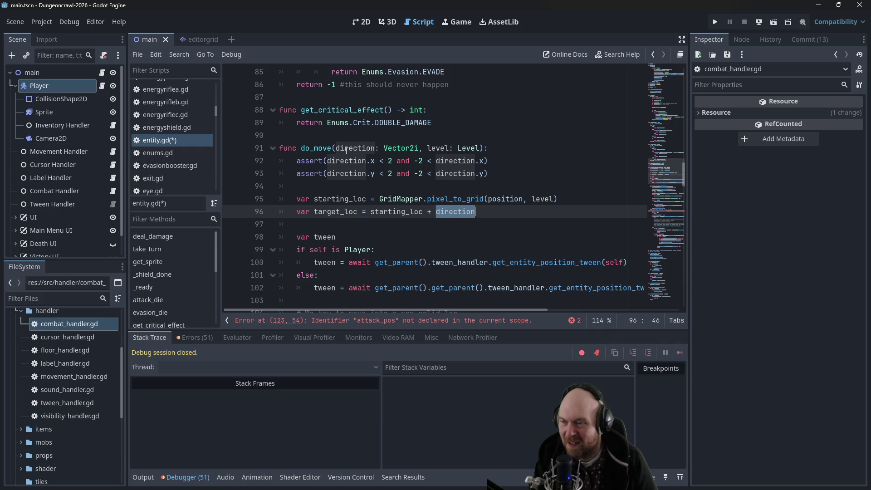
{"action": "scroll", "coordinate": [509, 276], "scroll_direction": "down", "scroll_amount": 8}
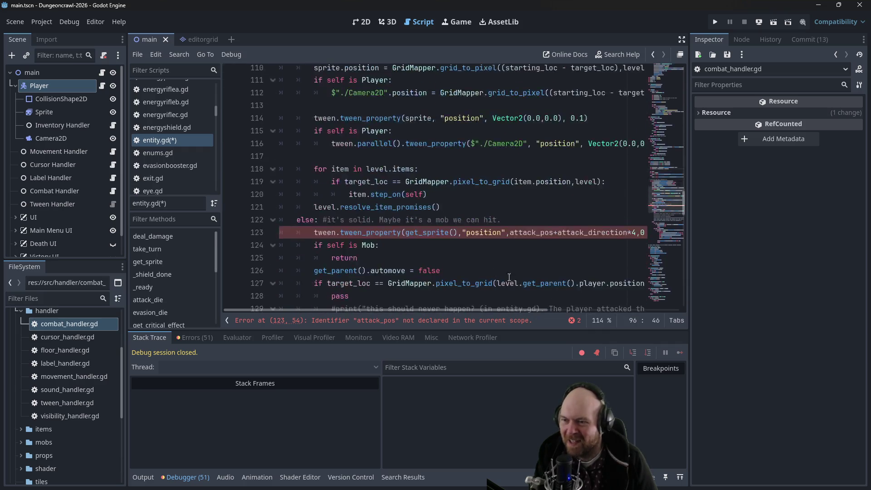
{"action": "left_click_drag", "start_coordinate": [478, 308], "coordinate": [512, 308]}
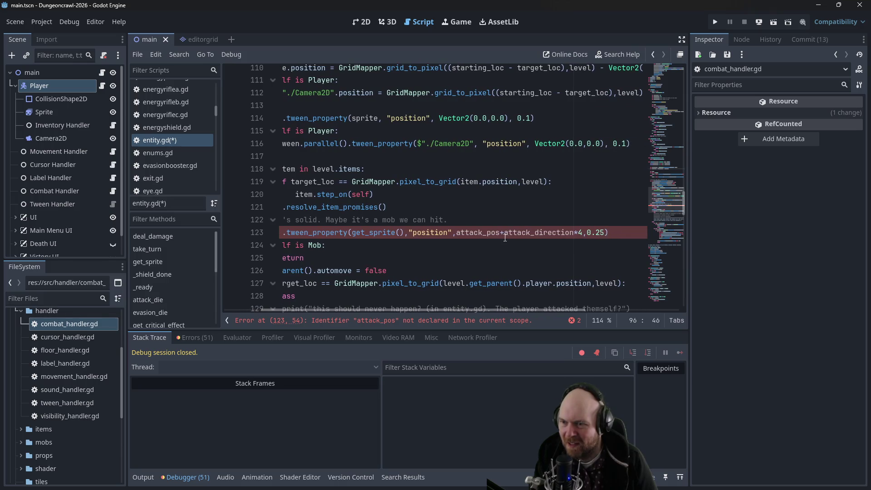
{"action": "left_click_drag", "start_coordinate": [505, 231], "coordinate": [534, 233]}
{"action": "key", "text": "BackSpace"}
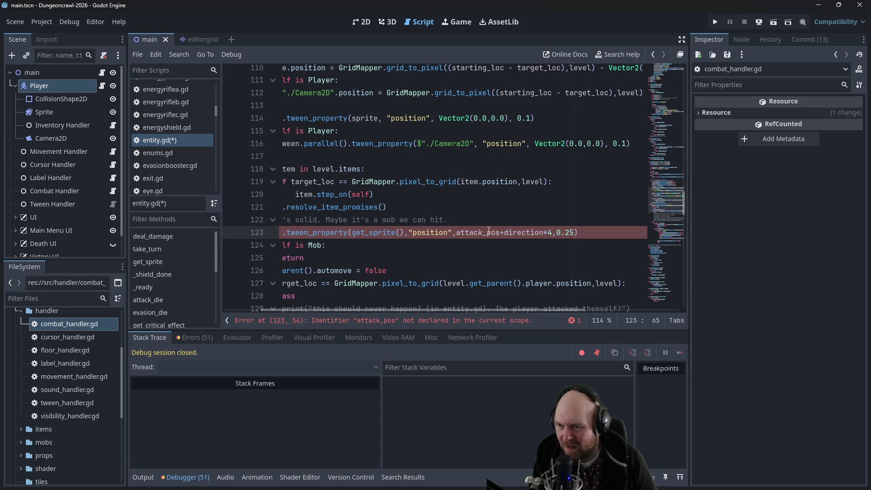
{"action": "left_click_drag", "start_coordinate": [456, 232], "coordinate": [500, 234]}
{"action": "scroll", "coordinate": [477, 269], "scroll_direction": "up", "scroll_amount": 1}
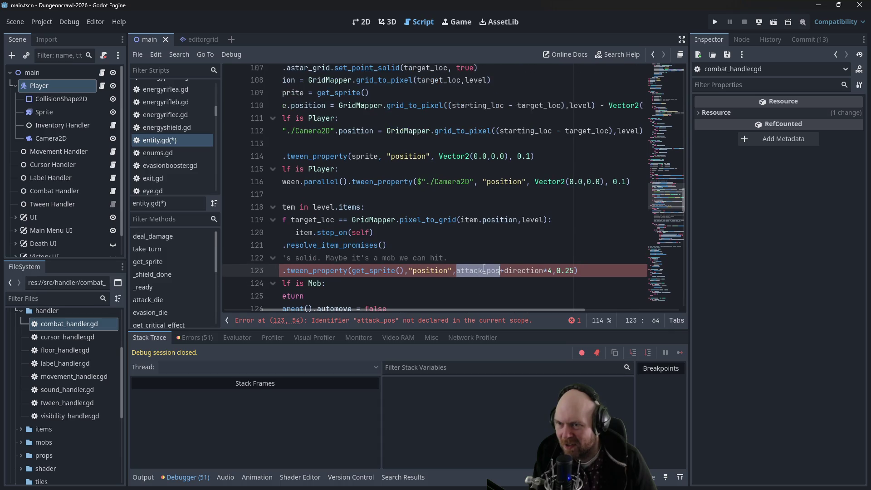
{"action": "type", "text": "starti"}
{"action": "type", "text": "ng_loc"}
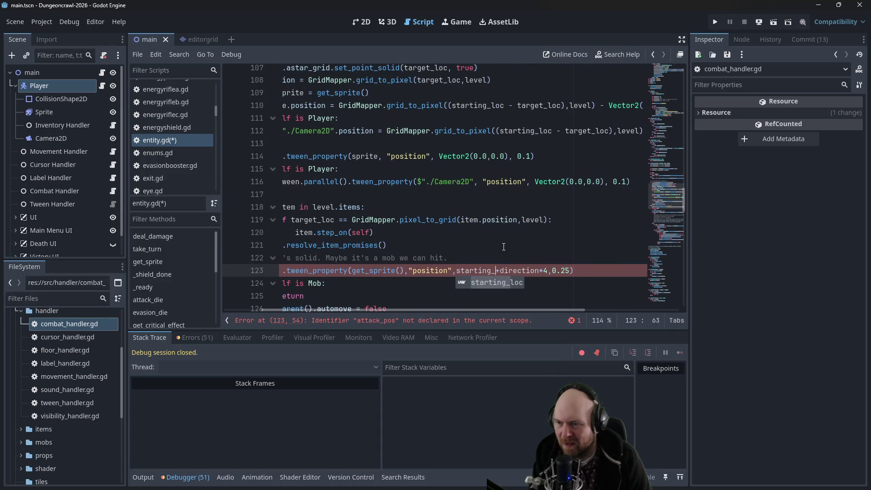
{"action": "key", "text": "Up"}
{"action": "key", "text": "Up"}
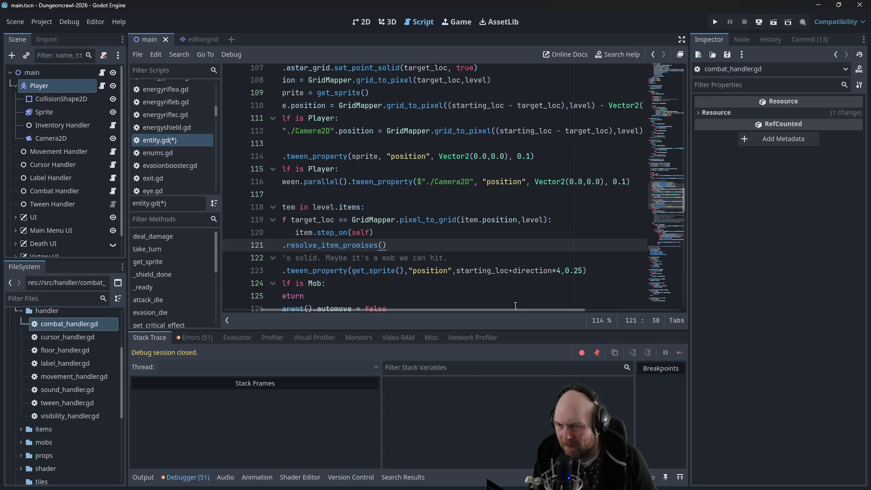
- Duplicate line 123 as line 124 without +direction*4 so the sprite tweens back to starting_loc
{"action": "left_click_drag", "start_coordinate": [516, 310], "coordinate": [440, 312]}
{"action": "mouse_move", "coordinate": [639, 271]}
{"action": "left_mouse_down"}
{"action": "mouse_move", "coordinate": [298, 268]}
{"action": "mouse_move", "coordinate": [314, 271]}
{"action": "left_mouse_up"}
{"action": "left_click_drag", "start_coordinate": [467, 309], "coordinate": [528, 294]}
{"action": "key", "text": "ctrl+c"}
{"action": "left_click", "coordinate": [546, 270]}
{"action": "key", "text": "Return"}
{"action": "key", "text": "ctrl+v"}
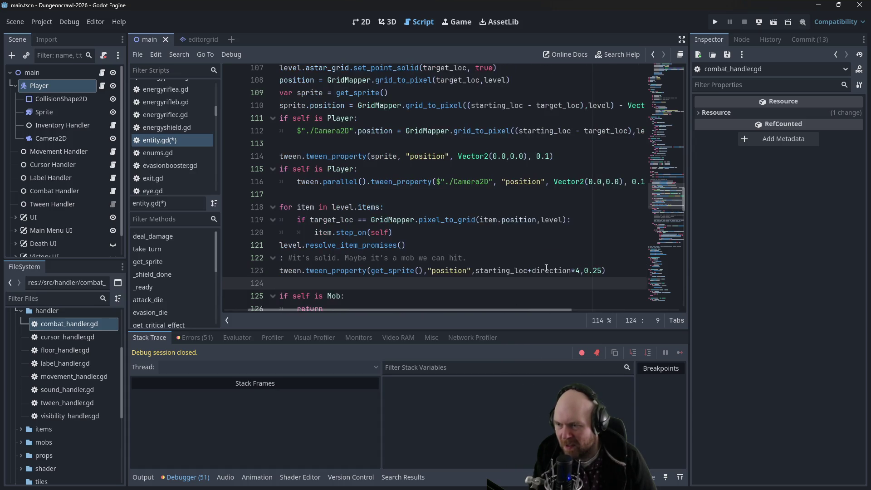
{"action": "left_click_drag", "start_coordinate": [529, 284], "coordinate": [580, 283]}
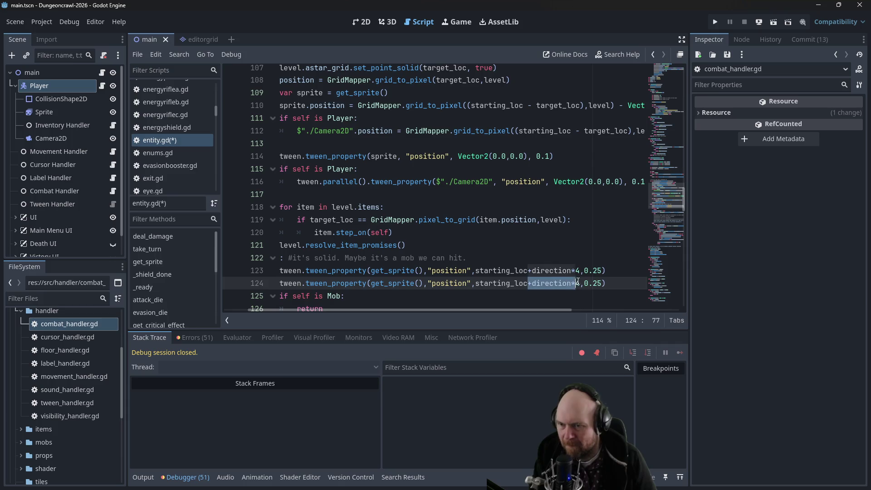
{"action": "key", "text": "BackSpace"}
- Save entity.gd and review the code above
{"action": "key", "text": "ctrl+s"}
{"action": "left_click_drag", "start_coordinate": [483, 309], "coordinate": [420, 312]}
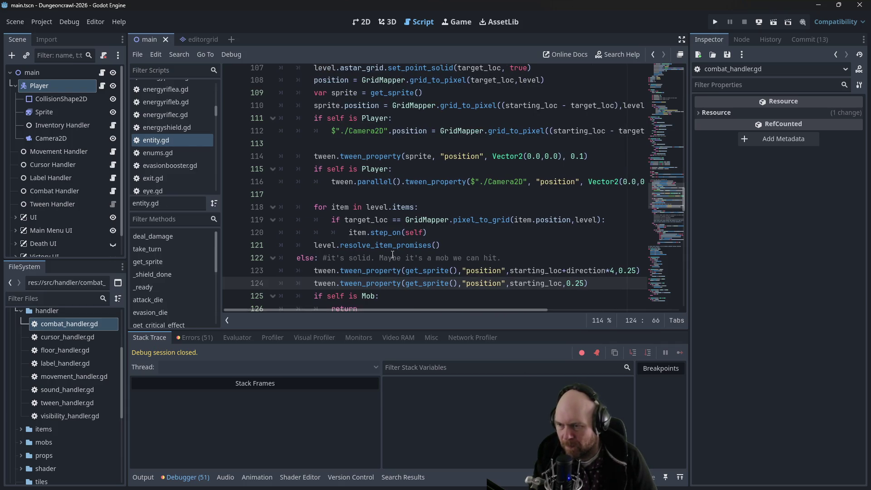
{"action": "scroll", "coordinate": [462, 229], "scroll_direction": "up", "scroll_amount": 1}
{"action": "scroll", "coordinate": [462, 229], "scroll_direction": "up", "scroll_amount": 4}
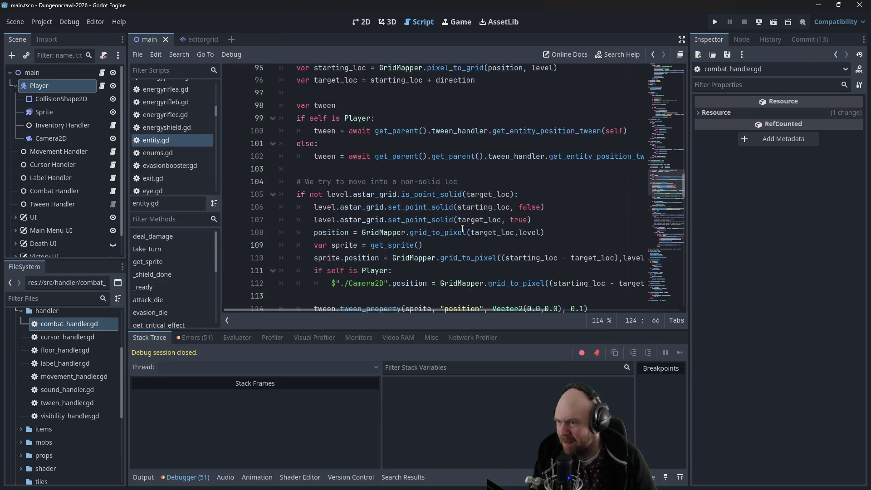
{"action": "scroll", "coordinate": [385, 197], "scroll_direction": "up", "scroll_amount": 1}
{"action": "scroll", "coordinate": [159, 109], "scroll_direction": "up", "scroll_amount": 5}
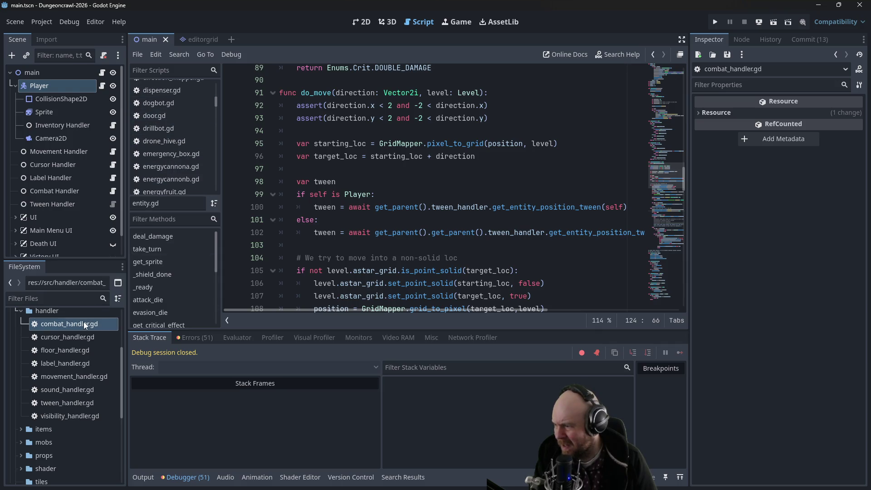
- Open combat_handler.gd and comment out the attack animation tween block, lines 93–115
{"action": "double_click", "coordinate": [83, 323]}
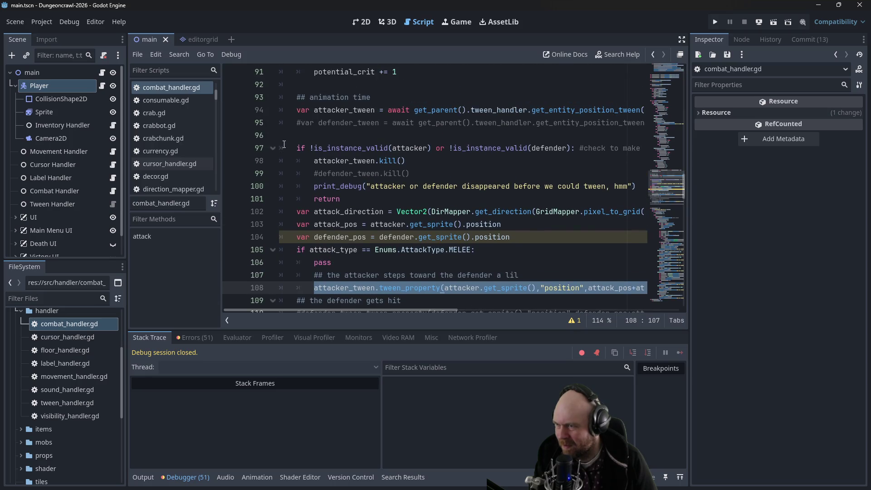
{"action": "mouse_move", "coordinate": [284, 139]}
{"action": "left_mouse_down"}
{"action": "mouse_move", "coordinate": [291, 181]}
{"action": "mouse_move", "coordinate": [323, 211]}
{"action": "mouse_move", "coordinate": [308, 269]}
{"action": "left_mouse_up"}
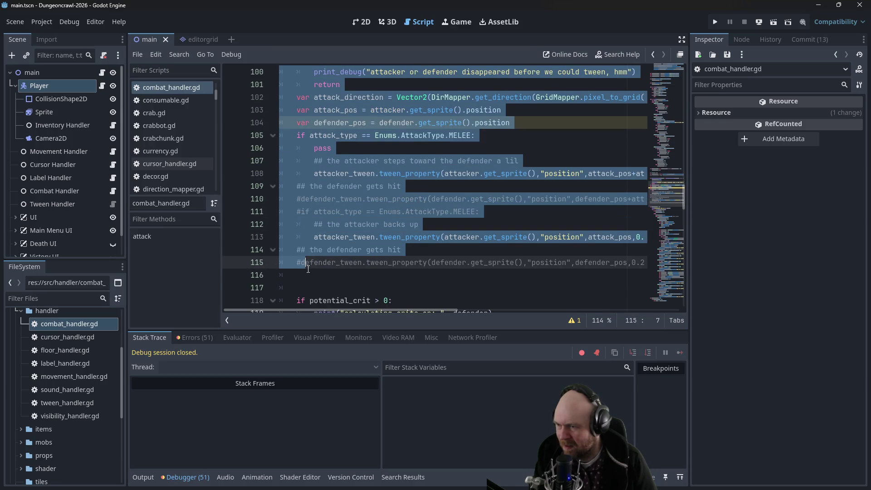
{"action": "key", "text": "ctrl+k"}
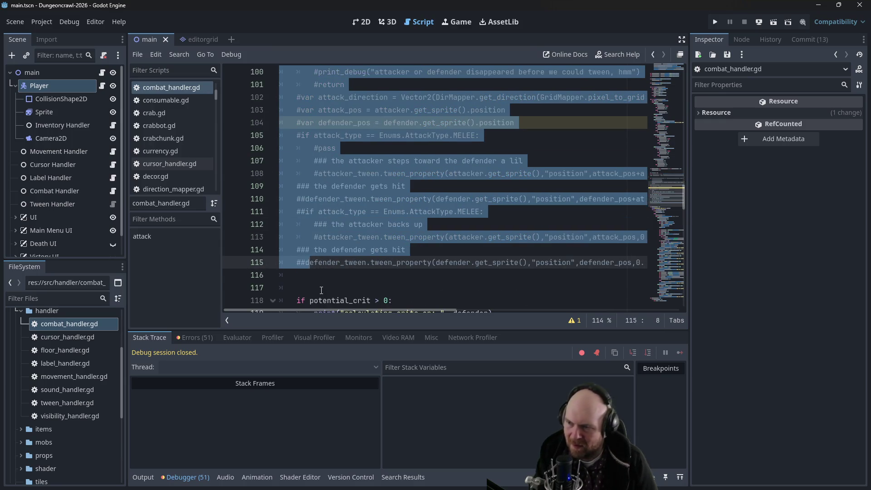
{"action": "left_click", "coordinate": [311, 277]}
- Delete the calculating crits debug print and return to entity.gd
{"action": "scroll", "coordinate": [302, 282], "scroll_direction": "down", "scroll_amount": 1}
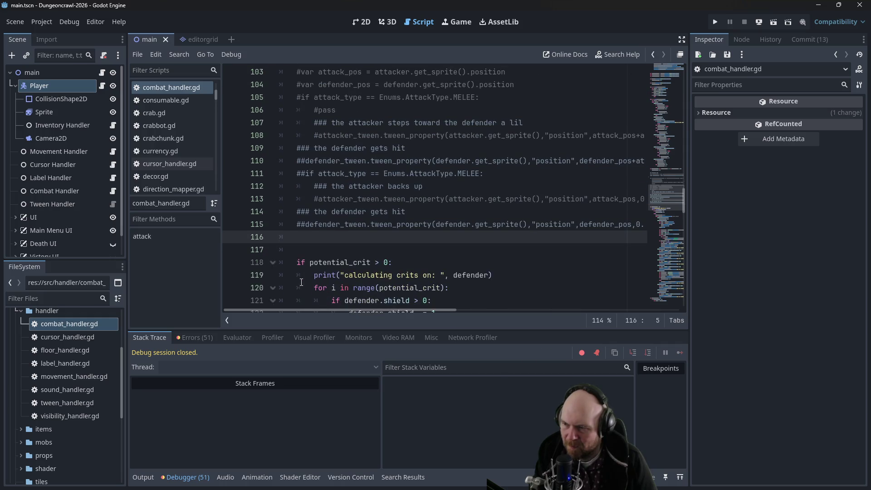
{"action": "scroll", "coordinate": [302, 285], "scroll_direction": "up", "scroll_amount": 1}
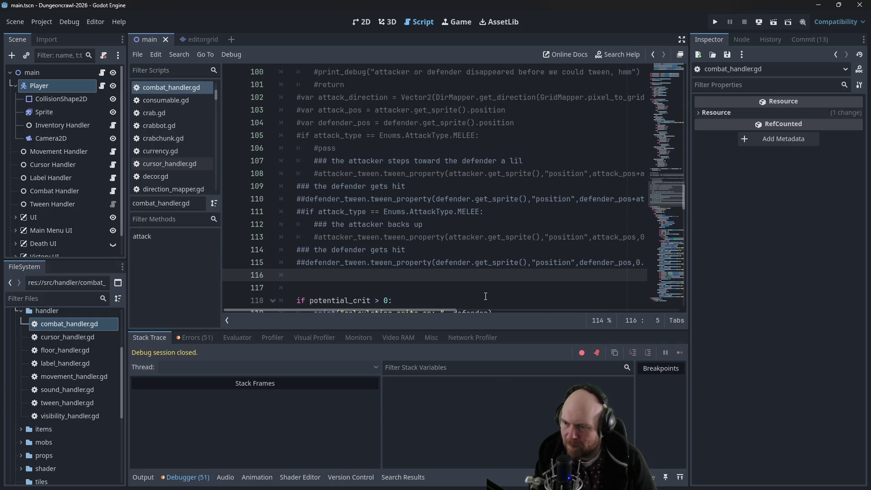
{"action": "scroll", "coordinate": [485, 296], "scroll_direction": "down", "scroll_amount": 1}
{"action": "left_click_drag", "start_coordinate": [487, 276], "coordinate": [469, 259]}
{"action": "key", "text": "BackSpace"}
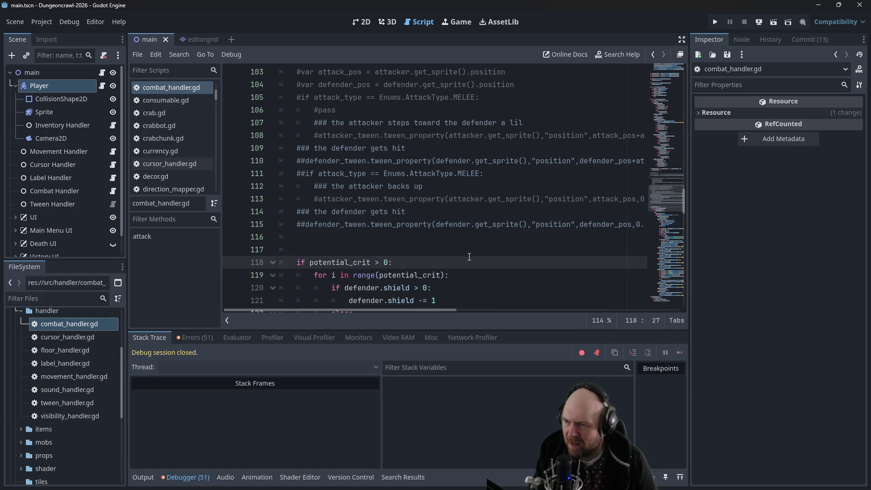
{"action": "scroll", "coordinate": [469, 256], "scroll_direction": "up", "scroll_amount": 5}
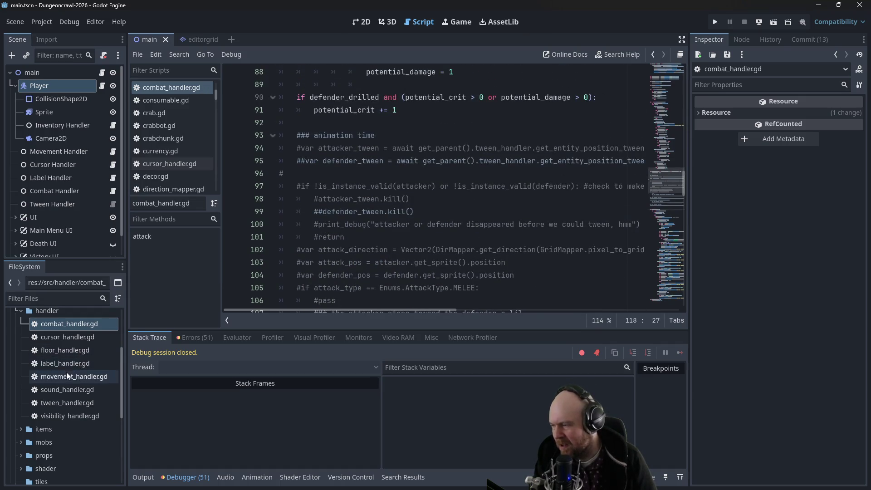
{"action": "scroll", "coordinate": [175, 127], "scroll_direction": "down", "scroll_amount": 5}
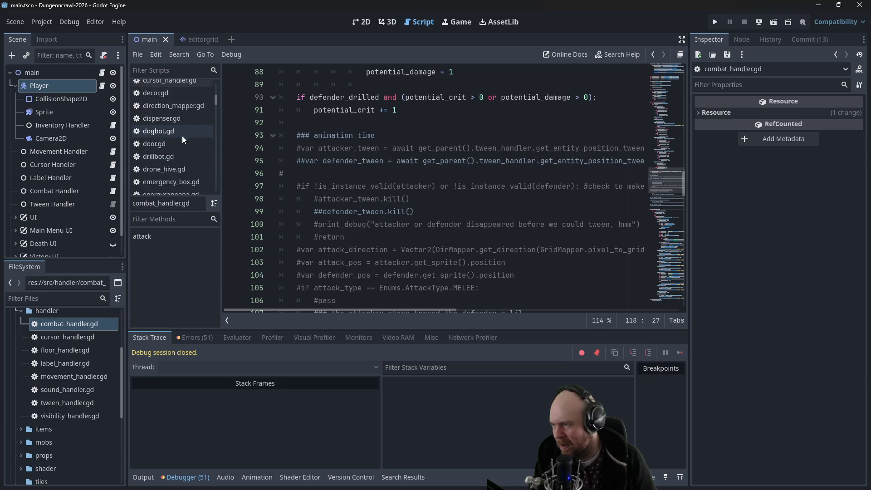
{"action": "scroll", "coordinate": [203, 124], "scroll_direction": "down", "scroll_amount": 5}
{"action": "left_click", "coordinate": [175, 153]}
{"action": "scroll", "coordinate": [394, 187], "scroll_direction": "down", "scroll_amount": 2}
{"action": "scroll", "coordinate": [395, 186], "scroll_direction": "down", "scroll_amount": 5}
- Expand the mobs folder and open mob.gd at its take_turn pathfinding and movement code
{"action": "mouse_move", "coordinate": [596, 248]}
{"action": "left_mouse_down"}
{"action": "mouse_move", "coordinate": [281, 250]}
{"action": "mouse_move", "coordinate": [251, 237]}
{"action": "left_mouse_up"}
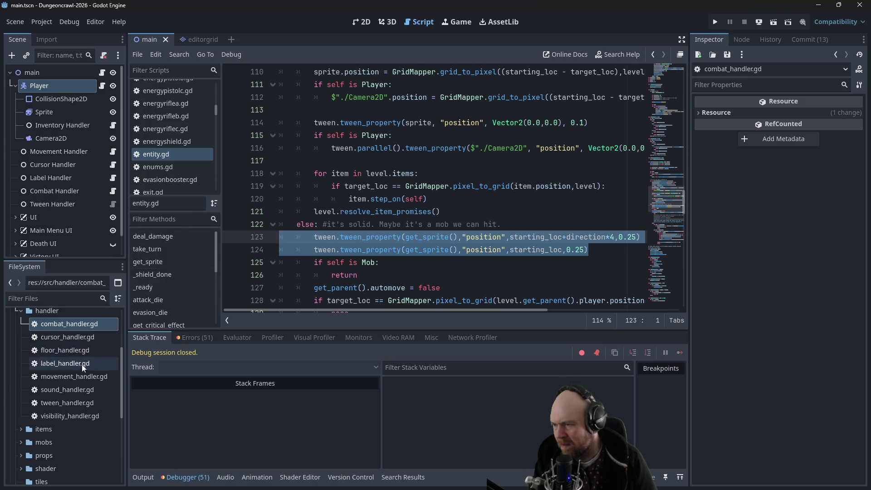
{"action": "scroll", "coordinate": [80, 367], "scroll_direction": "down", "scroll_amount": 3}
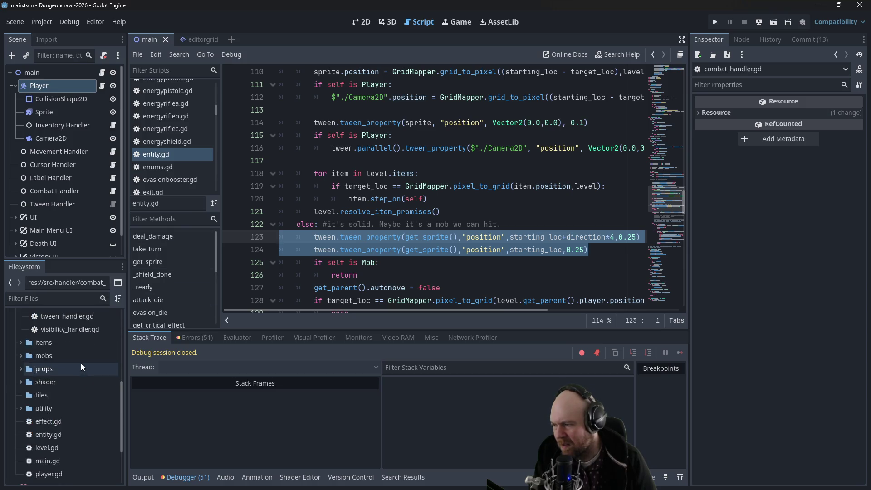
{"action": "scroll", "coordinate": [56, 367], "scroll_direction": "down", "scroll_amount": 2}
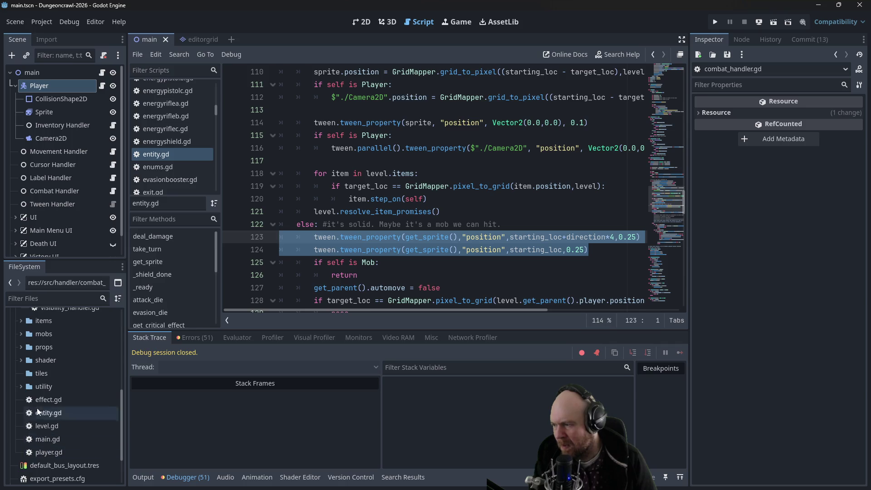
{"action": "left_click", "coordinate": [21, 337]}
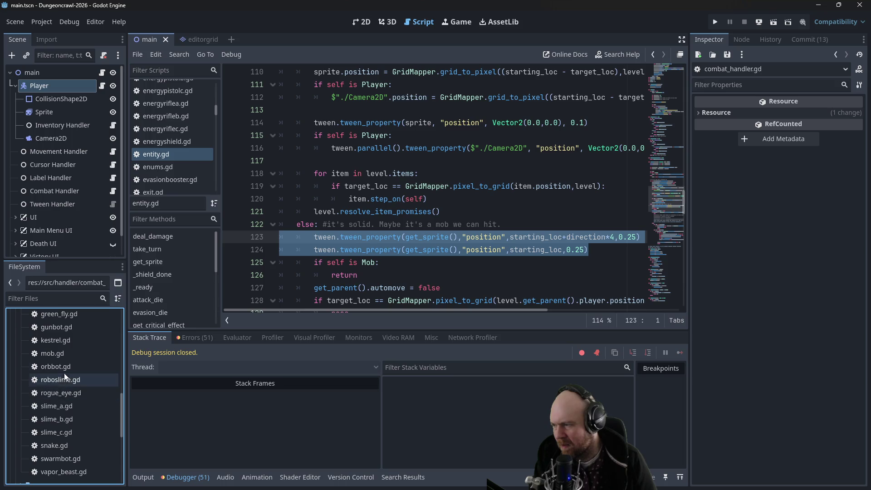
{"action": "double_click", "coordinate": [58, 356]}
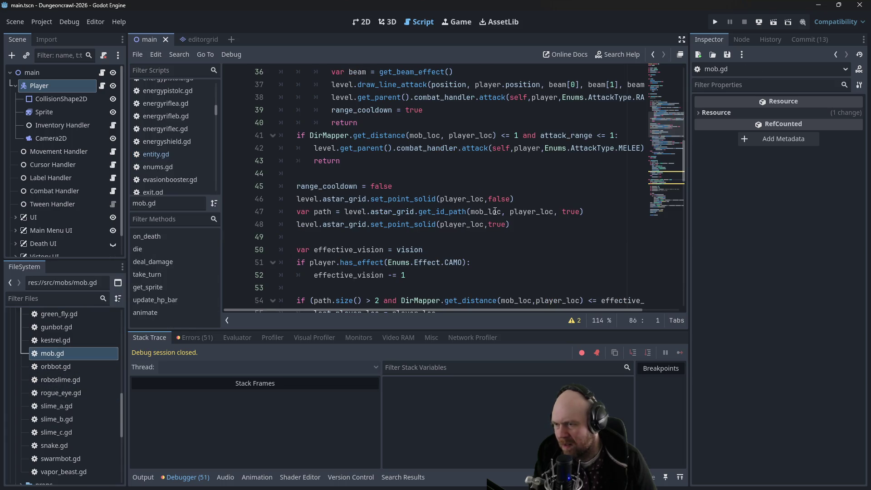
{"action": "scroll", "coordinate": [486, 216], "scroll_direction": "up", "scroll_amount": 5}
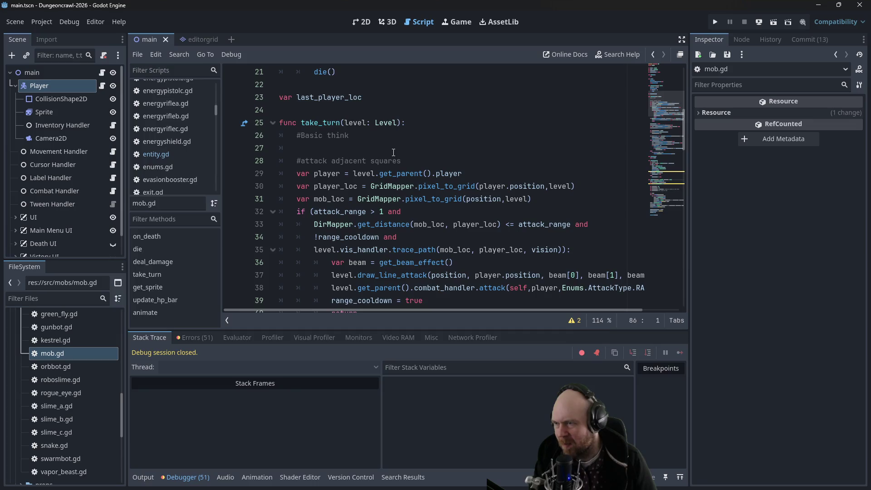
{"action": "scroll", "coordinate": [394, 156], "scroll_direction": "down", "scroll_amount": 6}
{"action": "scroll", "coordinate": [393, 154], "scroll_direction": "down", "scroll_amount": 4}
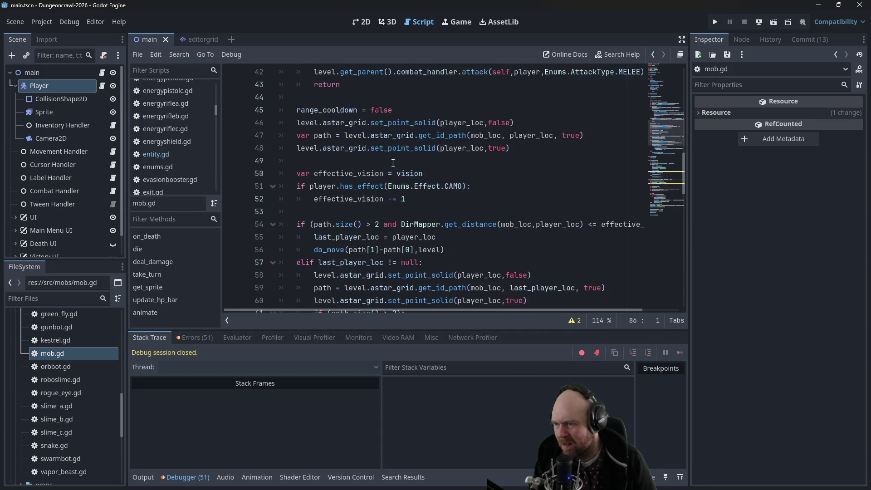
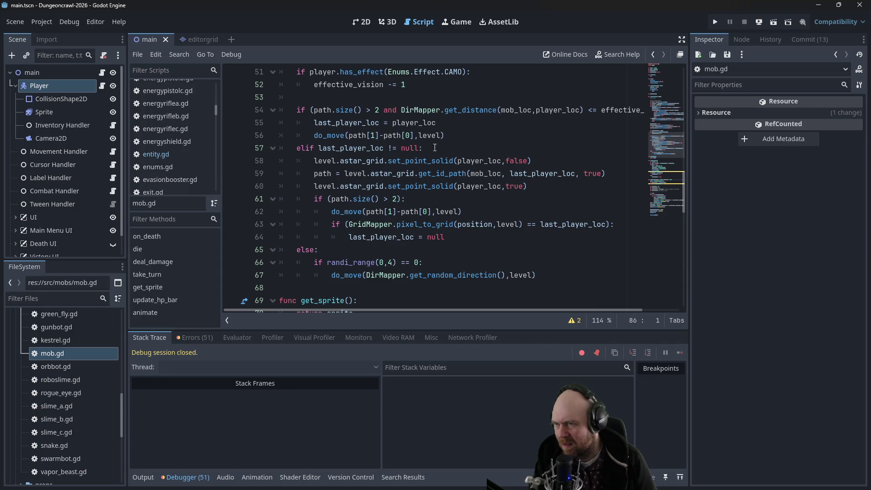
- Paste the two sprite position tween_property lines above the melee attack call
{"action": "scroll", "coordinate": [496, 141], "scroll_direction": "down", "scroll_amount": 1}
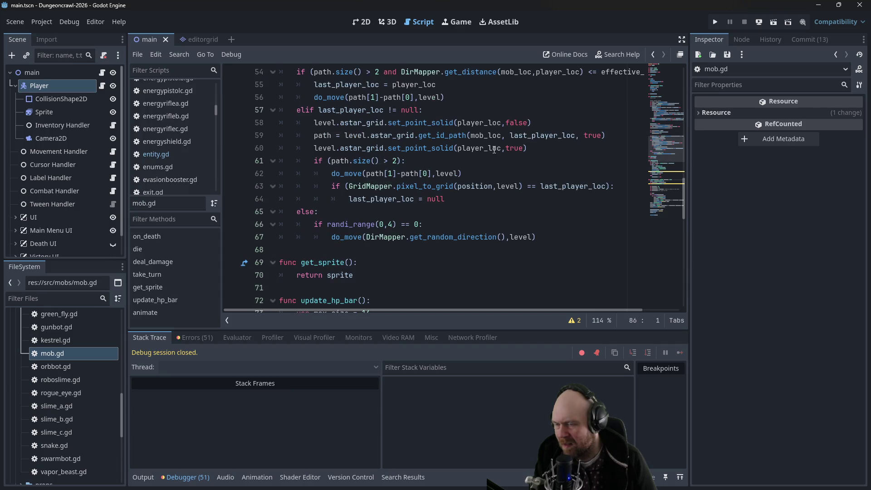
{"action": "scroll", "coordinate": [489, 200], "scroll_direction": "up", "scroll_amount": 1}
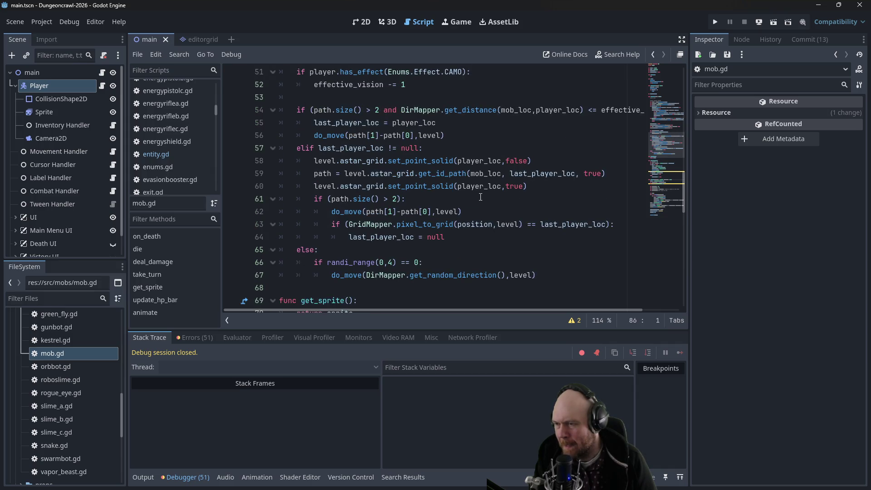
{"action": "scroll", "coordinate": [478, 199], "scroll_direction": "up", "scroll_amount": 2}
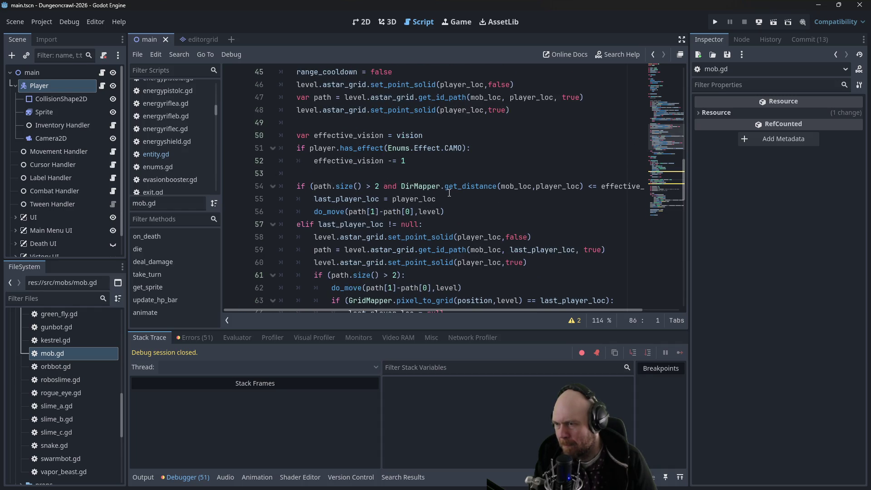
{"action": "scroll", "coordinate": [443, 192], "scroll_direction": "down", "scroll_amount": 1}
{"action": "scroll", "coordinate": [443, 193], "scroll_direction": "up", "scroll_amount": 2}
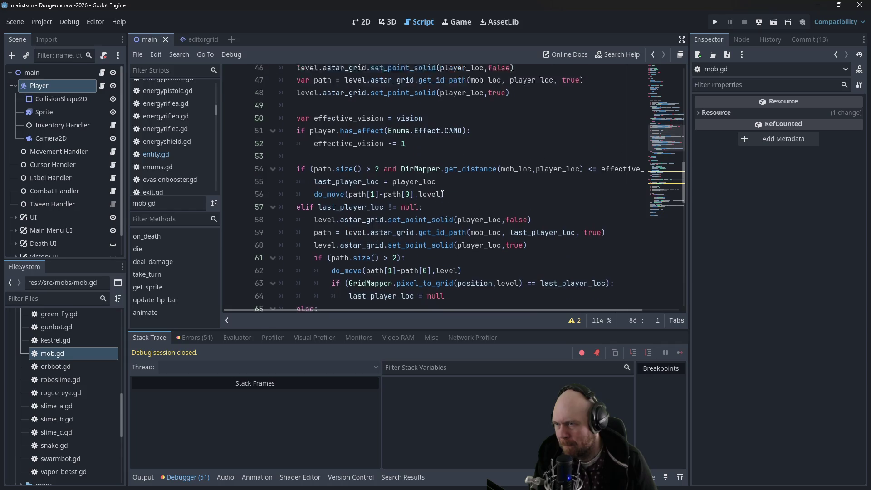
{"action": "scroll", "coordinate": [443, 194], "scroll_direction": "up", "scroll_amount": 2}
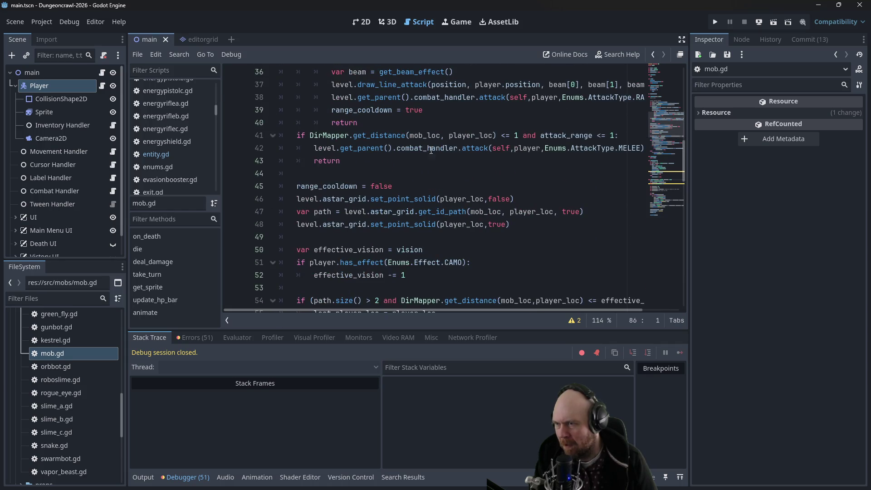
{"action": "scroll", "coordinate": [405, 150], "scroll_direction": "up", "scroll_amount": 1}
{"action": "scroll", "coordinate": [546, 190], "scroll_direction": "up", "scroll_amount": 2}
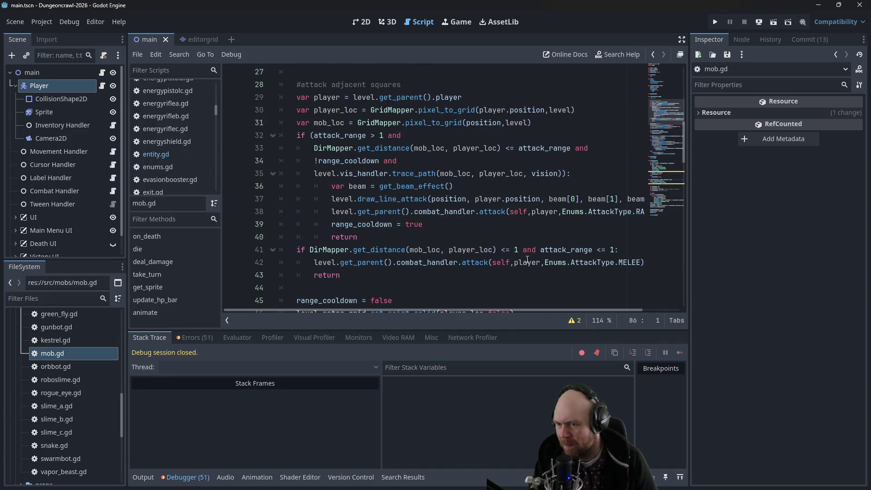
{"action": "left_click", "coordinate": [628, 250]}
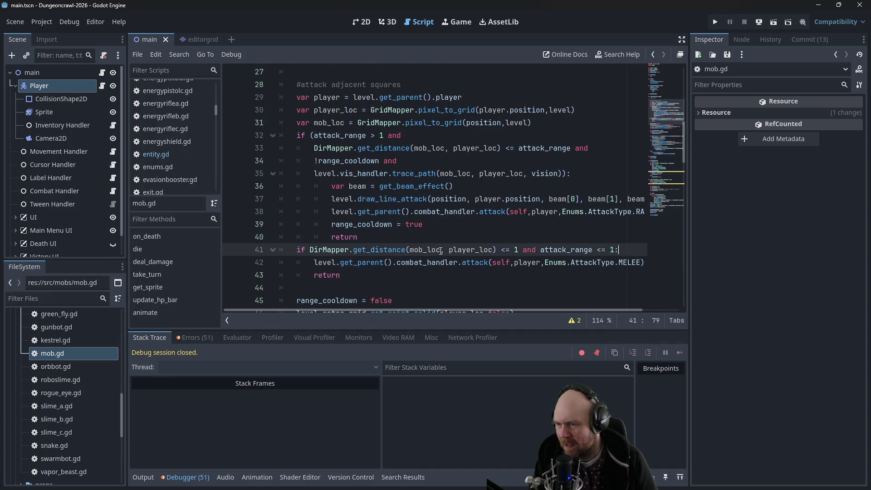
{"action": "left_click", "coordinate": [314, 275]}
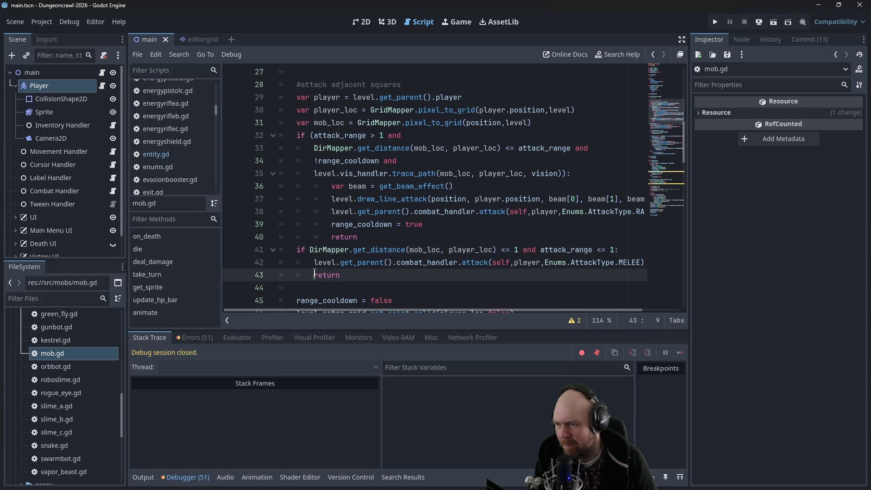
{"action": "left_click", "coordinate": [312, 261]}
{"action": "key", "text": "Return"}
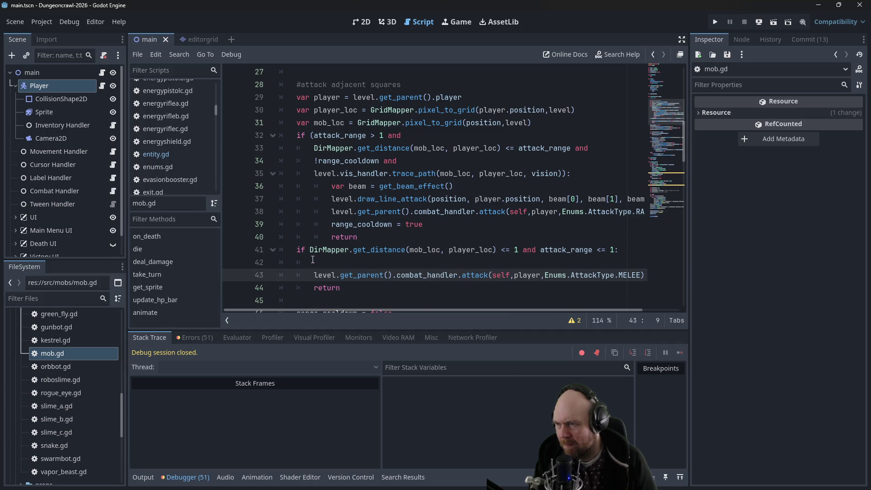
{"action": "type", "text": "tween.tween_property(get_sprite(),\"position\",starting_loc+direction*4,0.25) \t\ttween.tween_property(get_sprite(),\"position\",starting_loc,0.25)"}
- Fix the tween lines' indentation and start a line: var tween = get_parent().get_parent().tween_handler
{"action": "left_click", "coordinate": [348, 262]}
{"action": "key", "text": "BackSpace"}
{"action": "key", "text": "BackSpace"}
{"action": "key", "text": "Return"}
{"action": "key", "text": "Up"}
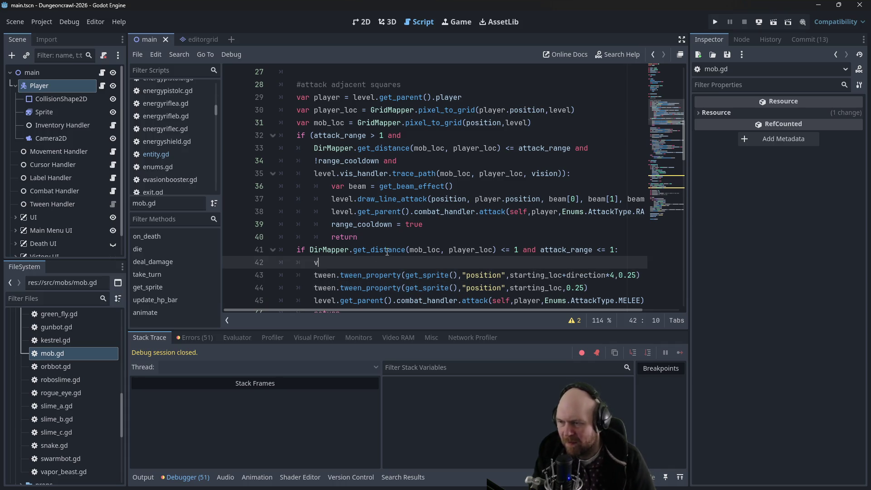
{"action": "key", "text": "ctrl+space"}
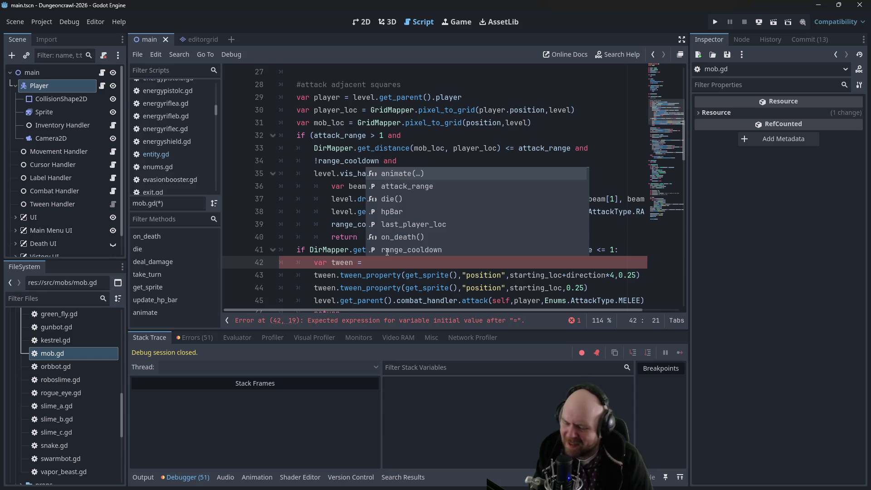
{"action": "type", "text": "get_parent"}
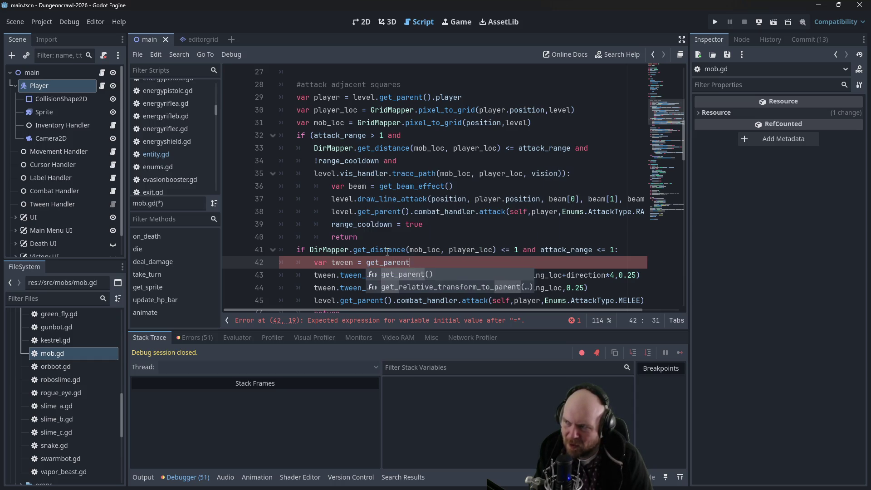
{"action": "key", "text": "Return"}
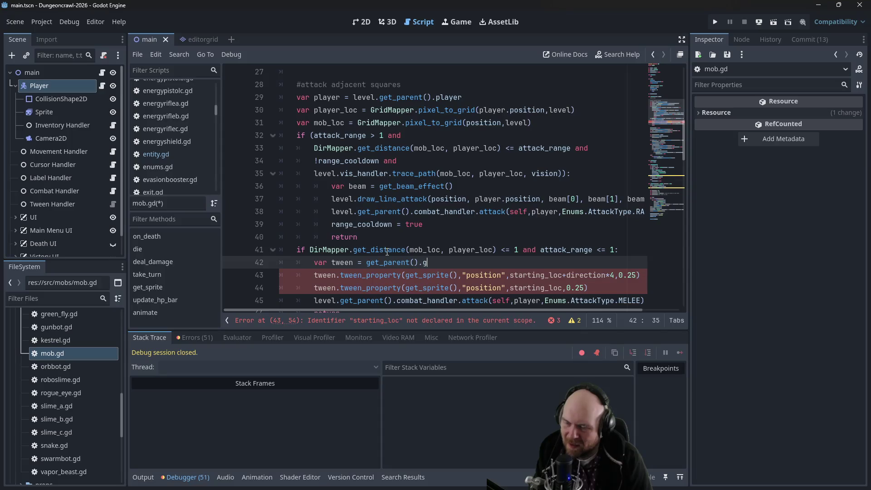
{"action": "type", "text": "et_parent()."}
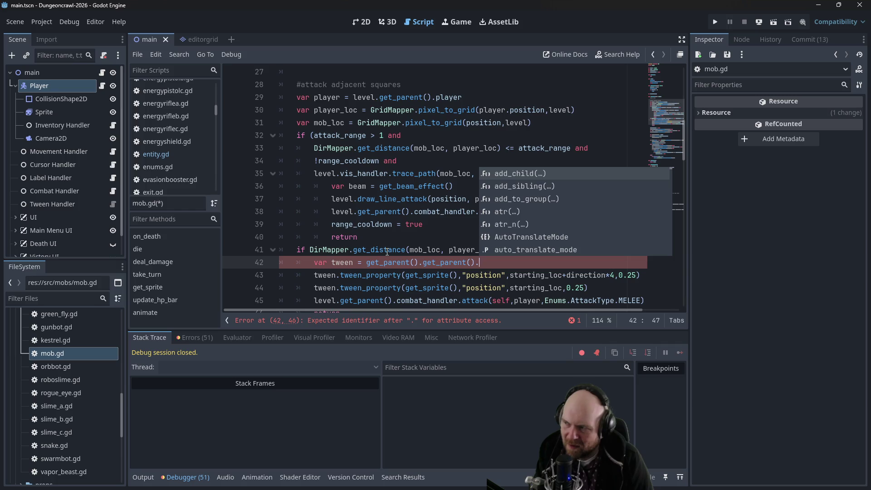
{"action": "type", "text": "tween"}
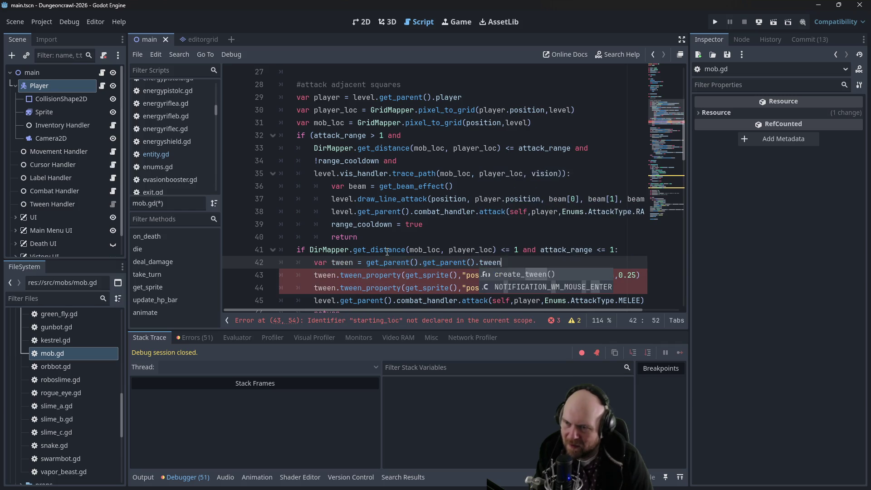
{"action": "type", "text": "_handler.get"}
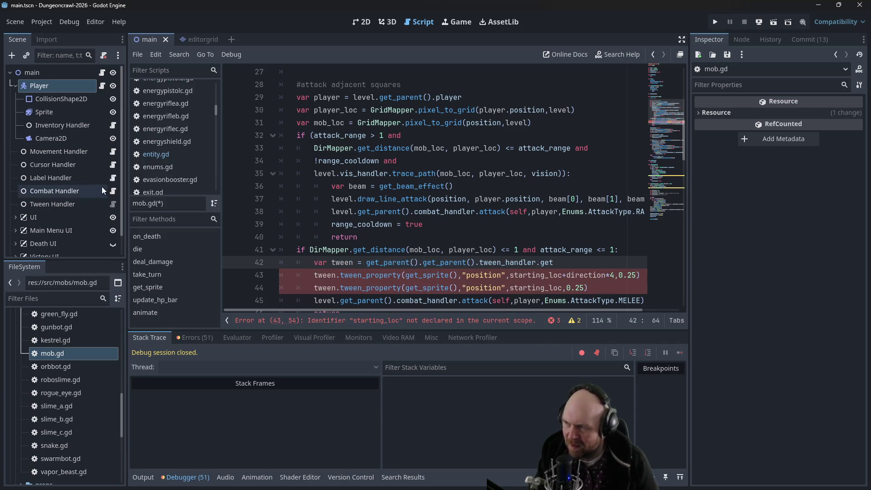
- Copy get_entity_position_tween from tween_handler.gd into mob.gd's tween line and pass (self)
{"action": "left_click", "coordinate": [113, 203]}
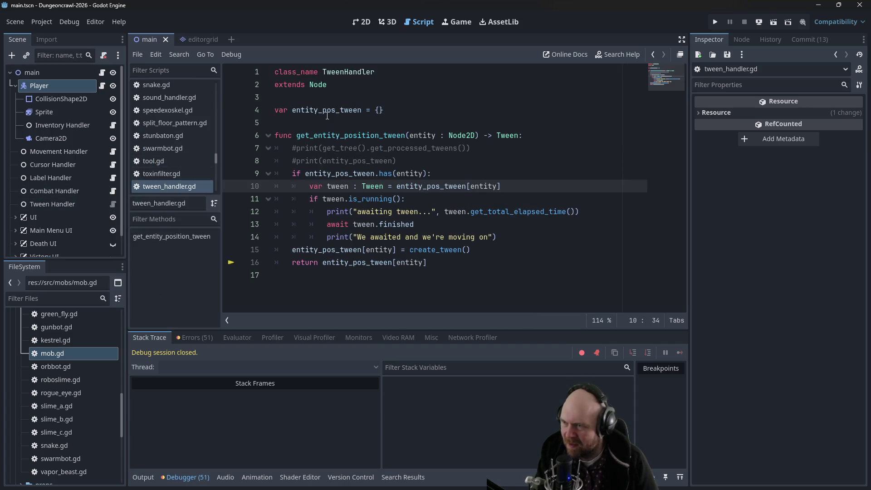
{"action": "left_click_drag", "start_coordinate": [297, 135], "coordinate": [406, 135]}
{"action": "key", "text": "ctrl+c"}
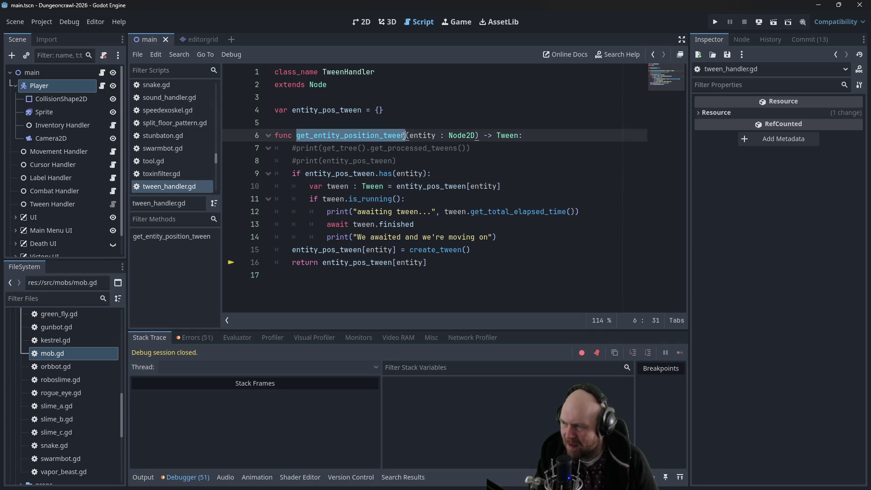
{"action": "double_click", "coordinate": [57, 353]}
{"action": "left_click_drag", "start_coordinate": [552, 262], "coordinate": [537, 262]}
{"action": "key", "text": "ctrl+v"}
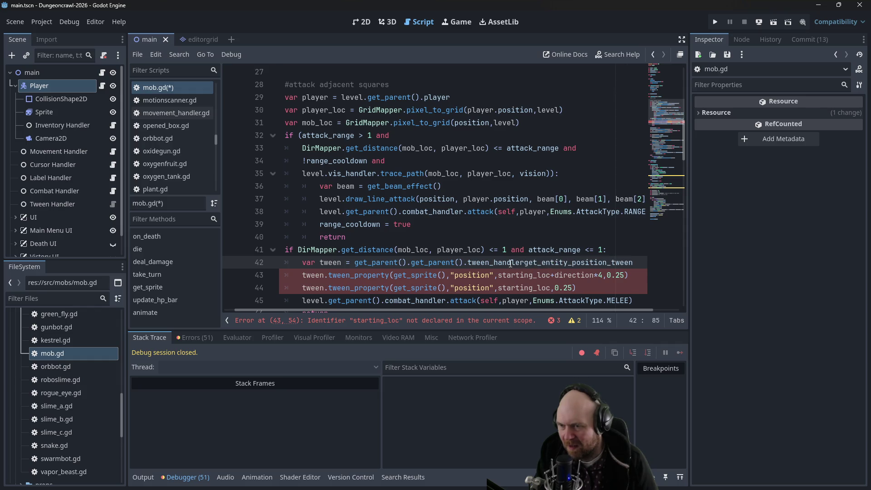
{"action": "type", "text": "."}
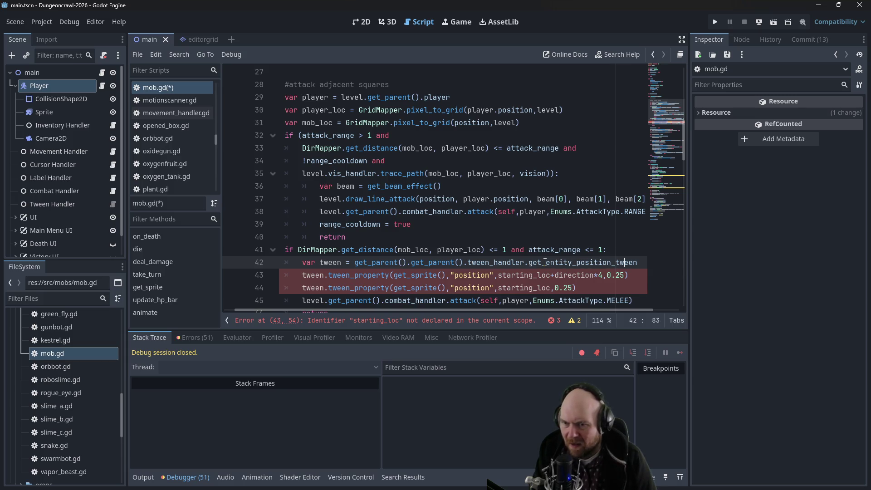
{"action": "key", "text": "End"}
{"action": "type", "text": "(self"}
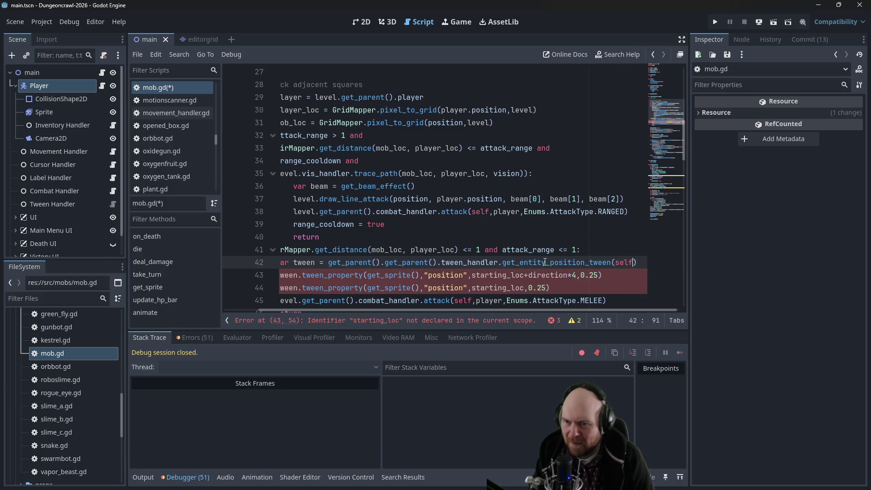
- Prefix the tween_handler call with await
{"action": "left_click", "coordinate": [328, 262]}
{"action": "type", "text": "await"}
{"action": "left_click_drag", "start_coordinate": [358, 310], "coordinate": [323, 310]}
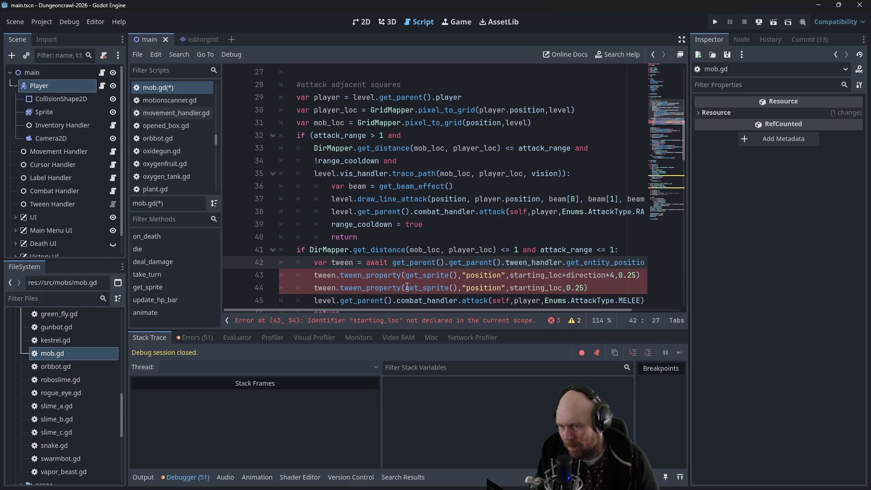
{"action": "scroll", "coordinate": [421, 268], "scroll_direction": "up", "scroll_amount": 1}
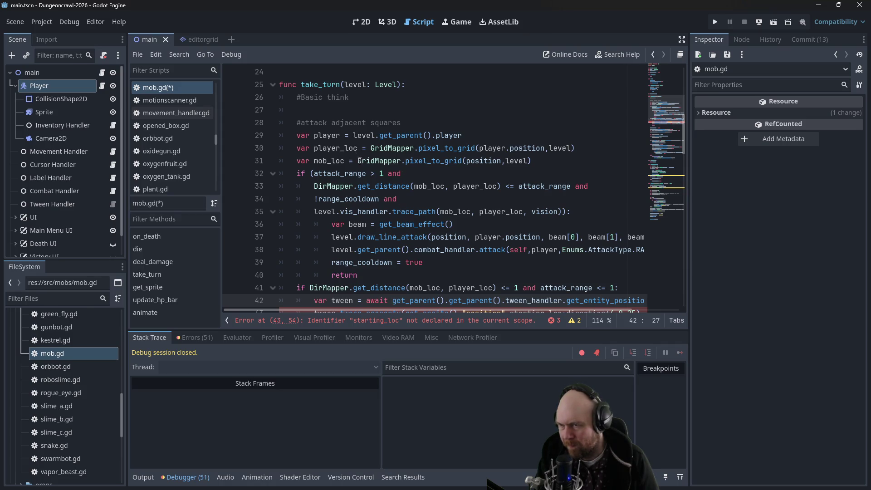
{"action": "scroll", "coordinate": [359, 172], "scroll_direction": "down", "scroll_amount": 2}
{"action": "left_click", "coordinate": [315, 237]}
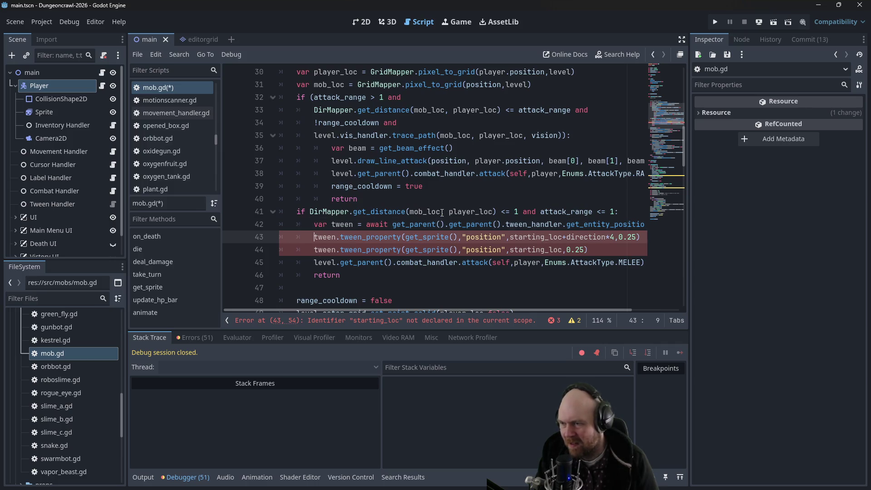
- Add a line declaring var direction = DirMapper.get_direction(mob_loc, player_loc) above the tweens
{"action": "key", "text": "Return"}
{"action": "key", "text": "Up"}
{"action": "type", "text": "var "}
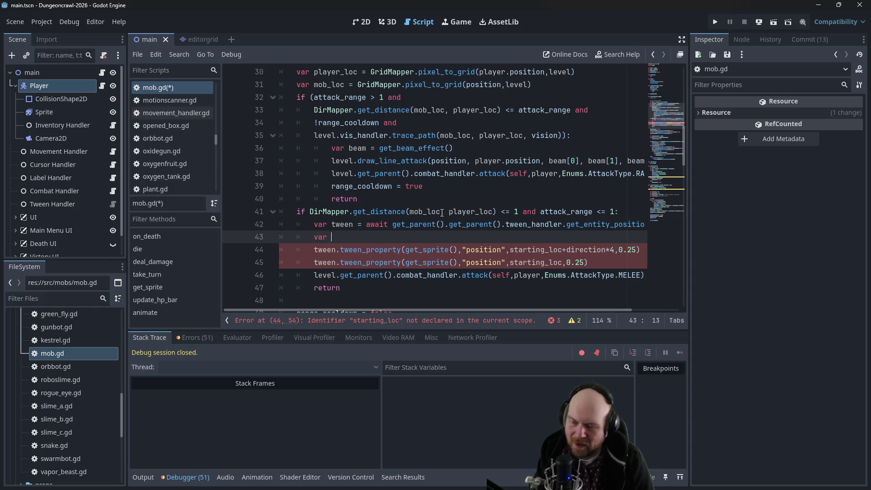
{"action": "type", "text": "direction"}
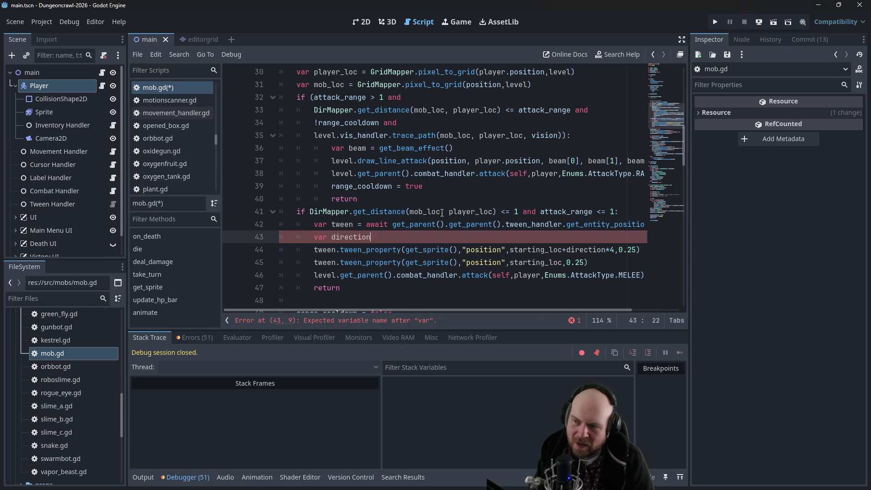
{"action": "type", "text": " = DirMapper."}
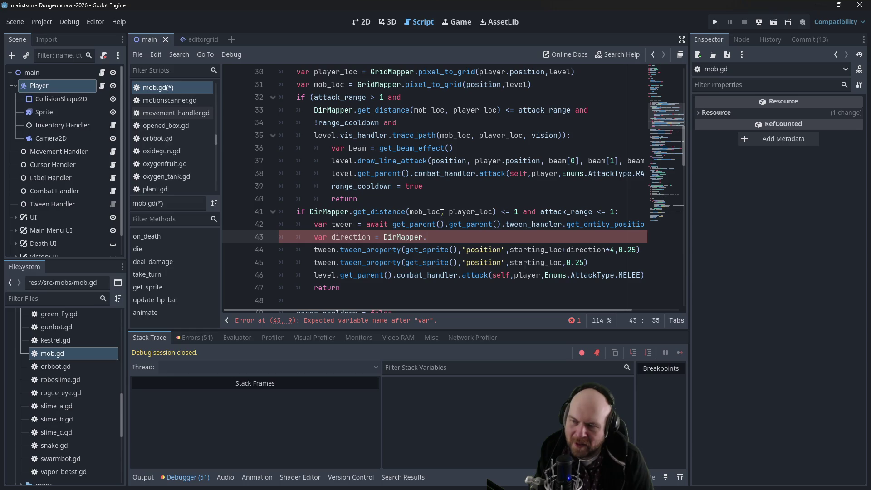
{"action": "type", "text": "get_dire"}
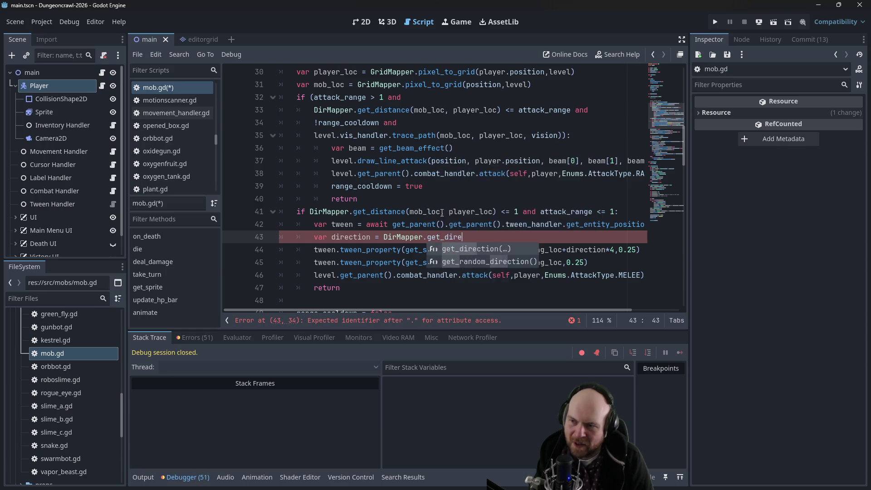
{"action": "type", "text": "ction(mob_loc,"}
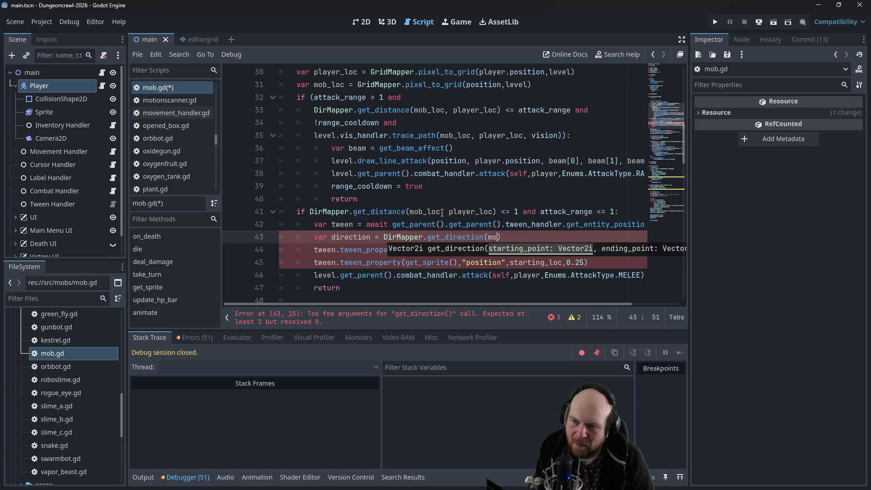
{"action": "type", "text": "player_loc"}
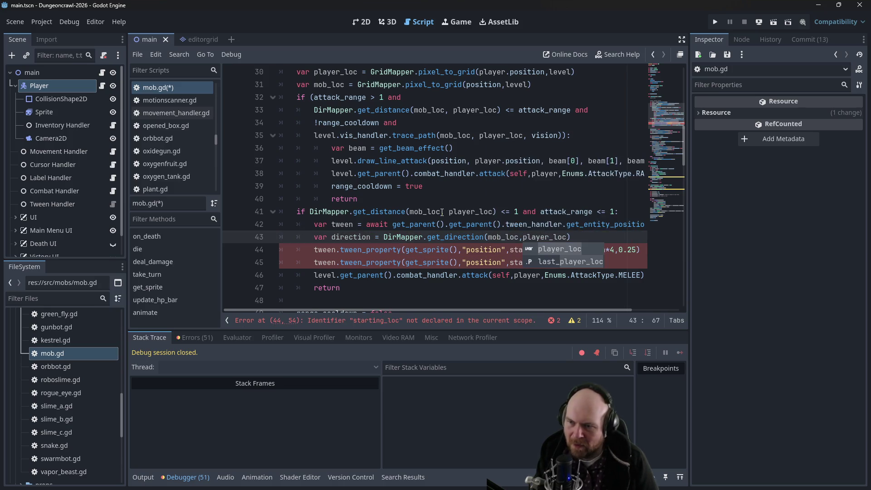
- Replace starting_loc with mob_loc in both tween_property calls
{"action": "left_click", "coordinate": [339, 200]}
{"action": "left_click_drag", "start_coordinate": [510, 249], "coordinate": [543, 249]}
{"action": "key", "text": "ctrl+d"}
{"action": "type", "text": "mob"}
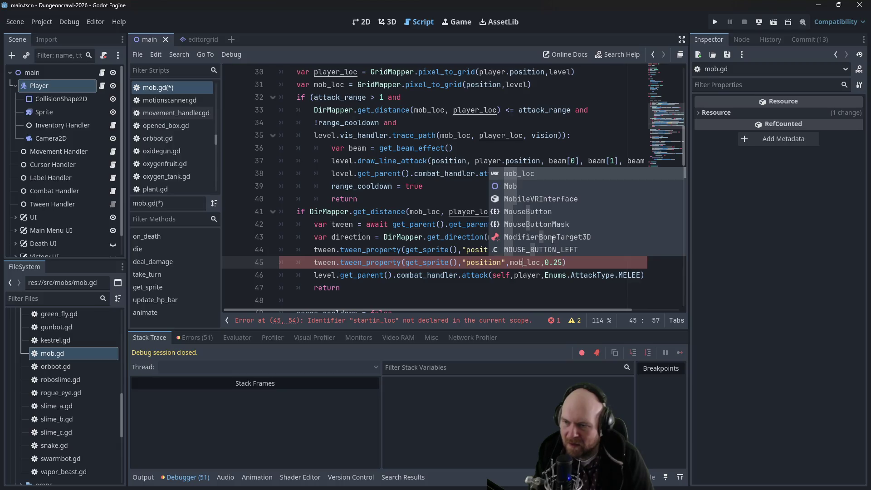
{"action": "left_click", "coordinate": [436, 137]}
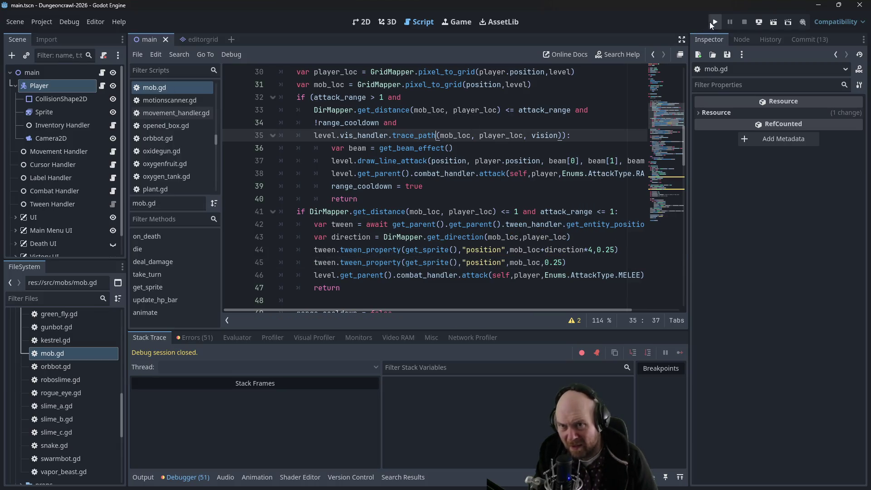
- Launch the project, start a new game, ready the weapon, turn on the floodlight and descend
{"action": "left_click", "coordinate": [713, 22]}
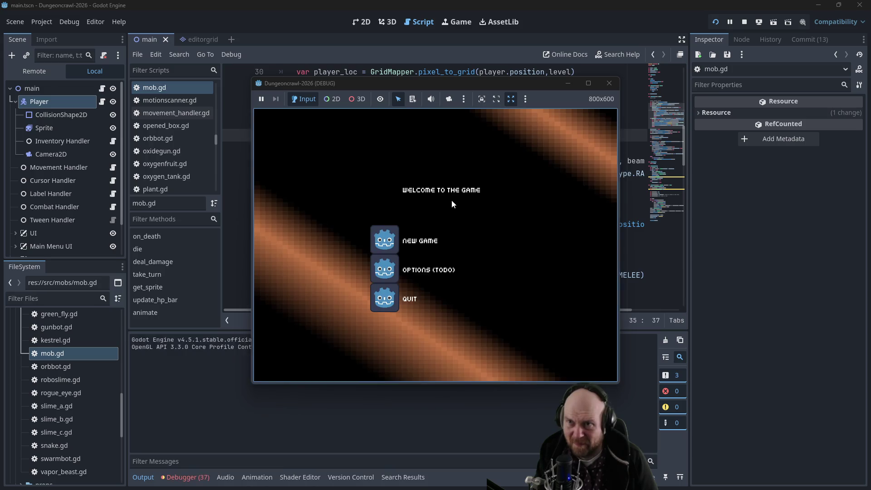
{"action": "left_click", "coordinate": [390, 239]}
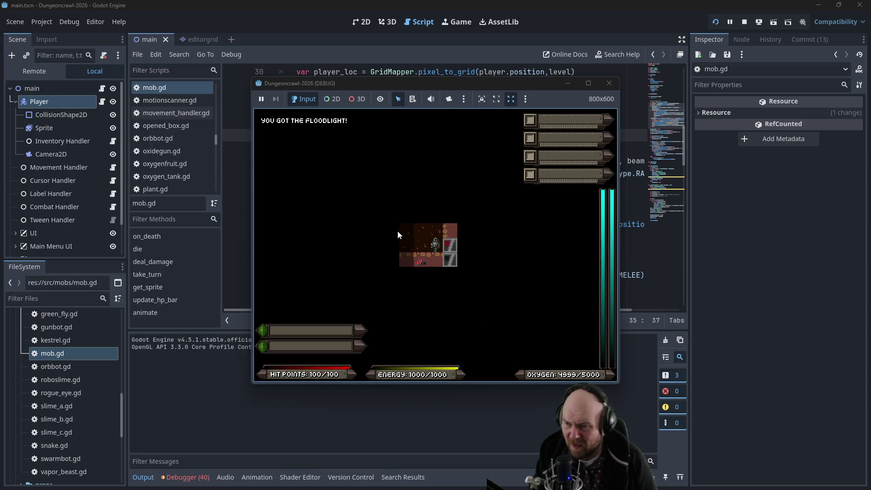
{"action": "key", "text": "1"}
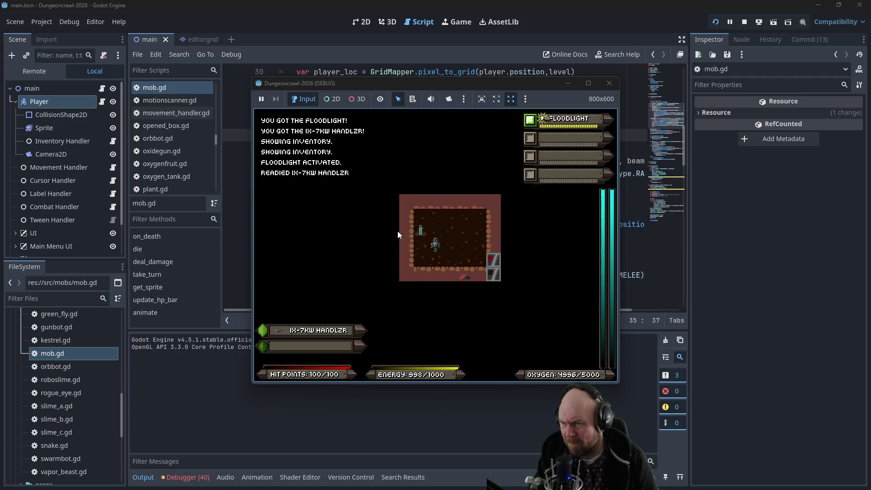
{"action": "key", "text": "shift+period"}
{"action": "key", "text": "y"}
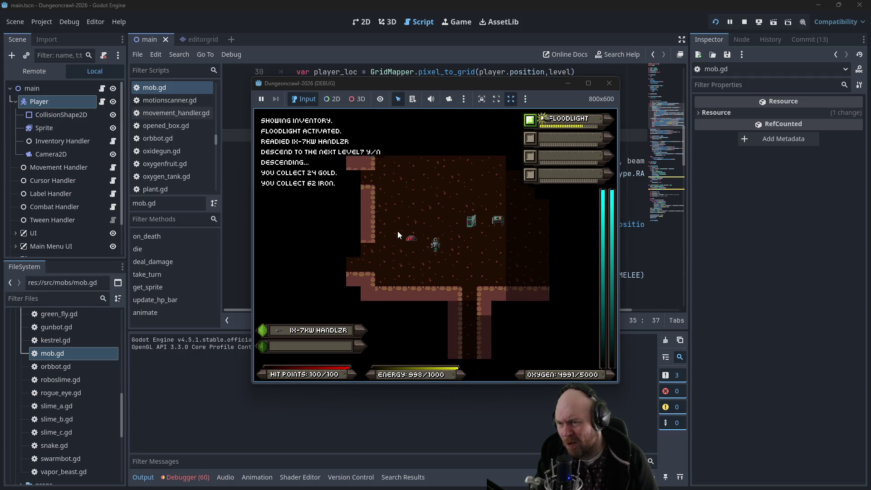
- Walk the player through the dungeon corridors, toggling the weapon and floodlight
{"action": "key", "text": "Right"}
{"action": "key", "text": "Right"}
{"action": "key", "text": "Right"}
{"action": "key", "text": "Down"}
{"action": "key", "text": "Down"}
{"action": "key", "text": "Down"}
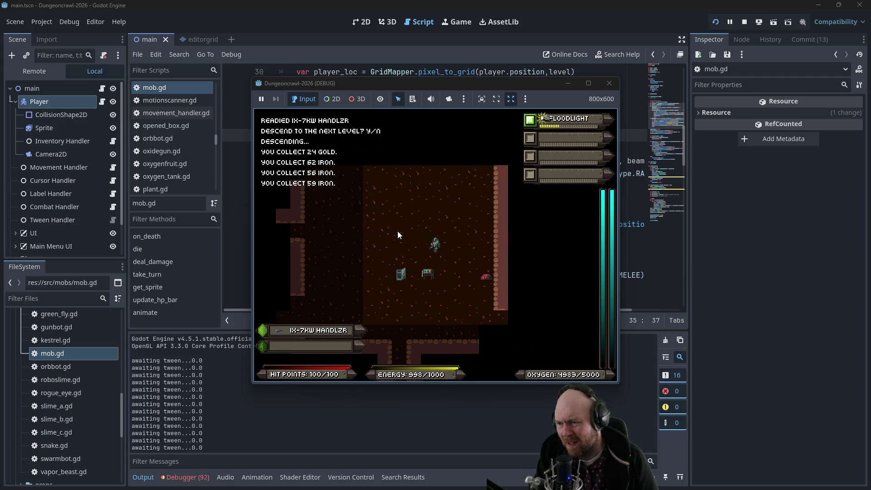
{"action": "key", "text": "Left"}
{"action": "key", "text": "Left"}
{"action": "key", "text": "Left"}
{"action": "key", "text": "Down"}
{"action": "key", "text": "Down"}
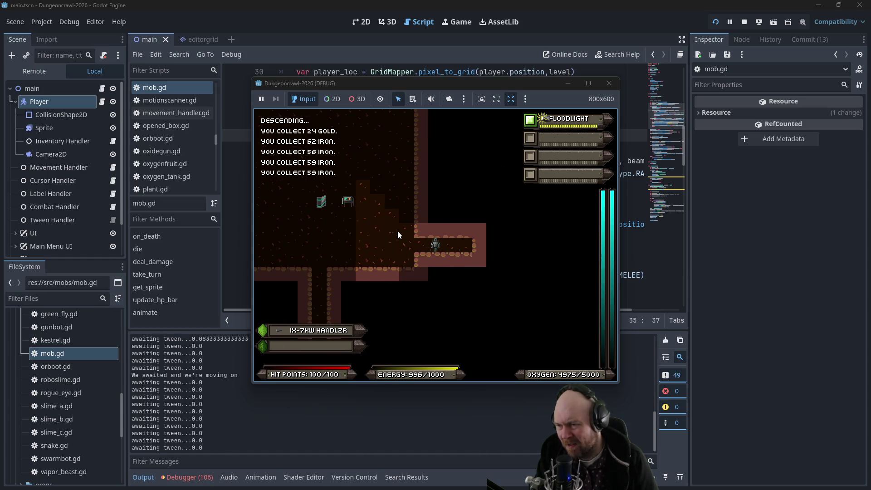
{"action": "key", "text": "Down"}
{"action": "key", "text": "Down"}
{"action": "key", "text": "Down"}
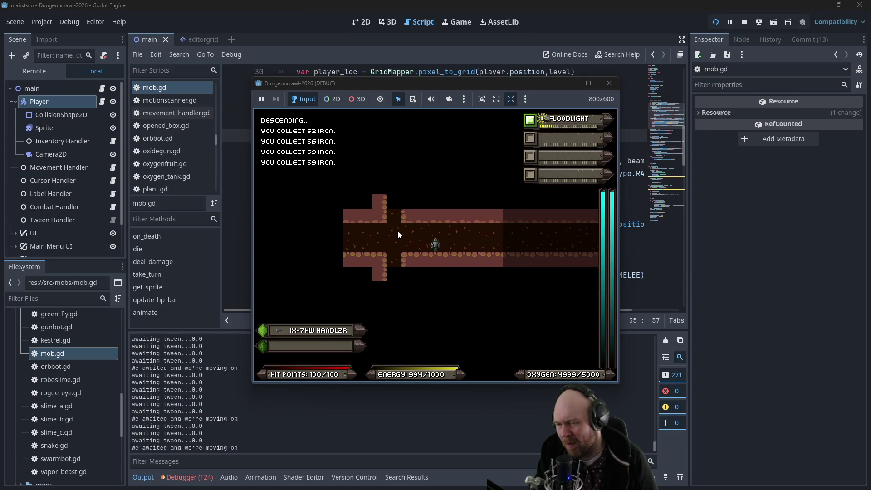
{"action": "key", "text": "Left"}
{"action": "key", "text": "Left"}
{"action": "key", "text": "Down"}
{"action": "key", "text": "Left"}
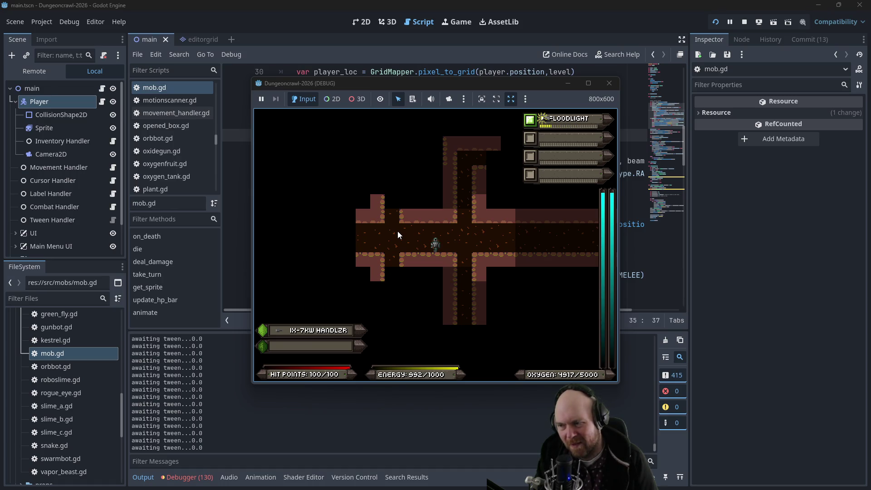
{"action": "key", "text": "1"}
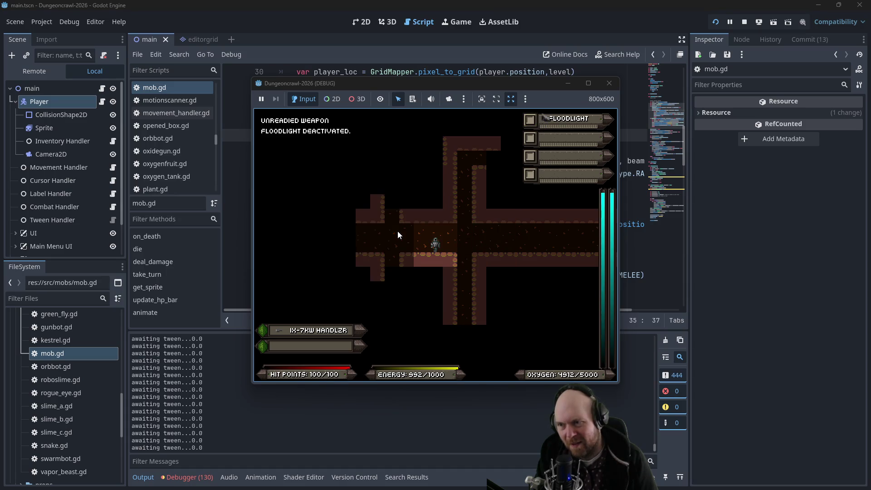
{"action": "key", "text": "1"}
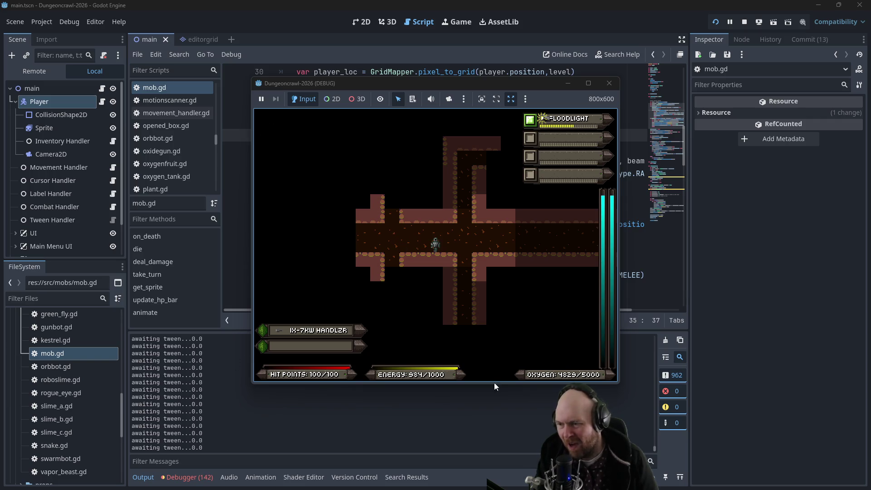
- Check the editor's Output log, return to the game window, then stop the run
{"action": "left_click", "coordinate": [461, 401]}
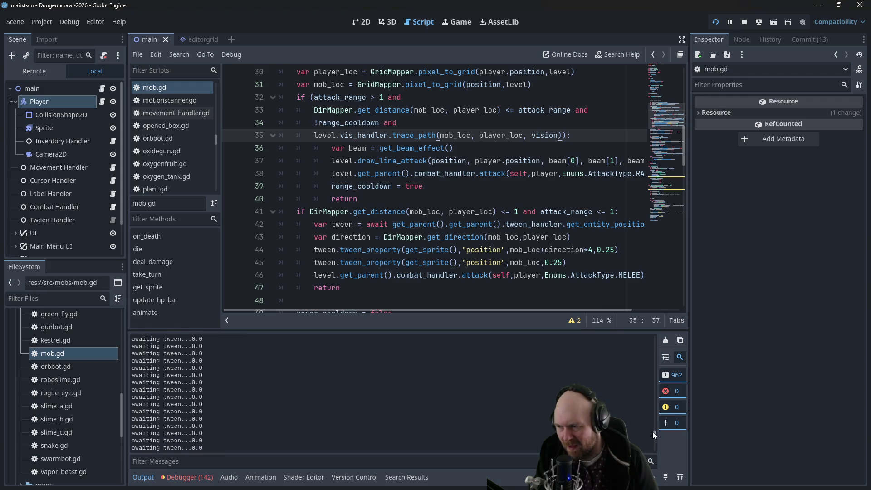
{"action": "left_click_drag", "start_coordinate": [653, 432], "coordinate": [650, 451]}
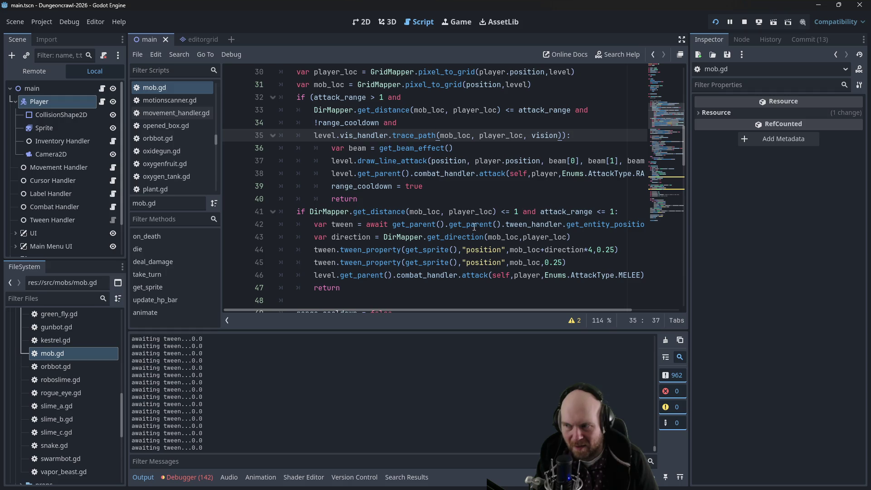
{"action": "key", "text": "alt+Tab"}
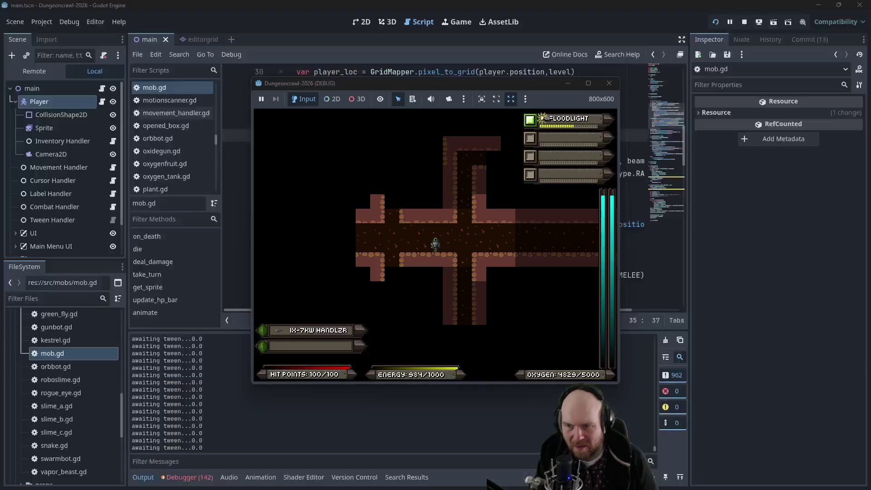
{"action": "left_click", "coordinate": [506, 335]}
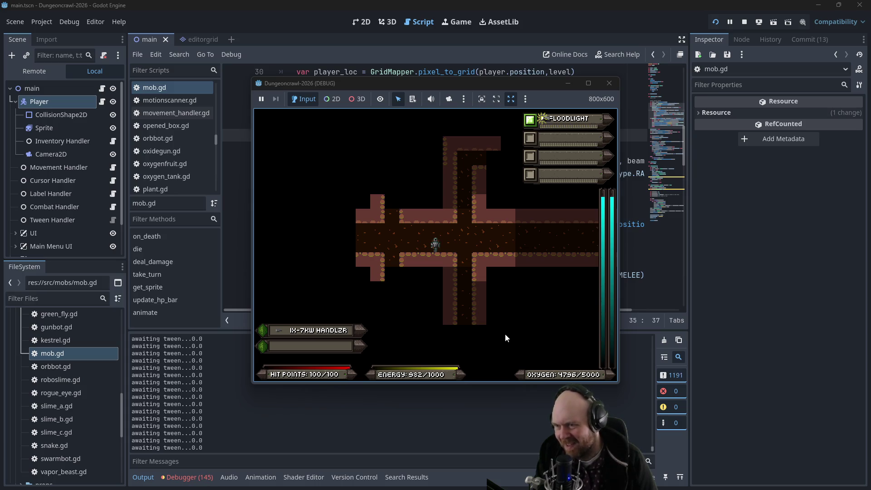
{"action": "left_click", "coordinate": [606, 88]}
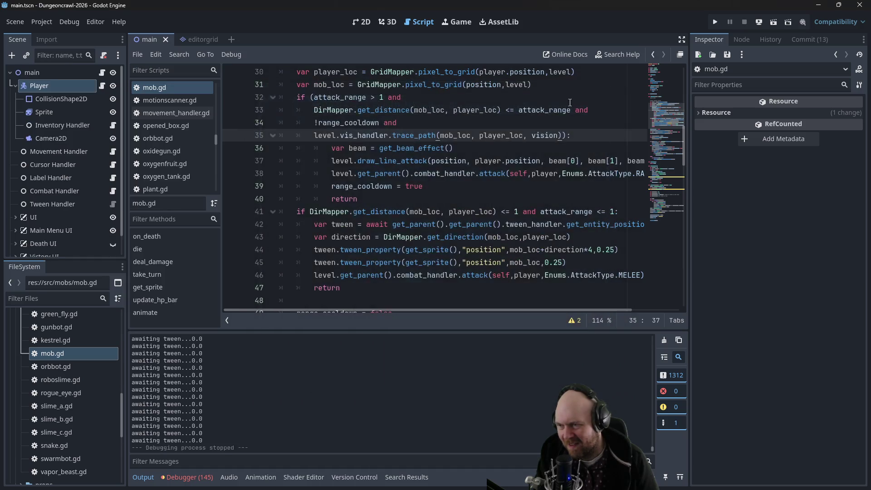
- Open tween_handler.gd from the src/handler folder in the FileSystem dock
{"action": "left_click", "coordinate": [463, 160]}
{"action": "scroll", "coordinate": [465, 184], "scroll_direction": "up", "scroll_amount": 3}
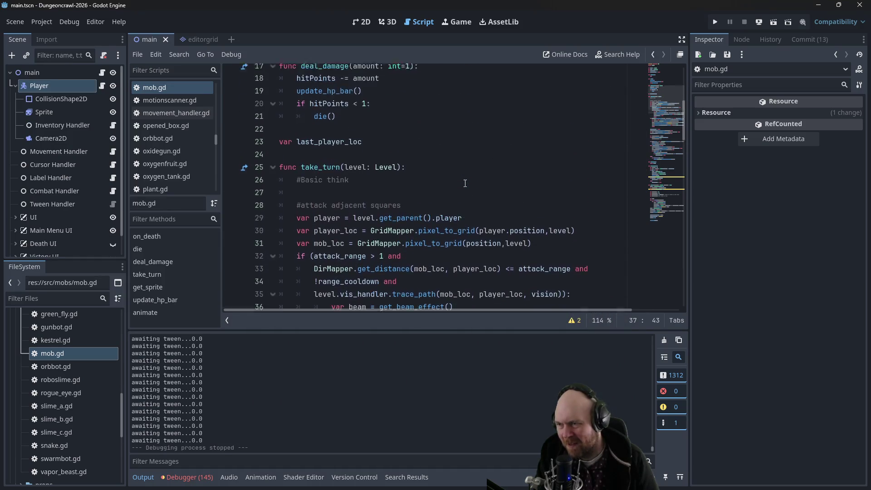
{"action": "scroll", "coordinate": [465, 183], "scroll_direction": "down", "scroll_amount": 4}
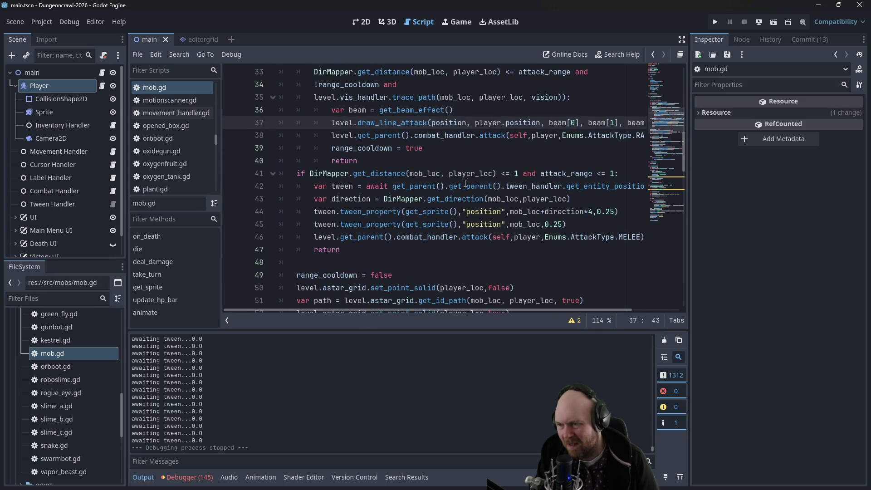
{"action": "scroll", "coordinate": [77, 364], "scroll_direction": "up", "scroll_amount": 3}
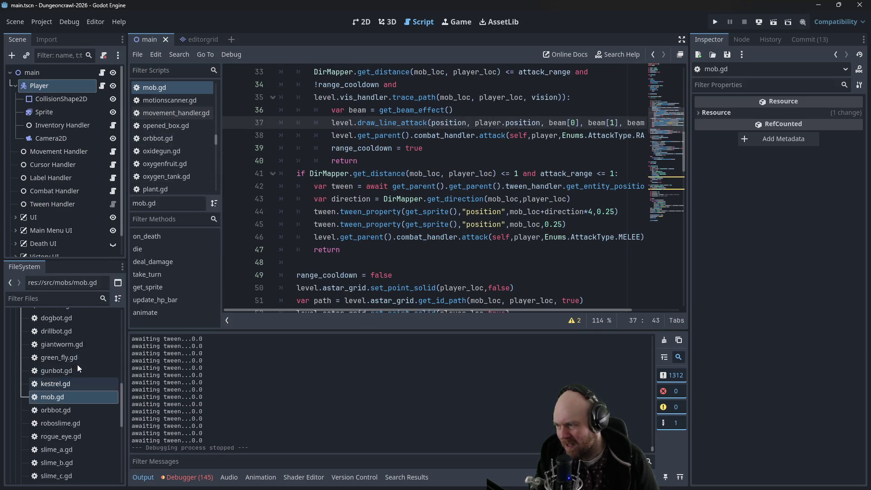
{"action": "left_click_drag", "start_coordinate": [120, 387], "coordinate": [121, 335]}
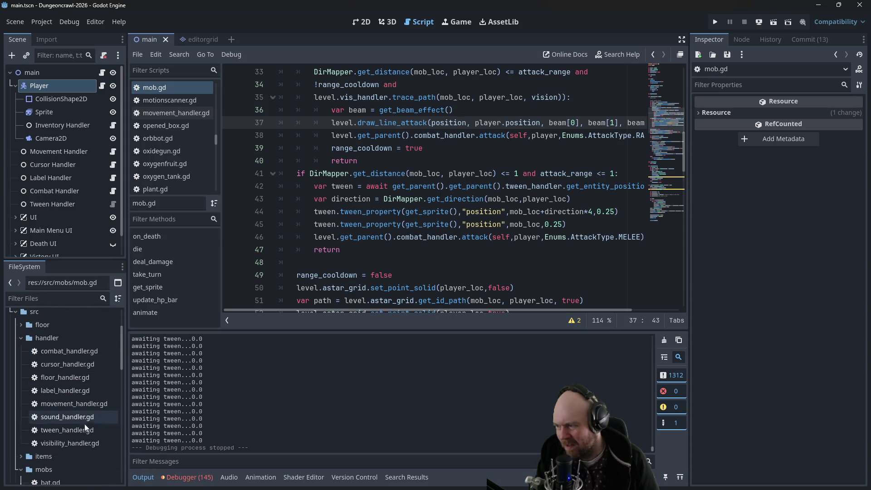
{"action": "left_click", "coordinate": [71, 434]}
{"action": "double_click", "coordinate": [71, 431]}
- Uncomment the get_processed_tweens debug print in get_entity_position_tween
{"action": "left_click_drag", "start_coordinate": [396, 161], "coordinate": [276, 157]}
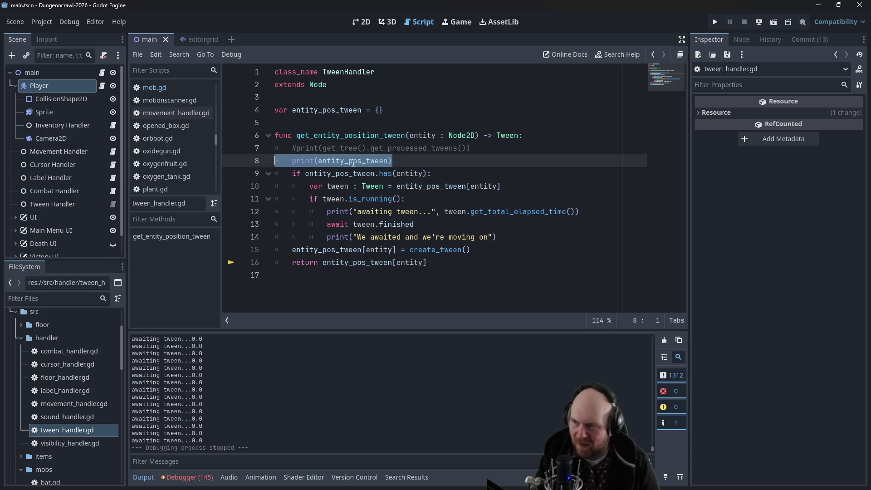
{"action": "left_click", "coordinate": [303, 148]}
{"action": "key", "text": "ctrl+k"}
- Rerun the game, start a new game, ready the weapon and bump a wall to trigger tweens, then close it
{"action": "left_click", "coordinate": [716, 23]}
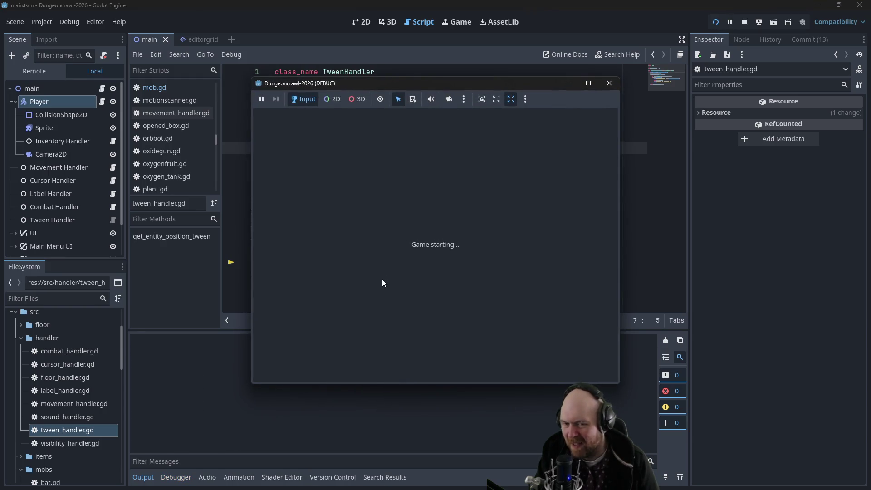
{"action": "left_click", "coordinate": [379, 242]}
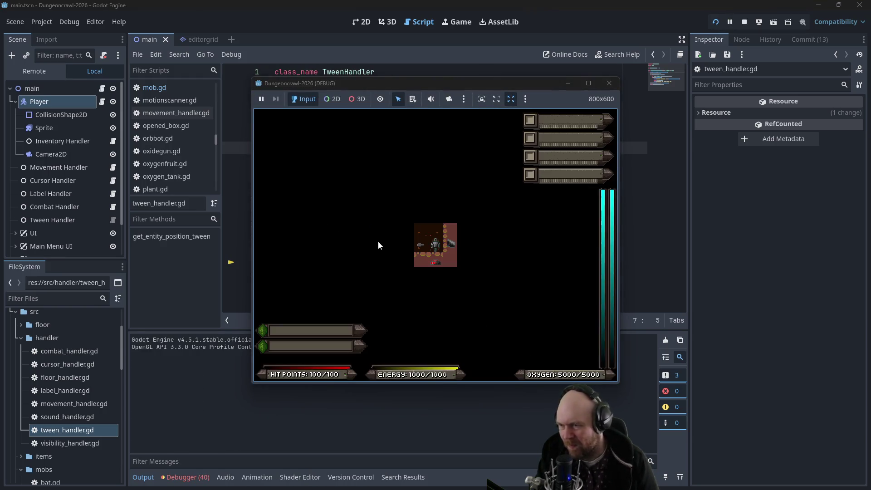
{"action": "key", "text": "i"}
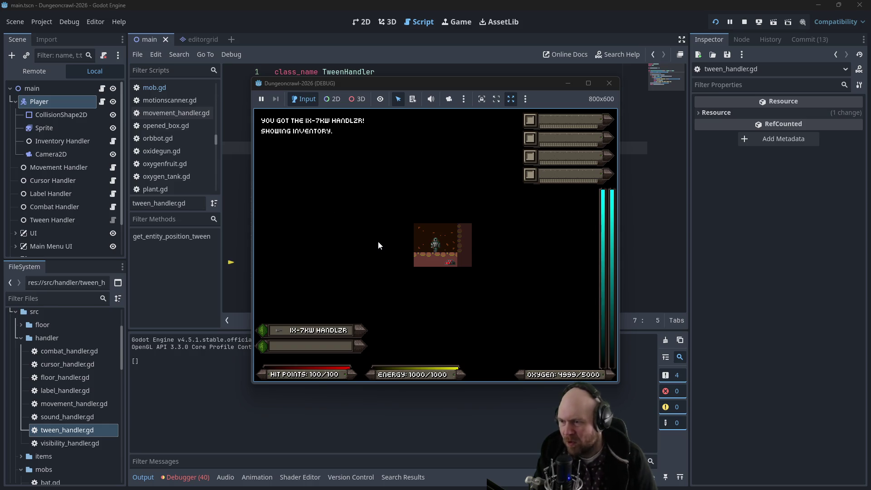
{"action": "key", "text": "1"}
{"action": "key", "text": "Right"}
{"action": "key", "text": "Right"}
{"action": "key", "text": "Up"}
{"action": "key", "text": "Up"}
{"action": "key", "text": "Up"}
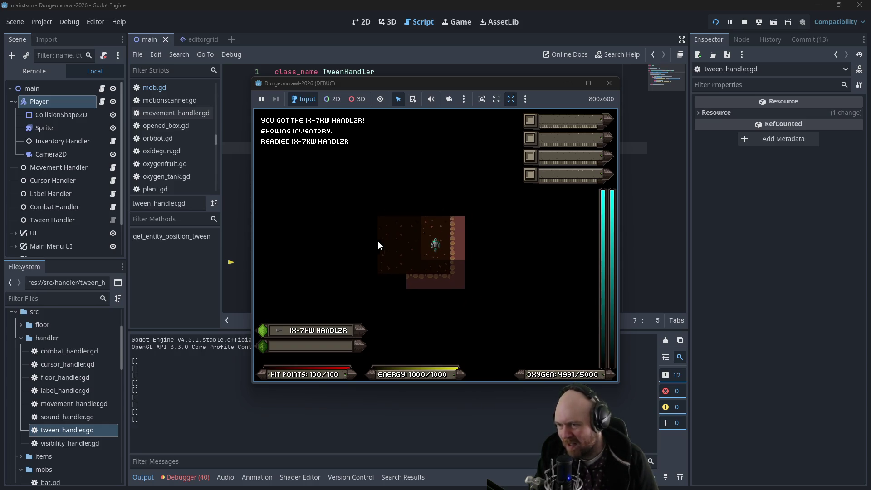
{"action": "key", "text": "Left"}
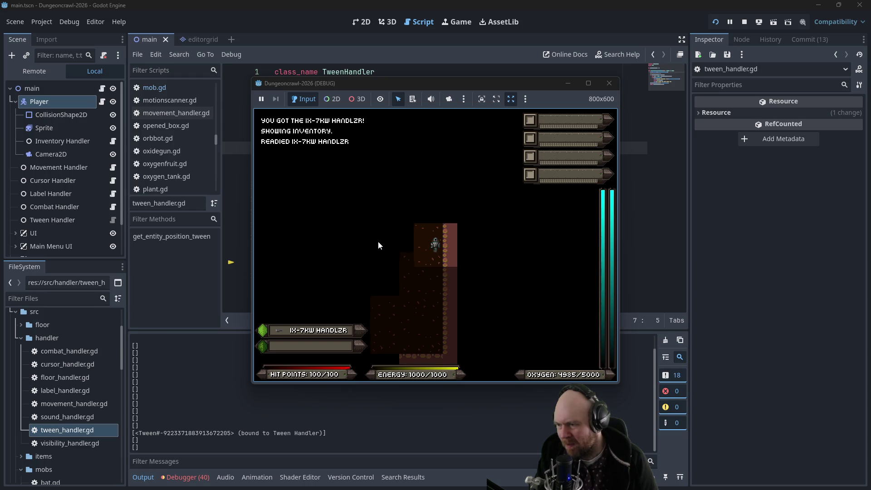
{"action": "key", "text": "Up"}
{"action": "key", "text": "Up"}
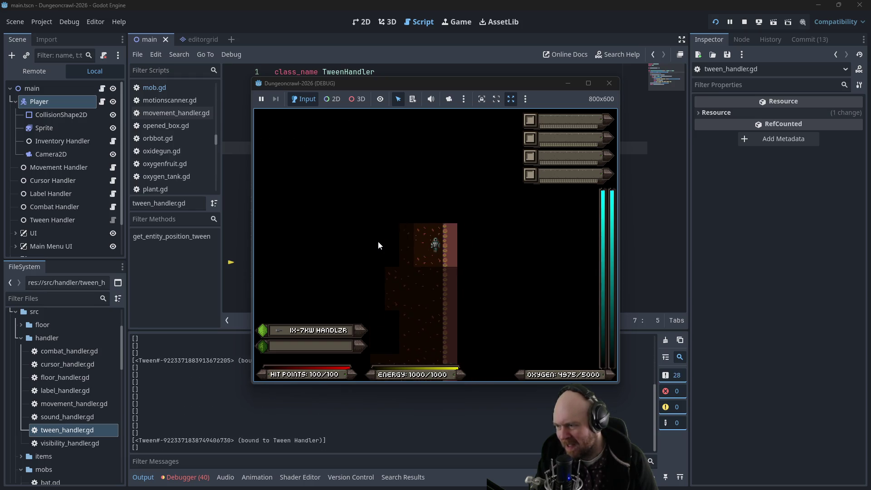
{"action": "key", "text": "Up"}
{"action": "key", "text": "Up"}
{"action": "key", "text": "Up"}
{"action": "key", "text": "Up"}
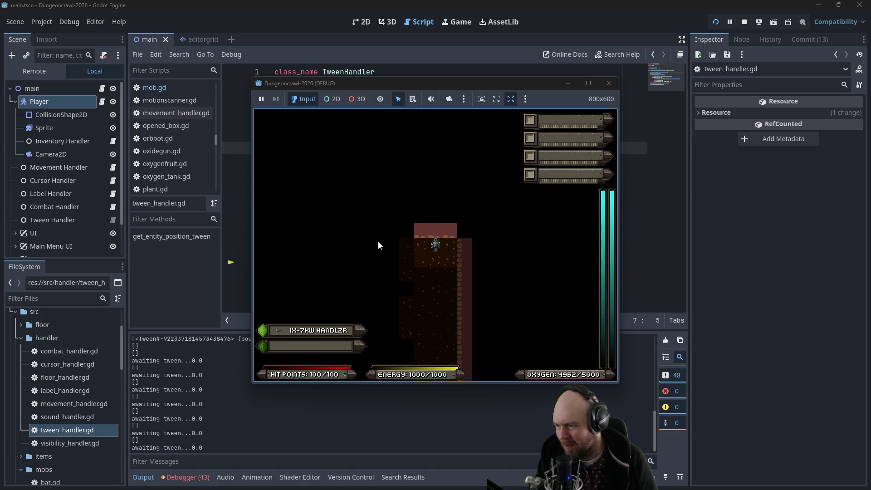
{"action": "key", "text": "Up"}
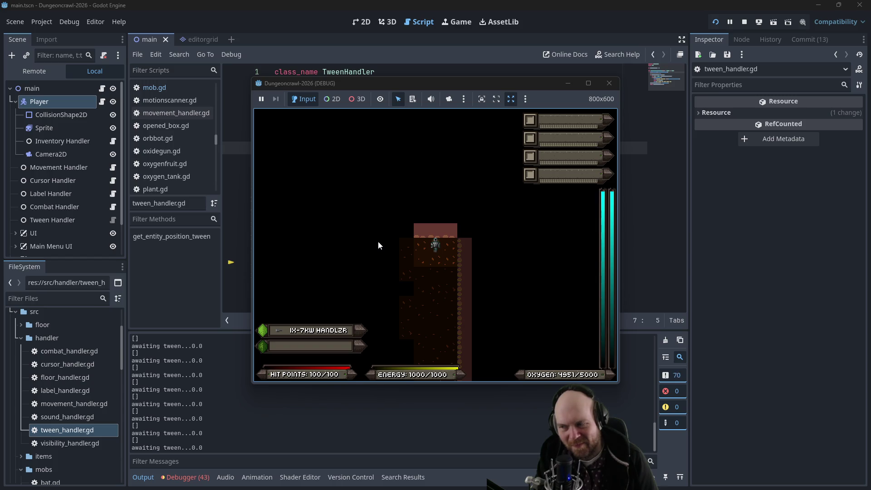
{"action": "left_click", "coordinate": [610, 83]}
{"action": "left_click", "coordinate": [507, 135]}
{"action": "left_click", "coordinate": [408, 198]}
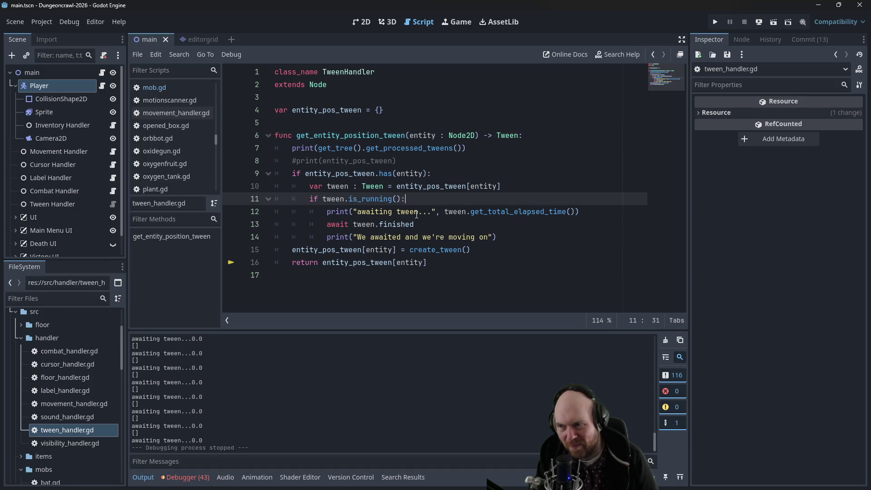
{"action": "left_click", "coordinate": [414, 219]}
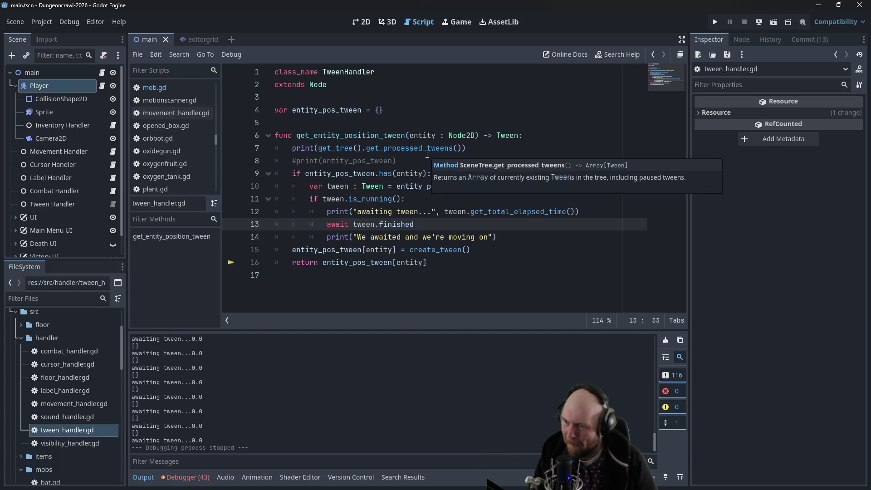
{"action": "left_click", "coordinate": [520, 213]}
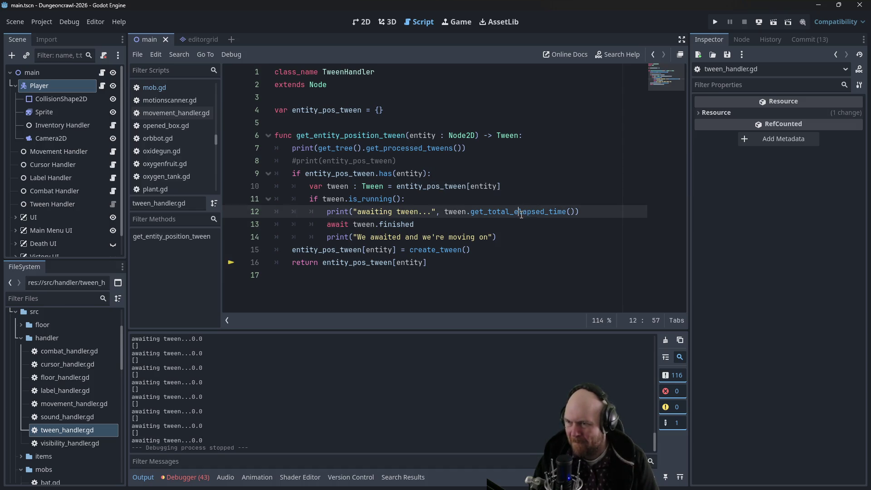
{"action": "left_click", "coordinate": [410, 148], "text": "ctrl"}
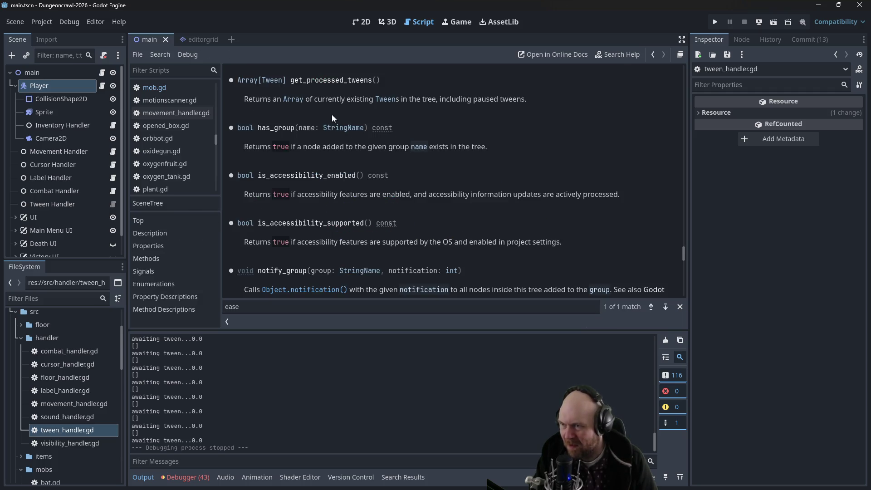
{"action": "left_click", "coordinate": [381, 100]}
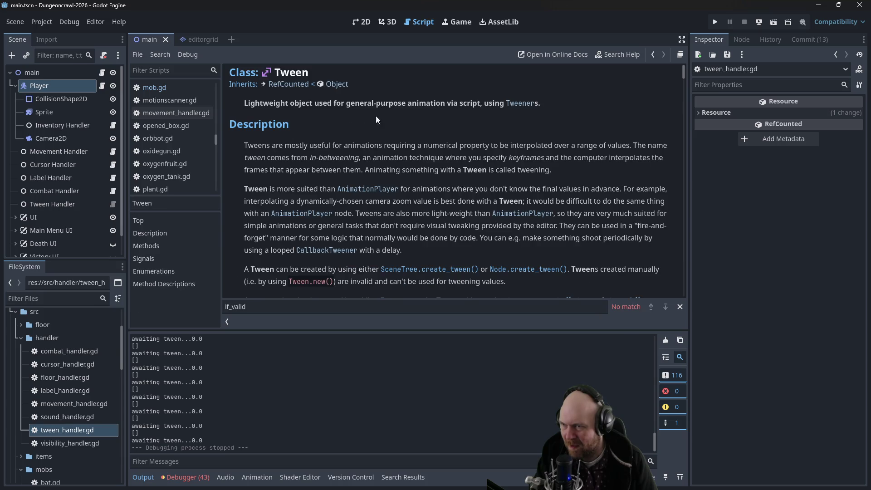
{"action": "scroll", "coordinate": [389, 175], "scroll_direction": "down", "scroll_amount": 5}
{"action": "scroll", "coordinate": [388, 180], "scroll_direction": "down", "scroll_amount": 4}
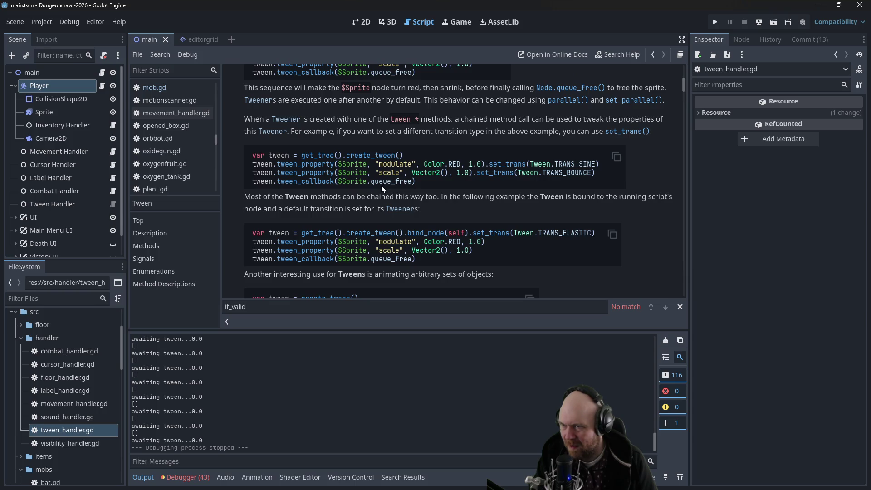
{"action": "scroll", "coordinate": [383, 200], "scroll_direction": "down", "scroll_amount": 3}
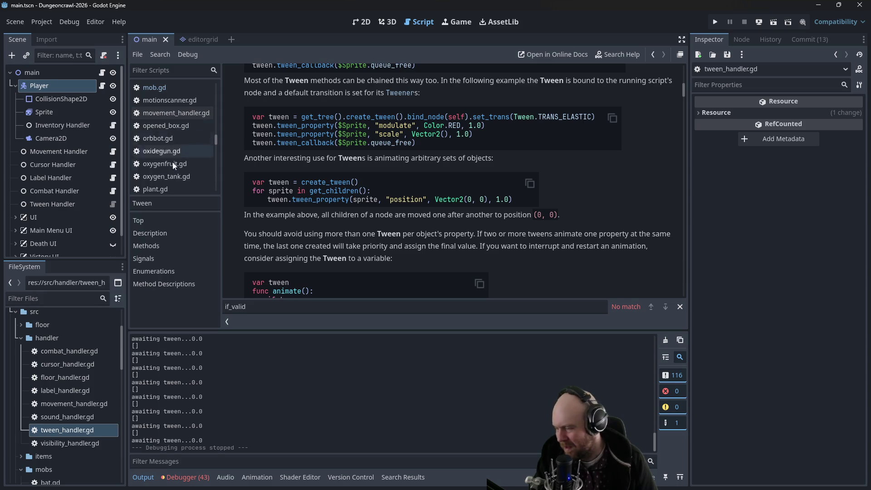
{"action": "double_click", "coordinate": [94, 431]}
{"action": "left_click", "coordinate": [366, 135]}
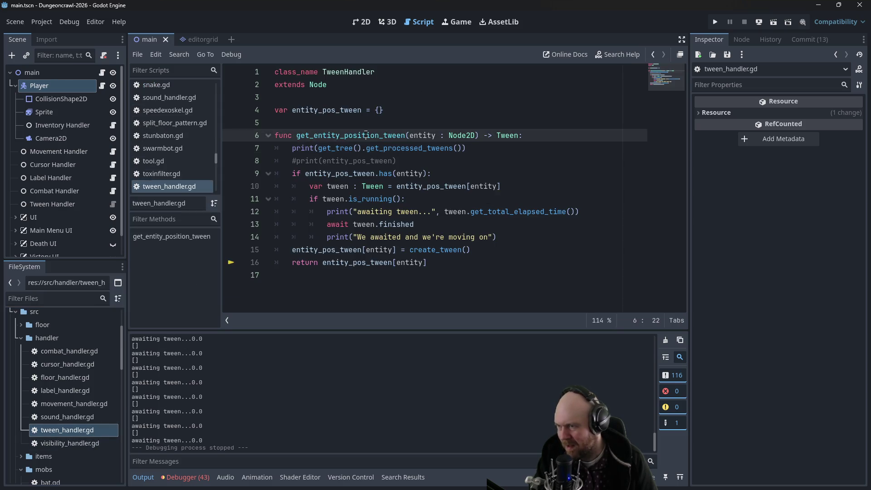
- Review the get_processed_tweens documentation and position the caret before line 12's elapsed-time argument
{"action": "left_click", "coordinate": [487, 149]}
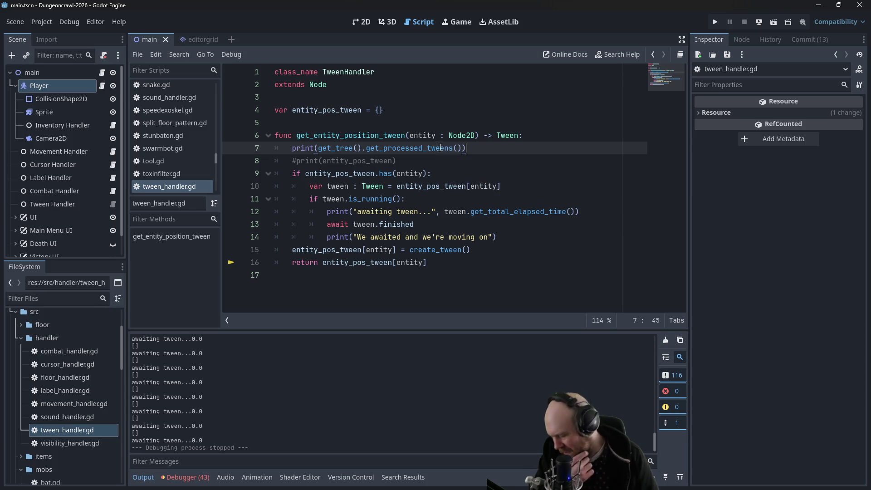
{"action": "mouse_move", "coordinate": [420, 149]}
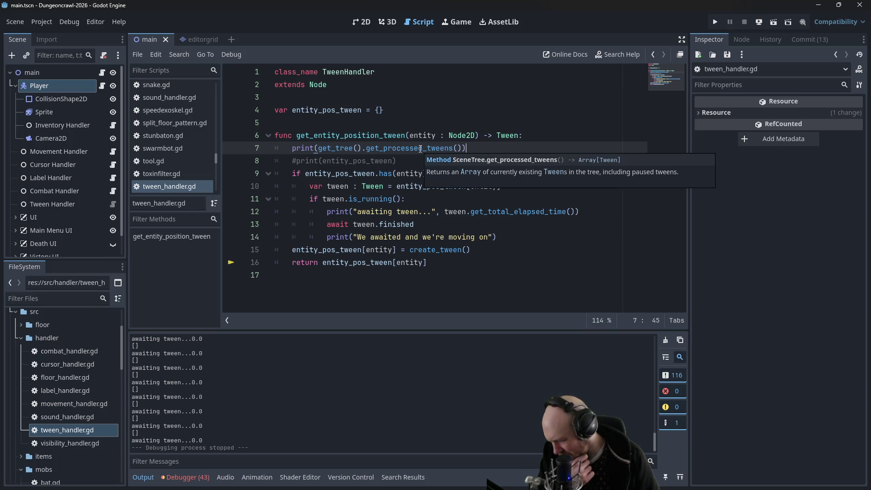
{"action": "mouse_move", "coordinate": [412, 149]}
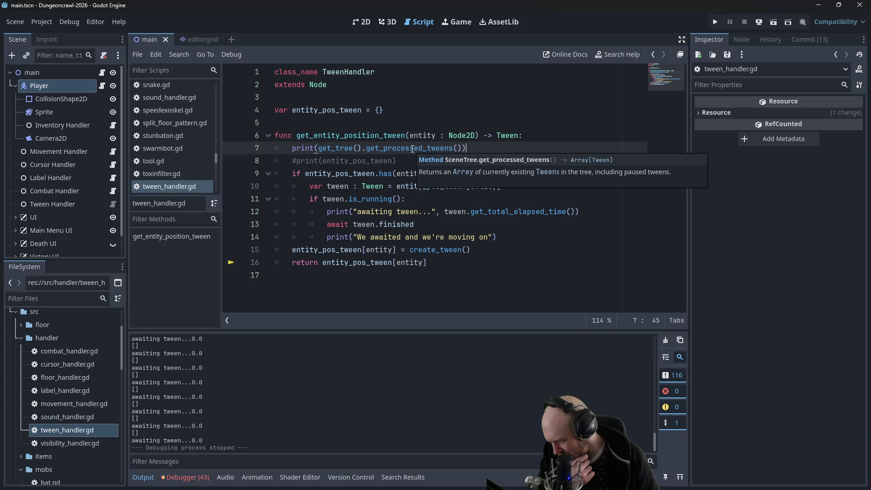
{"action": "left_click", "coordinate": [399, 114]}
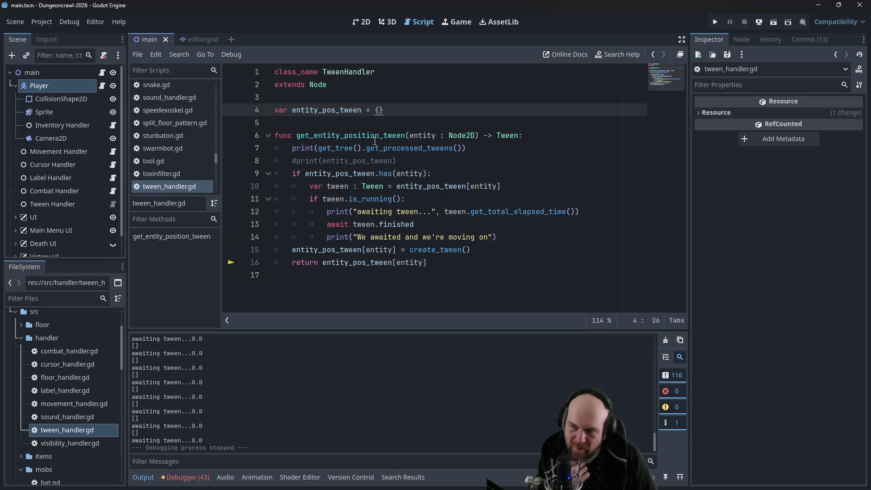
{"action": "left_click", "coordinate": [345, 223]}
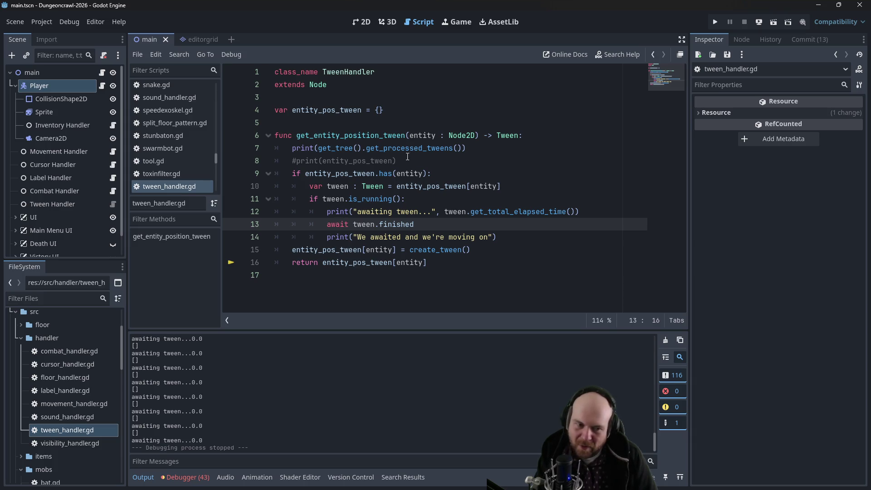
{"action": "mouse_move", "coordinate": [400, 170]}
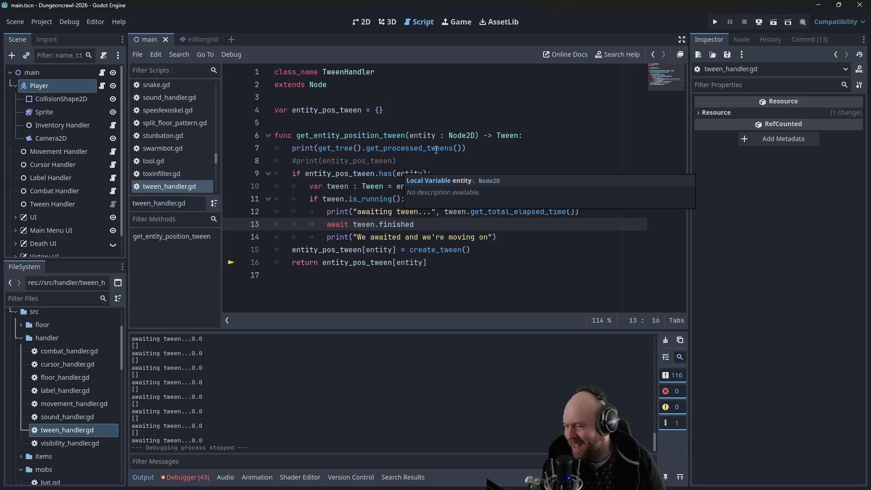
{"action": "left_click", "coordinate": [424, 199]}
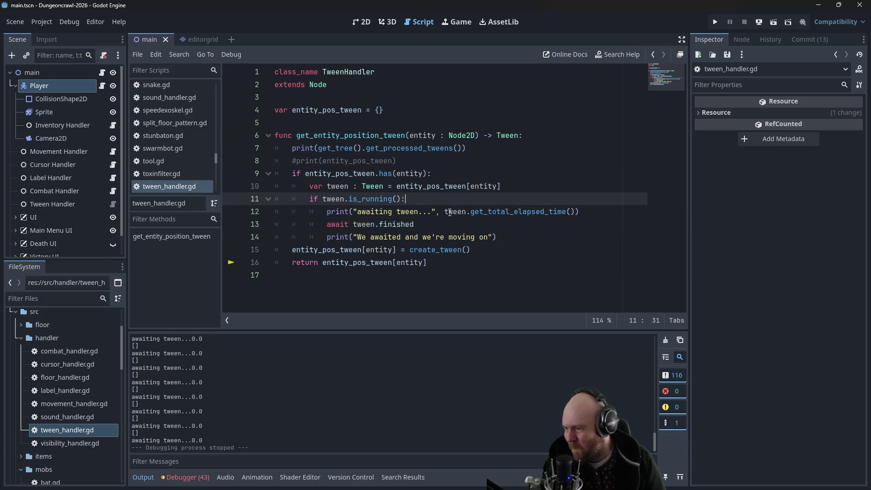
{"action": "left_click", "coordinate": [449, 212]}
{"action": "left_click", "coordinate": [529, 201]}
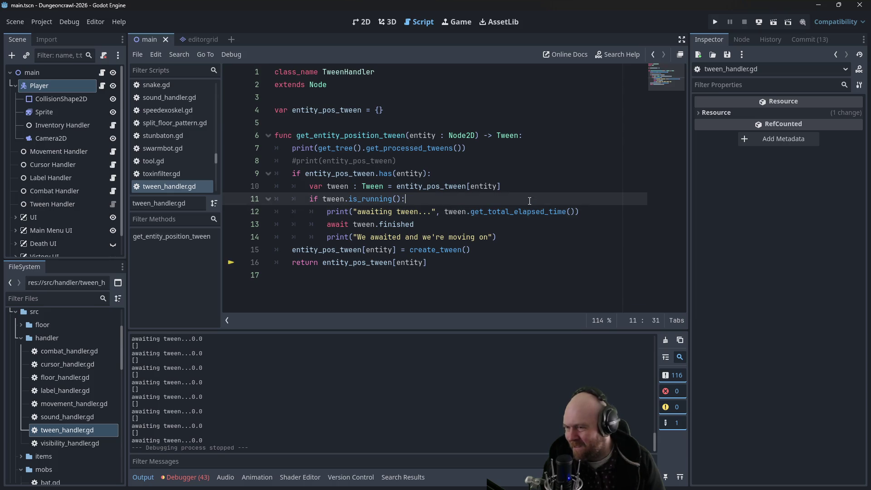
{"action": "left_click", "coordinate": [435, 212]}
- Add tween as an extra print argument on line 12, save, and briefly test-run the game
{"action": "type", "text": "tween,"}
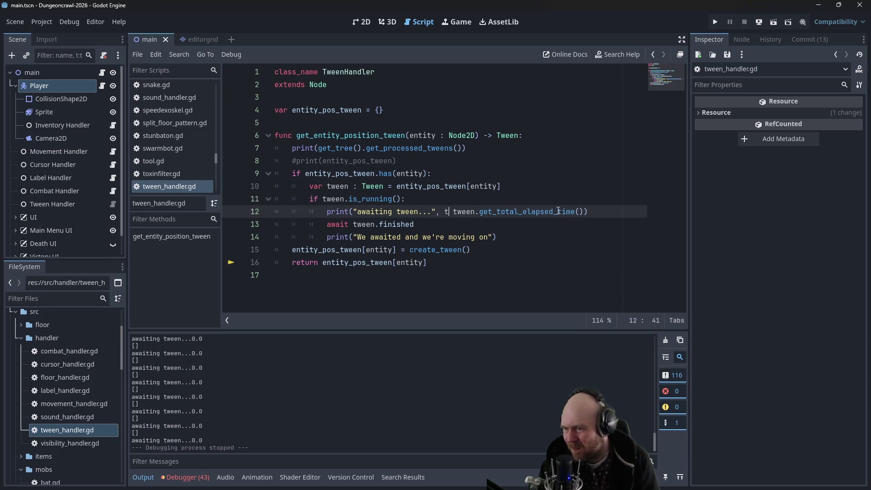
{"action": "key", "text": "ctrl+s"}
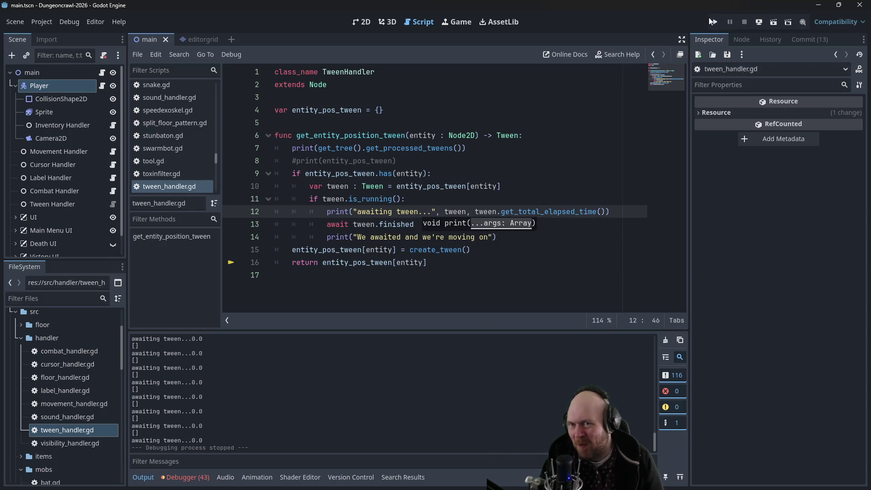
{"action": "left_click", "coordinate": [712, 21]}
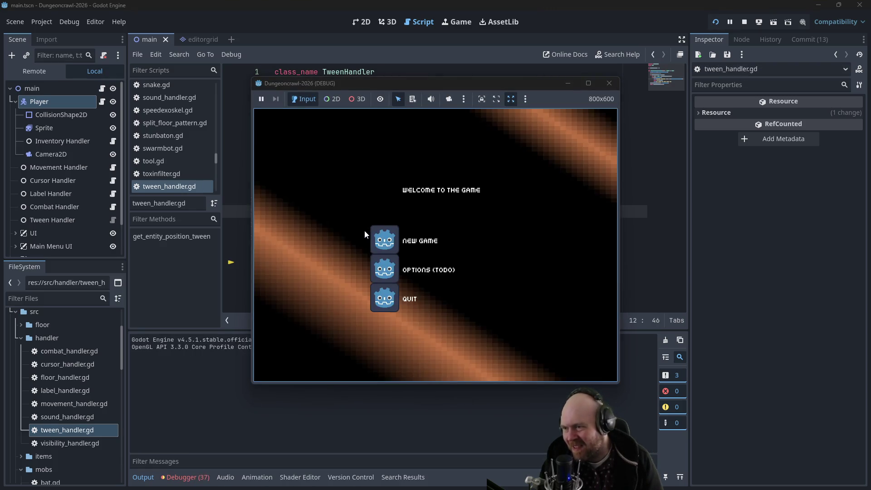
{"action": "left_click", "coordinate": [388, 231]}
{"action": "key", "text": "Right"}
{"action": "key", "text": "Right"}
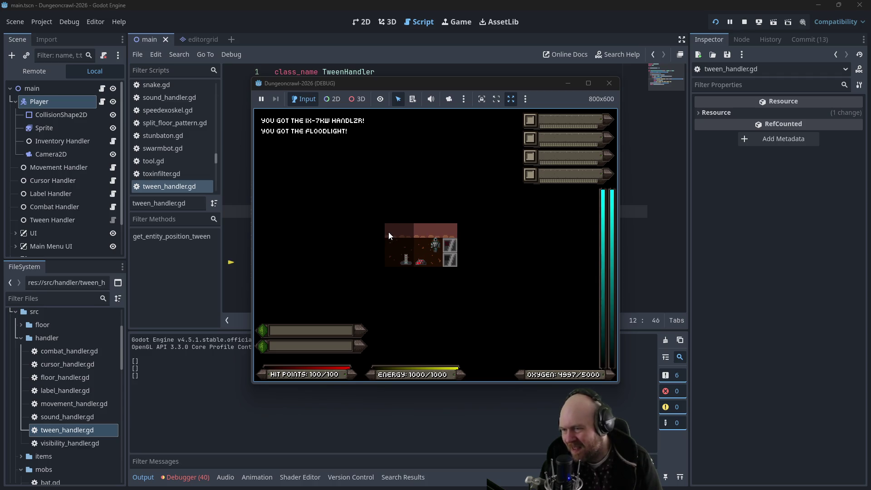
{"action": "left_click", "coordinate": [610, 83]}
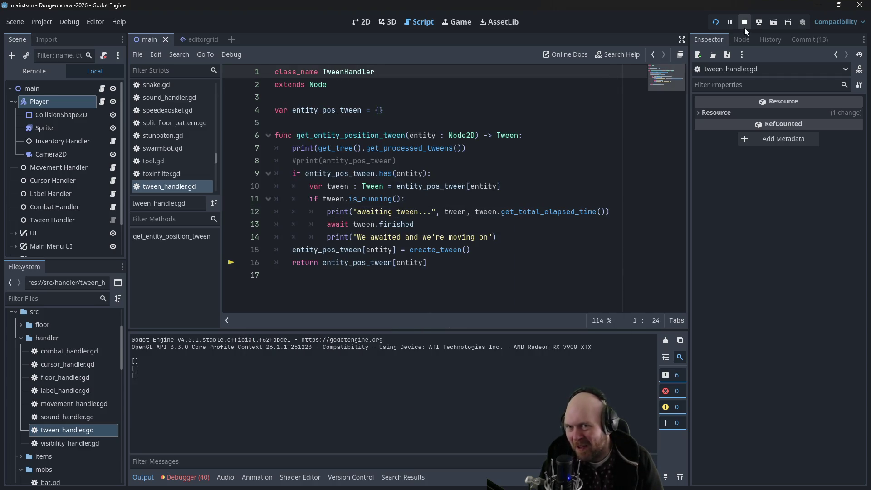
- Comment out the processed-tweens print, uncomment the entity_pos_tween print, and rerun the game
{"action": "left_click", "coordinate": [292, 148]}
{"action": "key", "text": "ctrl+k"}
{"action": "key", "text": "Down"}
{"action": "key", "text": "ctrl+k"}
{"action": "left_click", "coordinate": [714, 22]}
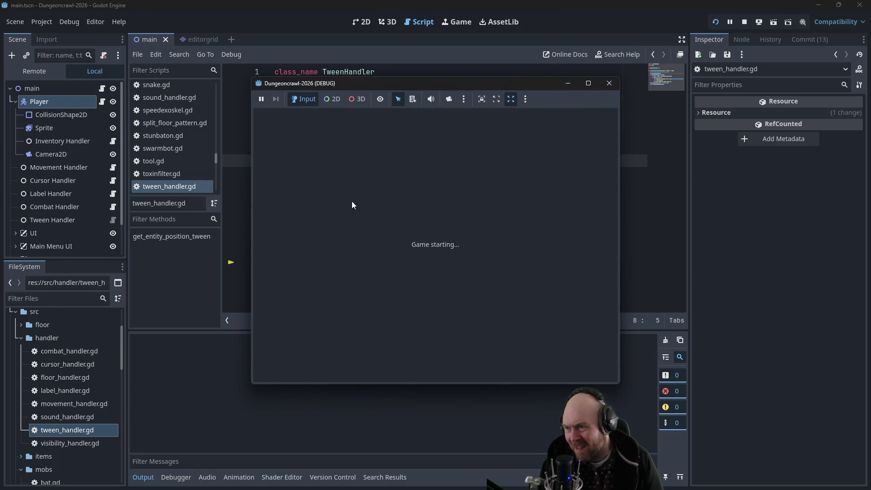
- Start a new game in the debug window, stop the run after playing, and relaunch the game
{"action": "left_click", "coordinate": [374, 235]}
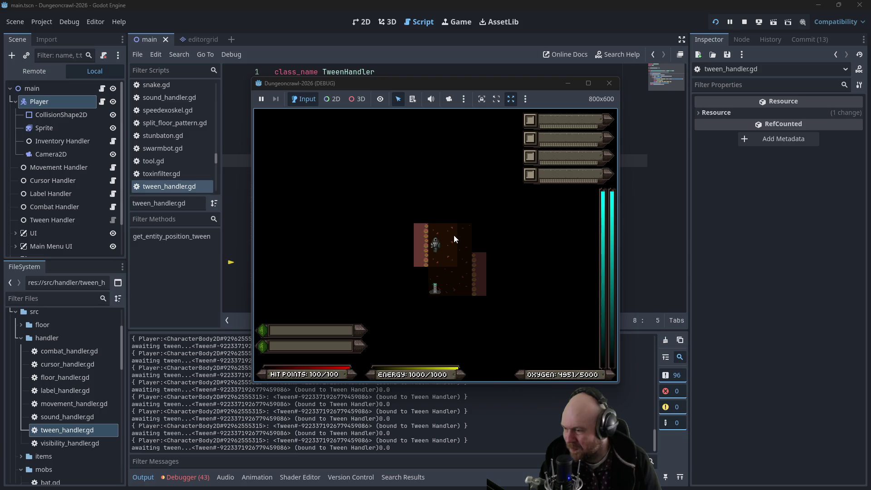
{"action": "left_click", "coordinate": [616, 83]}
{"action": "left_click", "coordinate": [441, 169]}
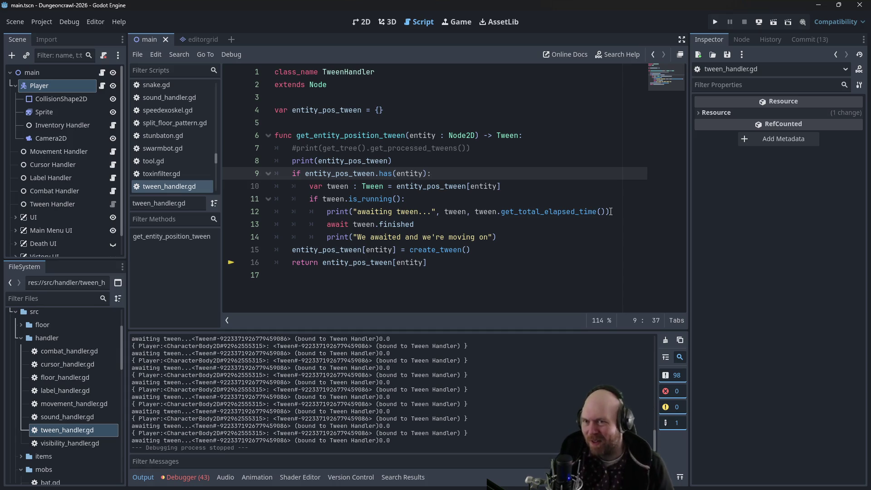
{"action": "left_click", "coordinate": [715, 22]}
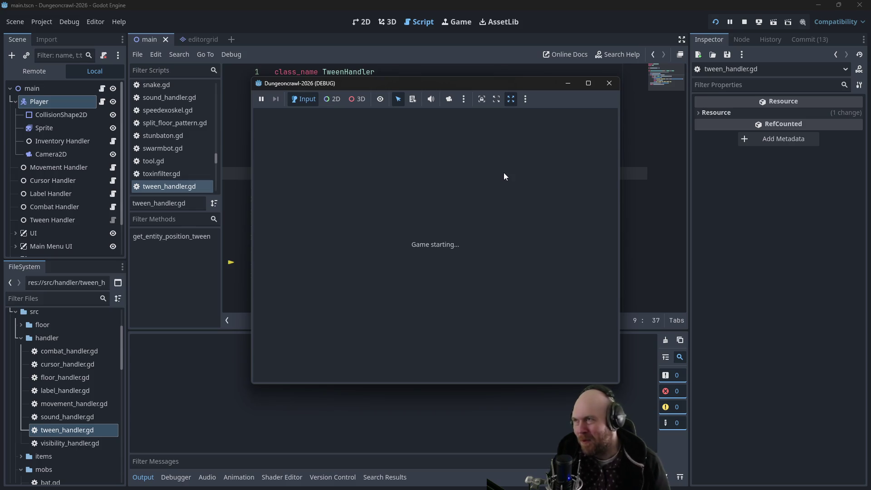
- Start a new game, stop the run after a brief test, and scroll the script view up
{"action": "left_click", "coordinate": [378, 243]}
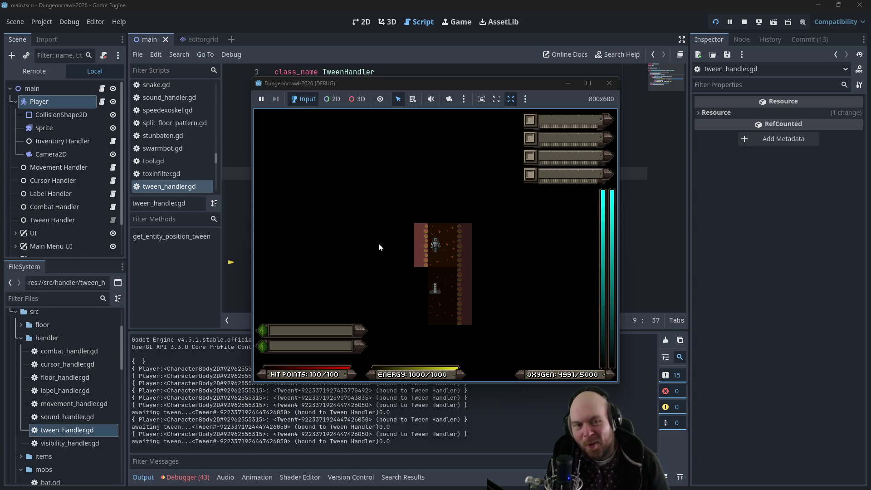
{"action": "left_click", "coordinate": [613, 86]}
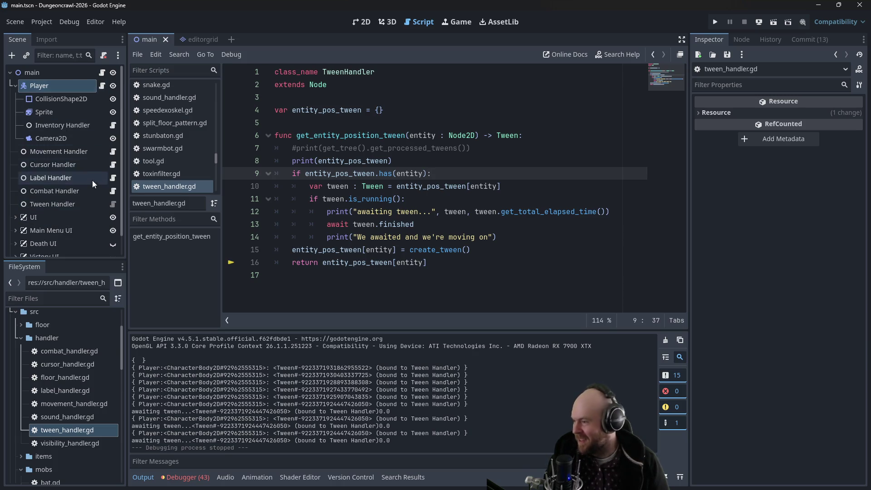
{"action": "left_click_drag", "start_coordinate": [216, 154], "coordinate": [220, 108]}
{"action": "left_click", "coordinate": [196, 106]}
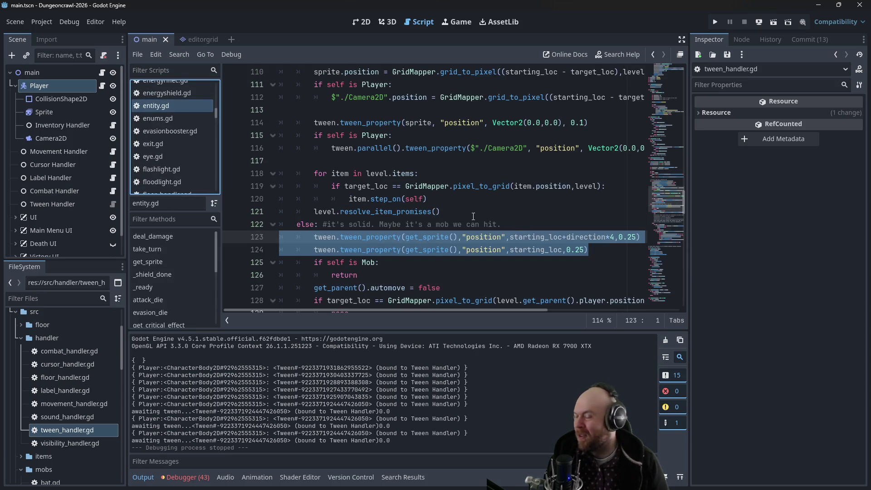
{"action": "scroll", "coordinate": [446, 259], "scroll_direction": "up", "scroll_amount": 3}
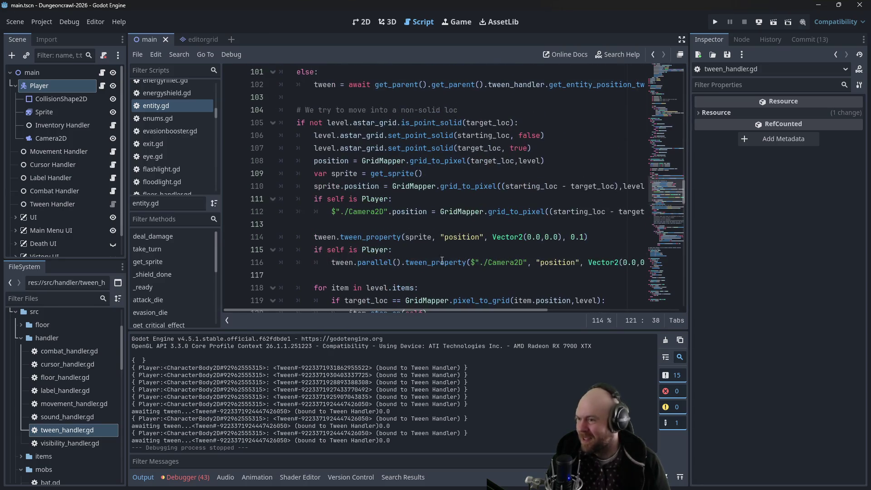
{"action": "scroll", "coordinate": [349, 106], "scroll_direction": "up", "scroll_amount": 1}
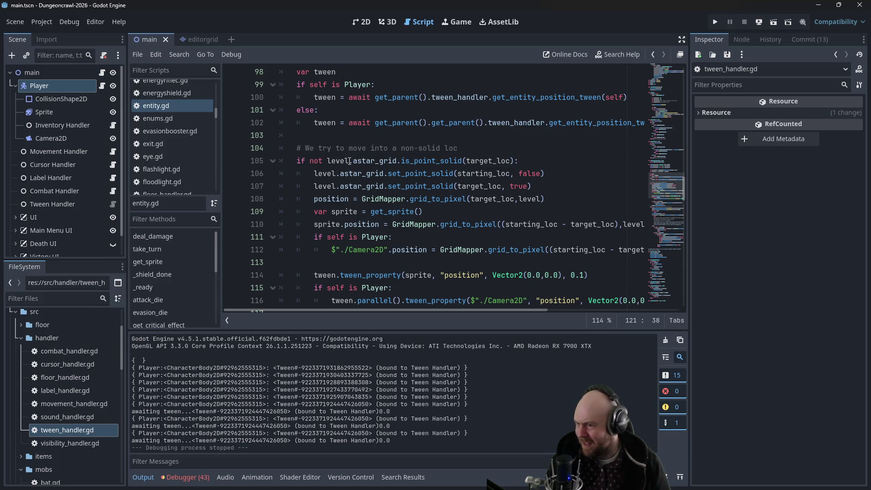
{"action": "mouse_move", "coordinate": [349, 161]}
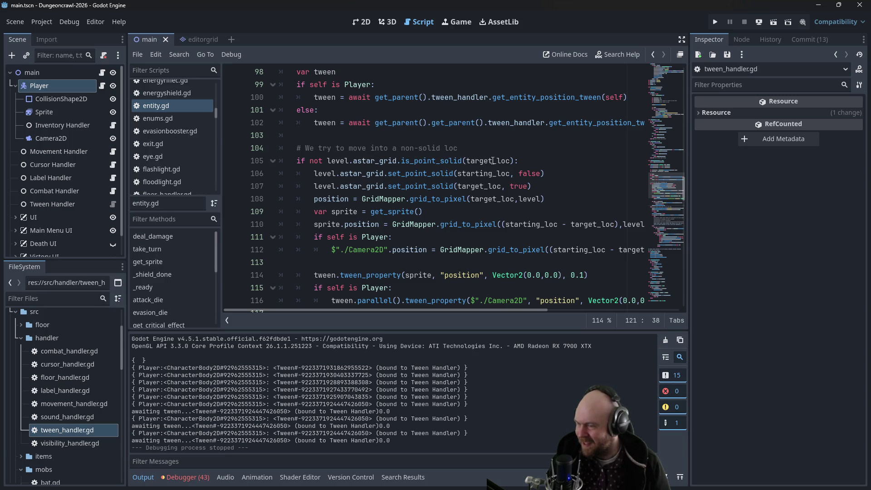
{"action": "scroll", "coordinate": [479, 172], "scroll_direction": "down", "scroll_amount": 2}
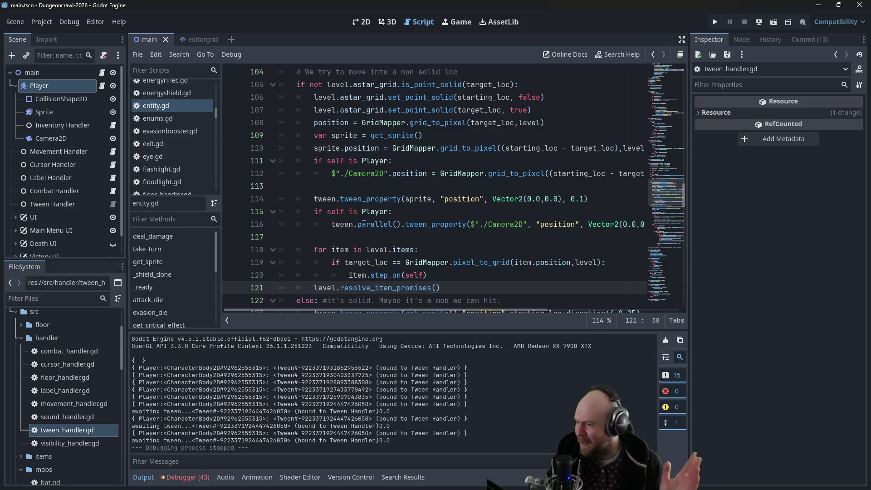
{"action": "left_click_drag", "start_coordinate": [395, 211], "coordinate": [318, 211]}
{"action": "left_click", "coordinate": [330, 212]}
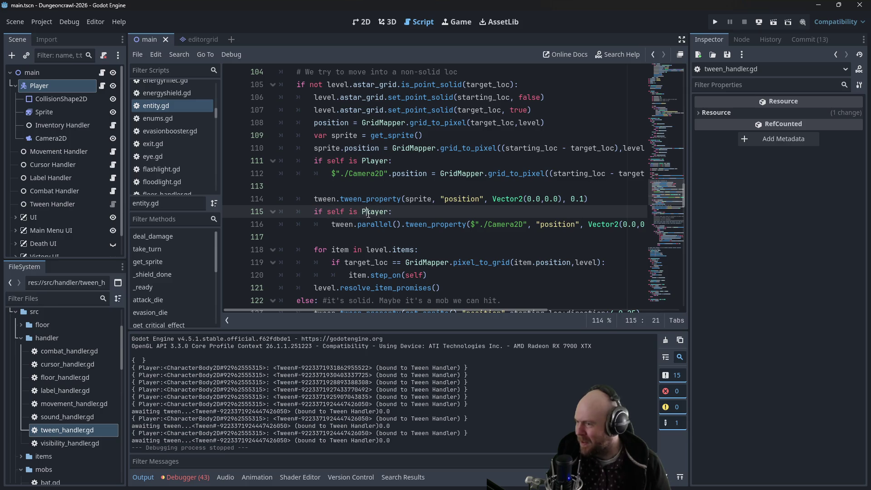
{"action": "left_click", "coordinate": [396, 211]}
{"action": "left_click_drag", "start_coordinate": [314, 199], "coordinate": [588, 199]}
{"action": "left_click", "coordinate": [585, 199]}
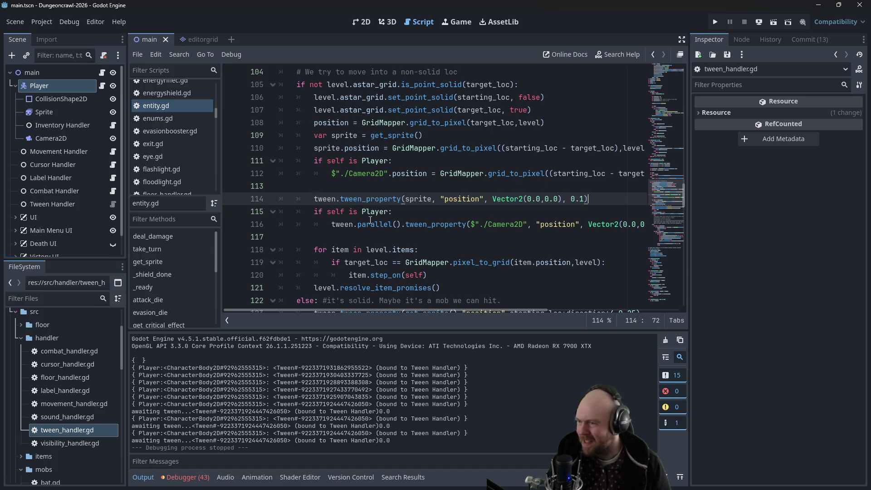
{"action": "scroll", "coordinate": [489, 204], "scroll_direction": "down", "scroll_amount": 1}
{"action": "scroll", "coordinate": [407, 197], "scroll_direction": "down", "scroll_amount": 1}
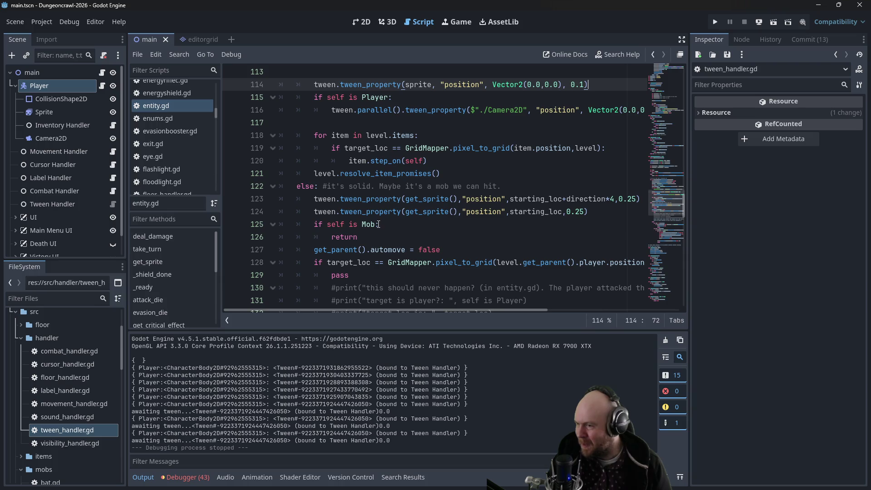
{"action": "left_click_drag", "start_coordinate": [314, 212], "coordinate": [323, 202]}
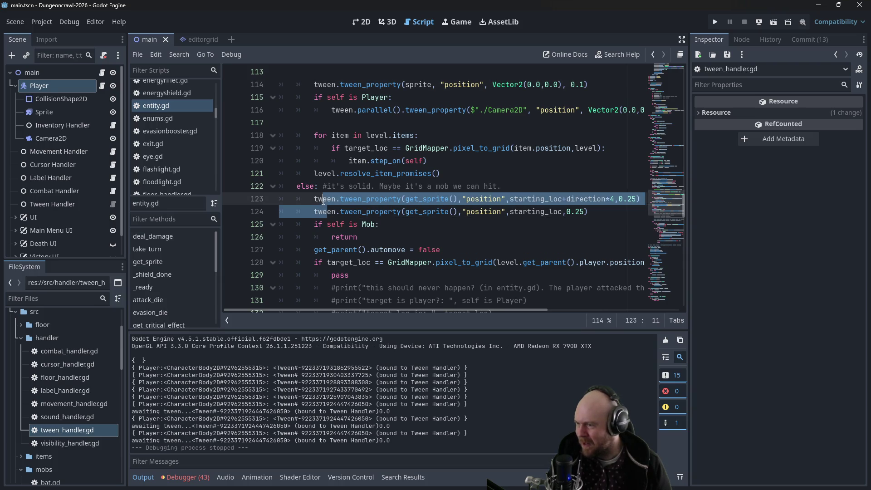
{"action": "left_click", "coordinate": [323, 201]}
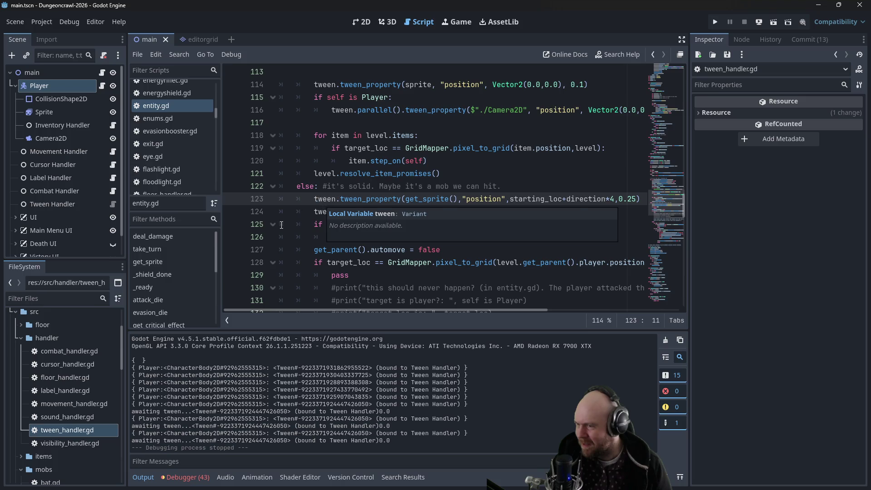
{"action": "scroll", "coordinate": [282, 225], "scroll_direction": "down", "scroll_amount": 3}
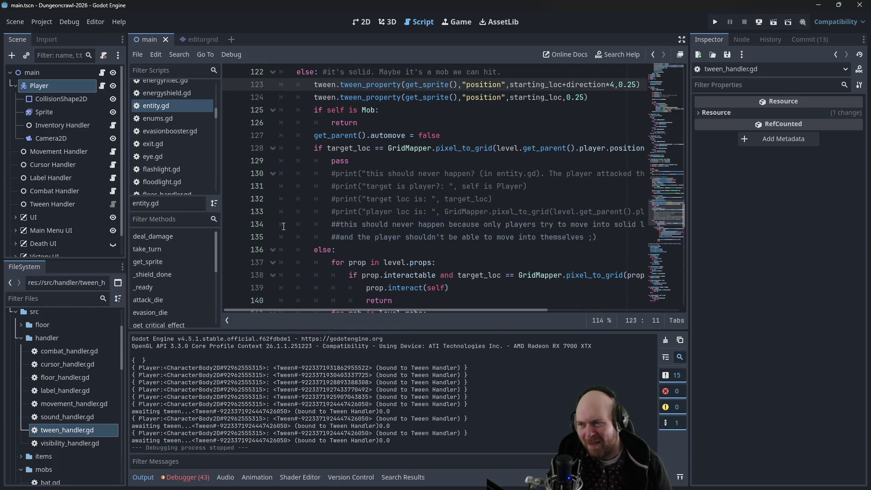
{"action": "scroll", "coordinate": [284, 226], "scroll_direction": "up", "scroll_amount": 7}
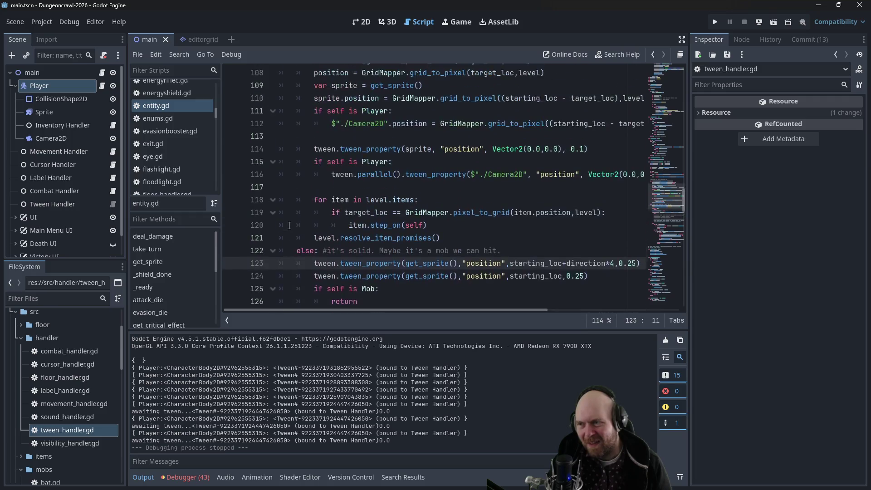
{"action": "scroll", "coordinate": [300, 217], "scroll_direction": "up", "scroll_amount": 1}
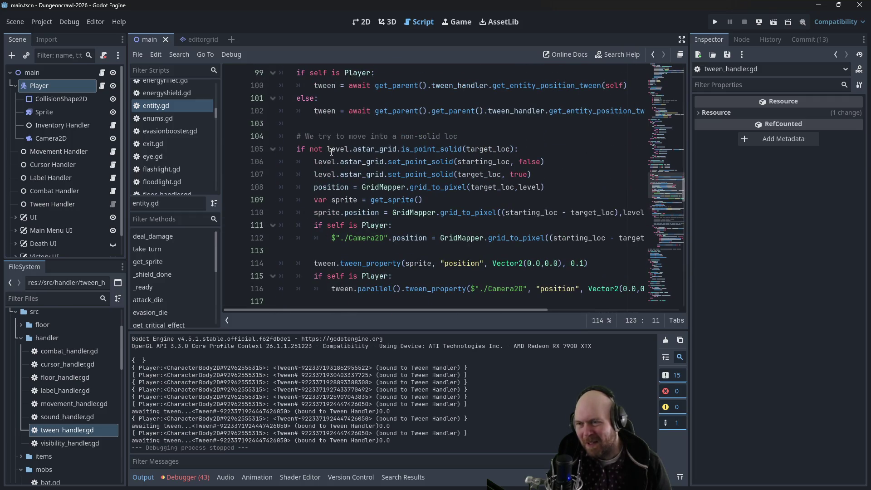
{"action": "scroll", "coordinate": [332, 150], "scroll_direction": "up", "scroll_amount": 2}
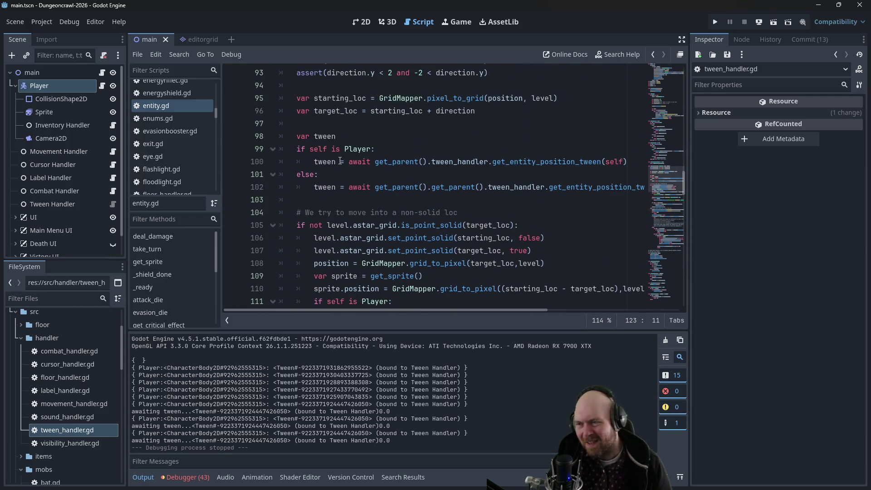
{"action": "left_click_drag", "start_coordinate": [314, 162], "coordinate": [627, 162]}
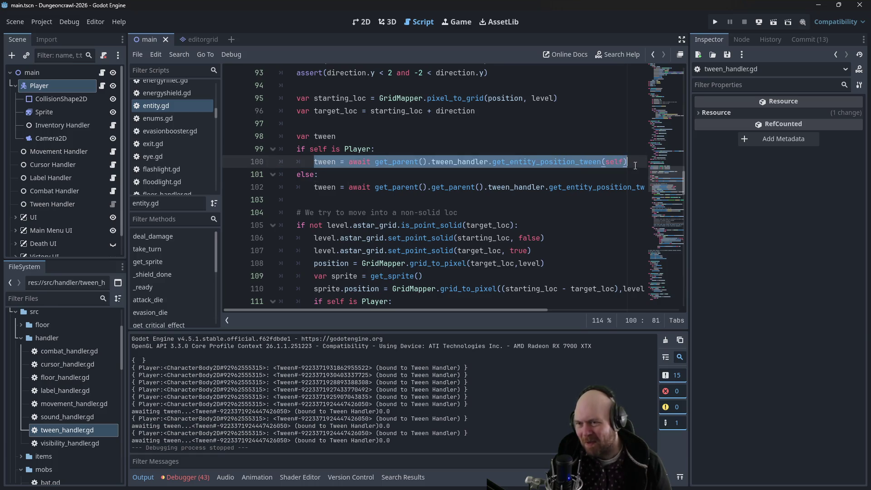
{"action": "left_click", "coordinate": [442, 188]}
{"action": "scroll", "coordinate": [303, 188], "scroll_direction": "down", "scroll_amount": 1}
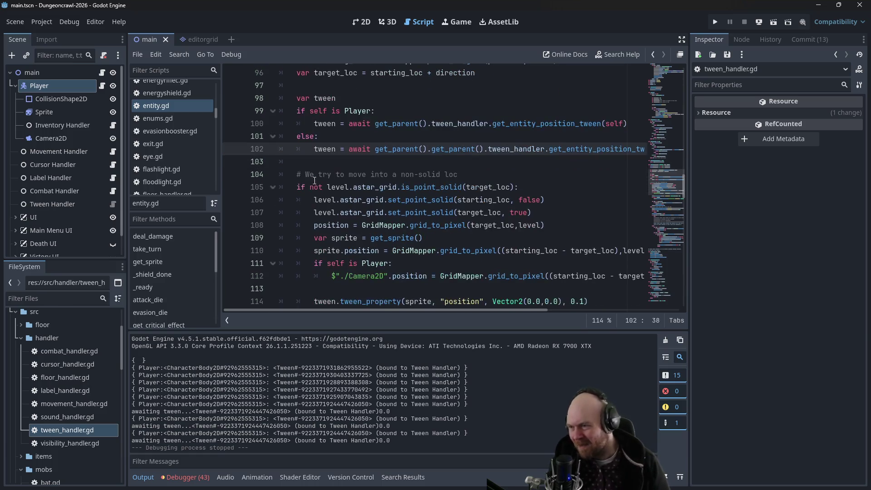
{"action": "left_click_drag", "start_coordinate": [297, 187], "coordinate": [519, 187]}
{"action": "scroll", "coordinate": [418, 204], "scroll_direction": "down", "scroll_amount": 1}
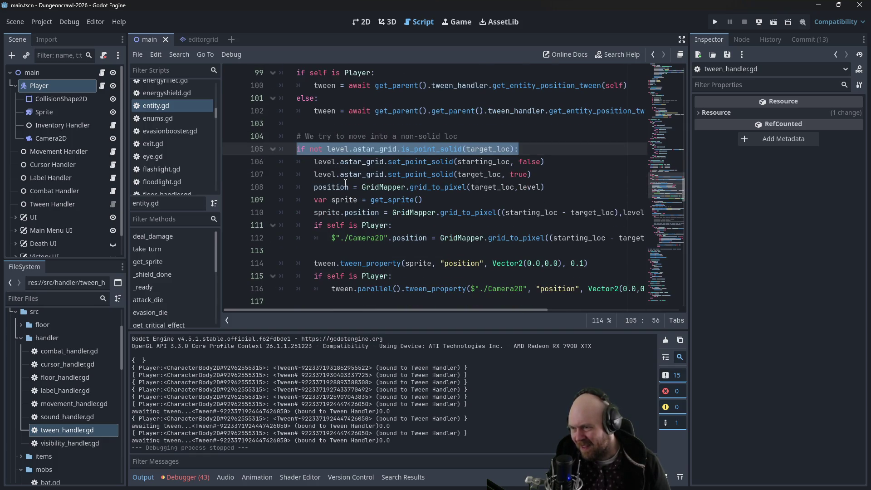
{"action": "mouse_move", "coordinate": [311, 263]}
{"action": "left_mouse_down"}
{"action": "mouse_move", "coordinate": [522, 272]}
{"action": "mouse_move", "coordinate": [590, 263]}
{"action": "left_mouse_up"}
{"action": "key", "text": "Right"}
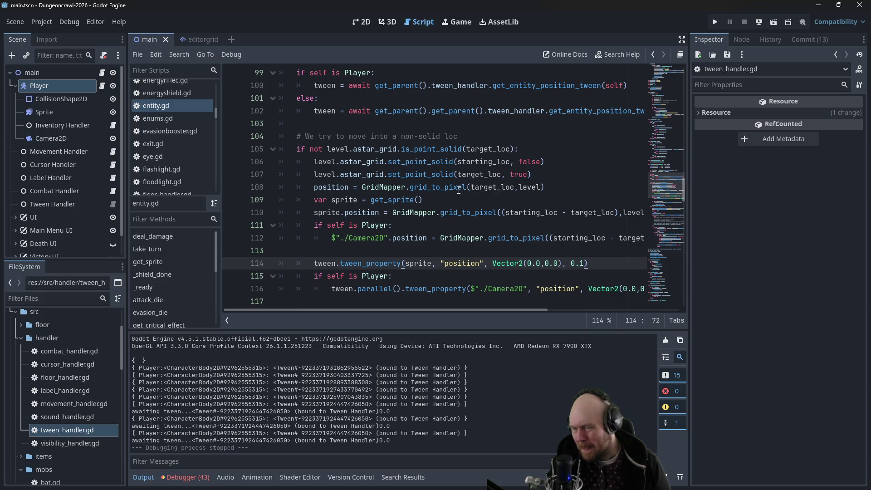
{"action": "scroll", "coordinate": [432, 190], "scroll_direction": "down", "scroll_amount": 1}
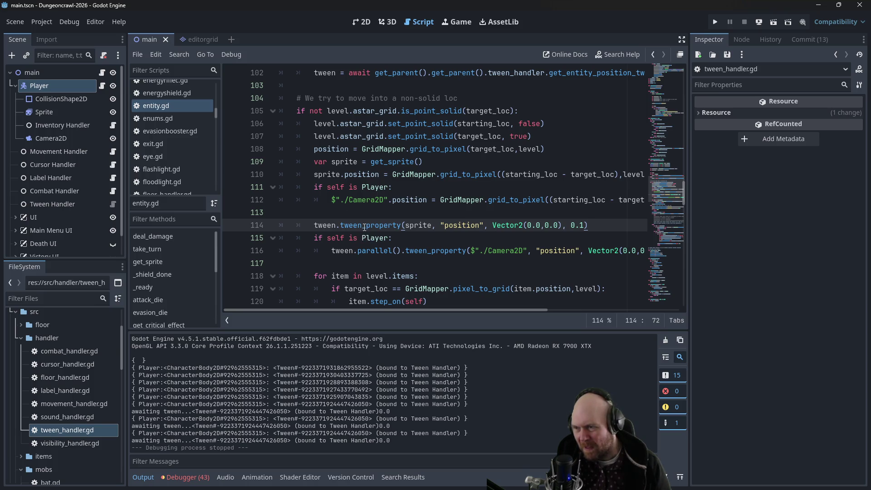
{"action": "scroll", "coordinate": [385, 211], "scroll_direction": "up", "scroll_amount": 5}
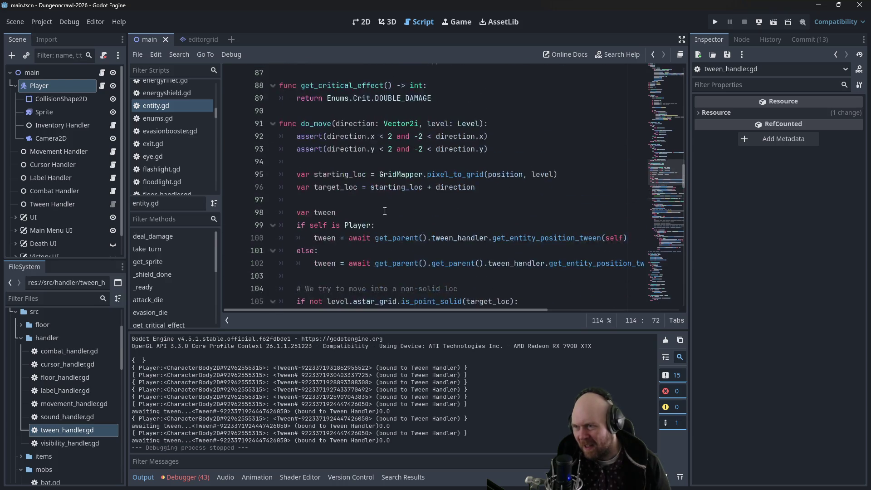
{"action": "scroll", "coordinate": [381, 211], "scroll_direction": "down", "scroll_amount": 1}
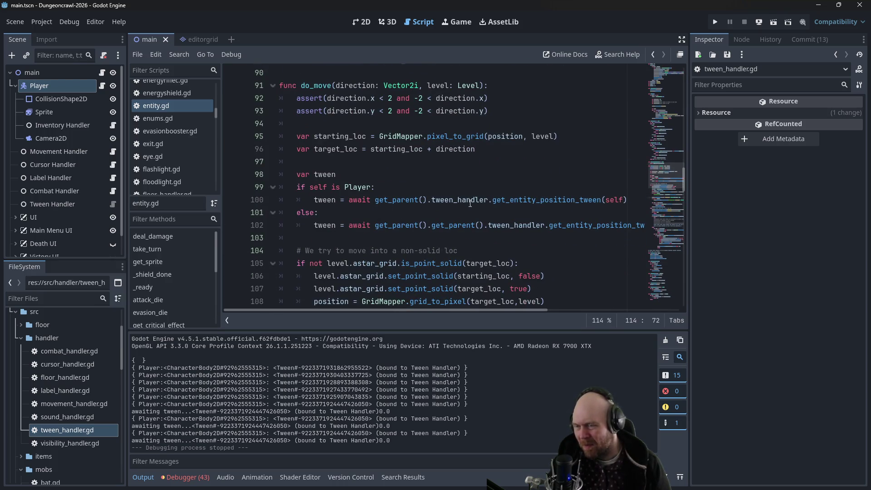
{"action": "scroll", "coordinate": [452, 203], "scroll_direction": "down", "scroll_amount": 3}
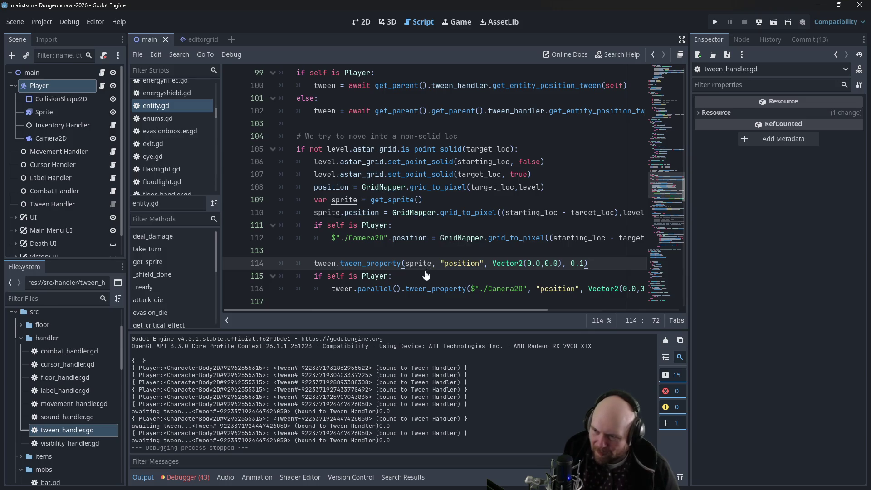
{"action": "left_click", "coordinate": [433, 301]}
{"action": "left_click", "coordinate": [170, 104]}
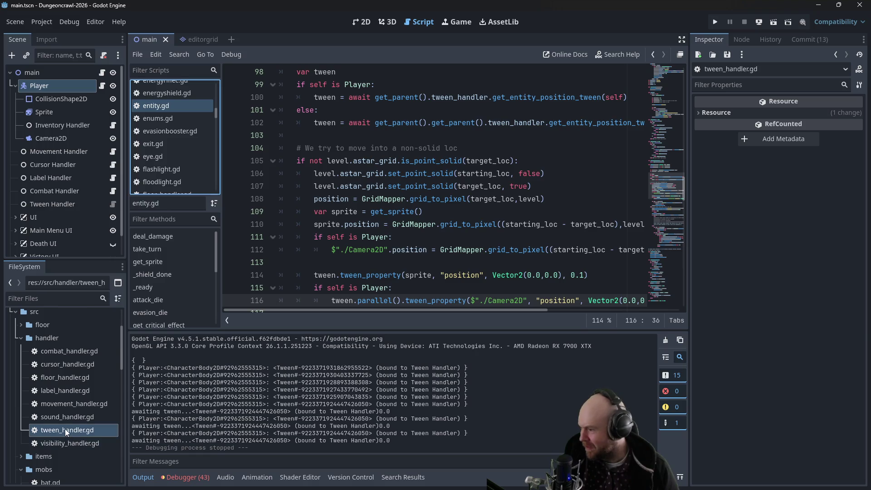
- Open tween_handler.gd and place the caret on the commented print line in get_entity_position_tween
{"action": "double_click", "coordinate": [65, 428]}
{"action": "left_click", "coordinate": [396, 137]}
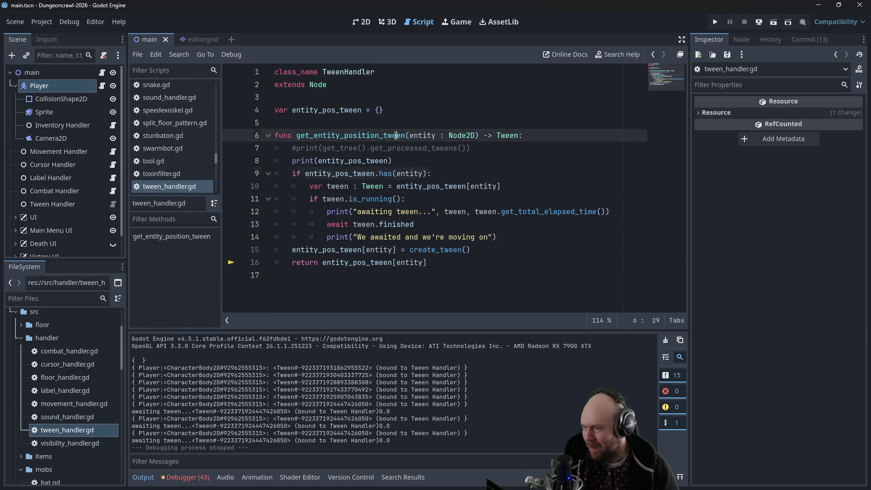
{"action": "left_click", "coordinate": [401, 148]}
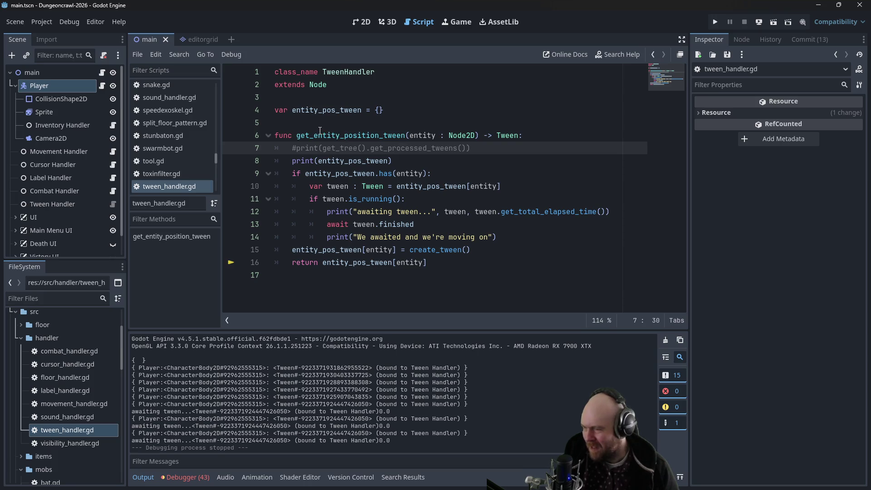
- Read the Tween help page's Description examples down to killing a previous tween, then return to tween_handler.gd
{"action": "left_click", "coordinate": [503, 135], "text": "ctrl"}
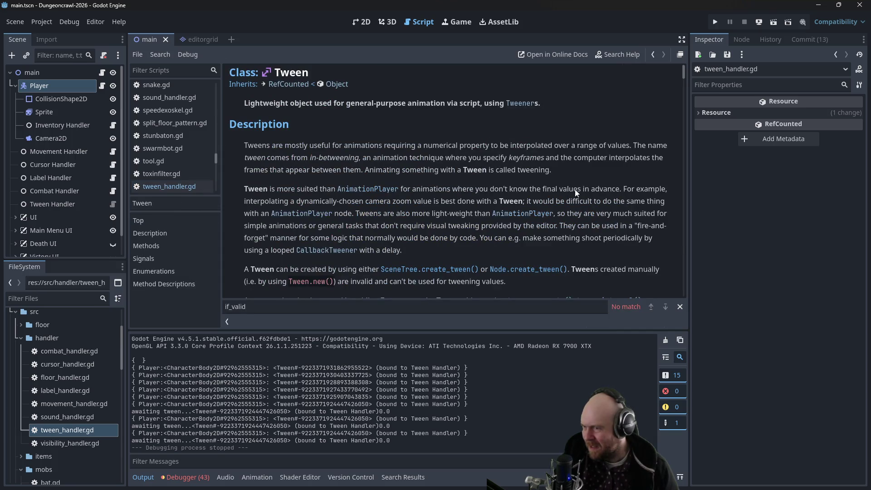
{"action": "scroll", "coordinate": [463, 212], "scroll_direction": "down", "scroll_amount": 2}
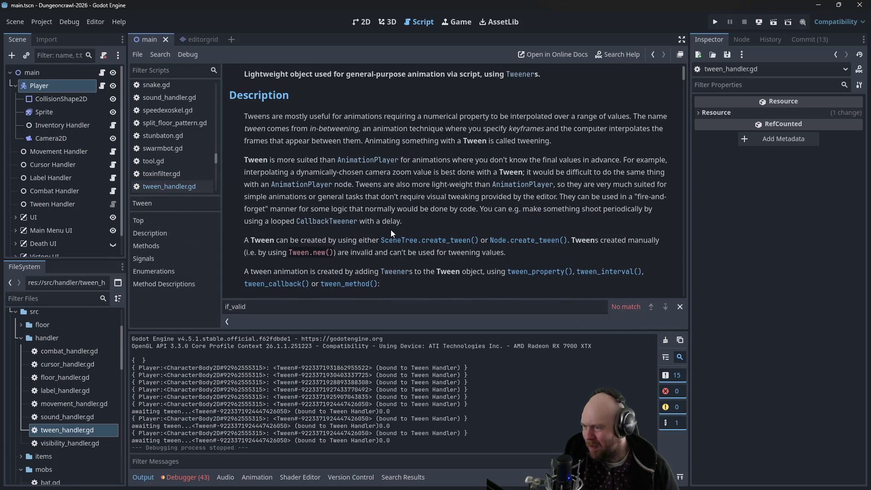
{"action": "scroll", "coordinate": [357, 248], "scroll_direction": "down", "scroll_amount": 5}
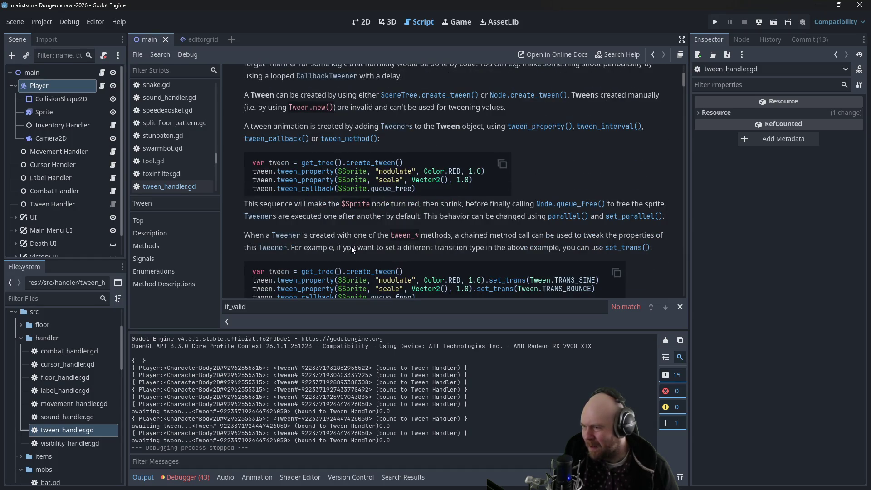
{"action": "scroll", "coordinate": [352, 246], "scroll_direction": "down", "scroll_amount": 2}
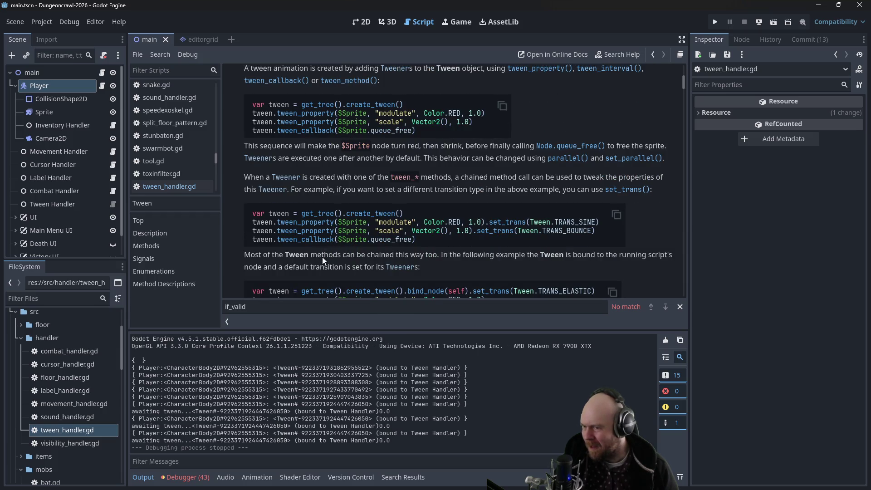
{"action": "scroll", "coordinate": [323, 259], "scroll_direction": "down", "scroll_amount": 4}
{"action": "scroll", "coordinate": [316, 260], "scroll_direction": "down", "scroll_amount": 2}
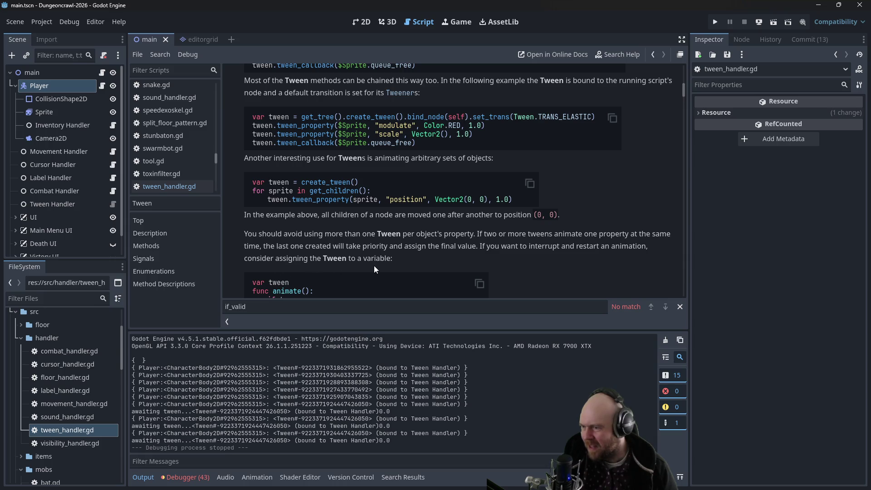
{"action": "scroll", "coordinate": [381, 266], "scroll_direction": "down", "scroll_amount": 3}
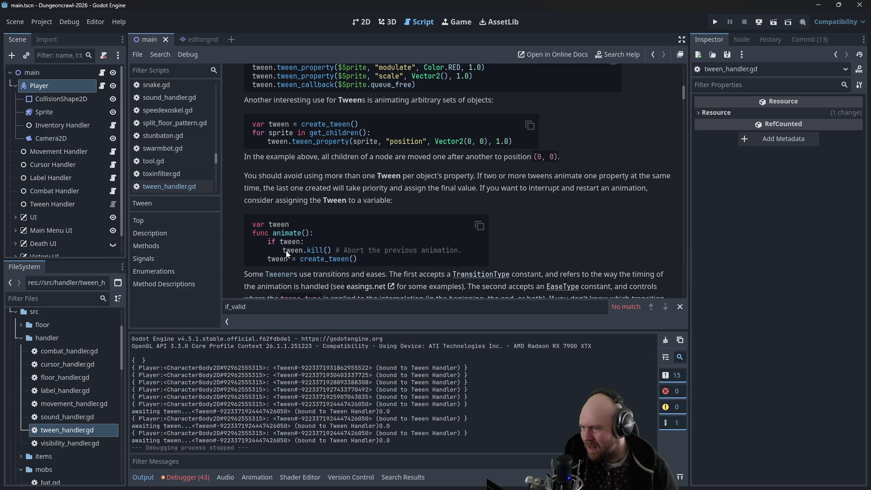
{"action": "scroll", "coordinate": [371, 258], "scroll_direction": "down", "scroll_amount": 1}
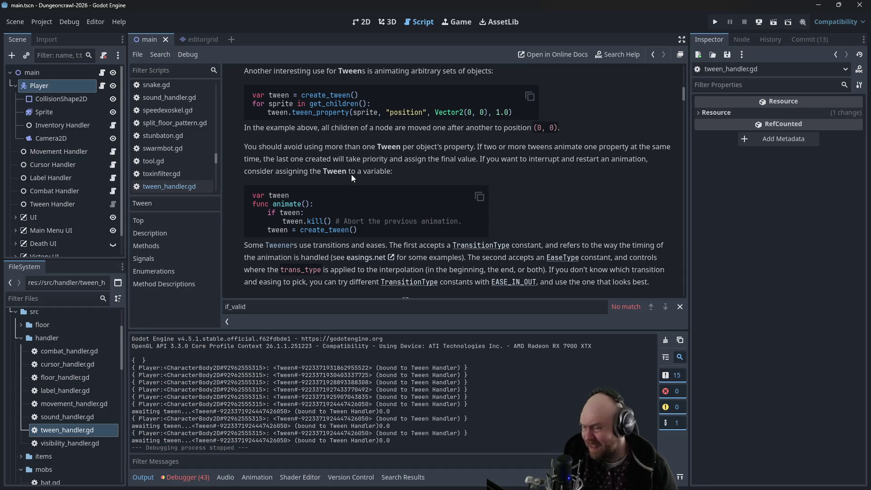
{"action": "scroll", "coordinate": [202, 146], "scroll_direction": "up", "scroll_amount": 3}
{"action": "left_click_drag", "start_coordinate": [216, 157], "coordinate": [217, 94]}
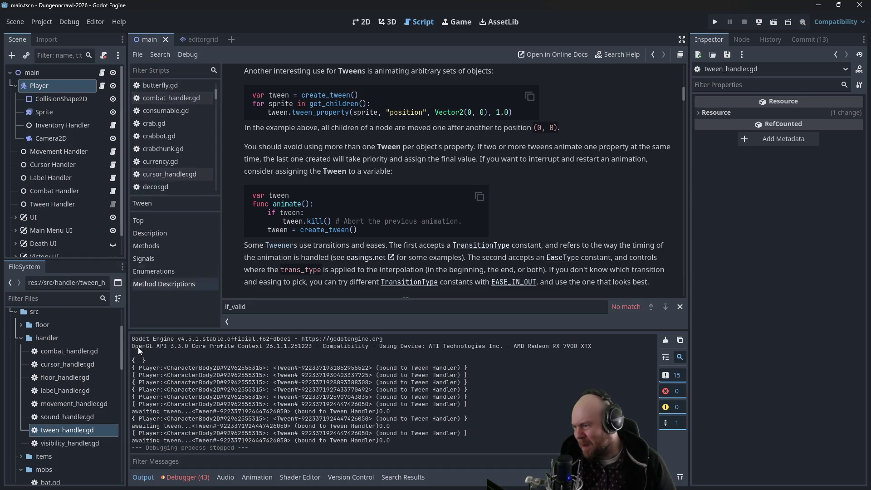
{"action": "double_click", "coordinate": [65, 432]}
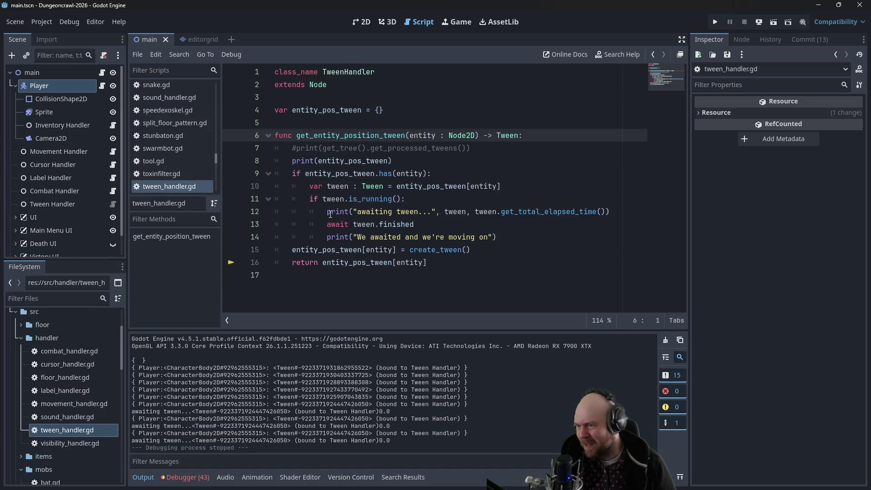
- Replace 'await tween.finished' on line 13 with 'tween.kill()' and run the project
{"action": "left_click_drag", "start_coordinate": [326, 225], "coordinate": [350, 227]}
{"action": "left_click", "coordinate": [411, 224]}
{"action": "mouse_move", "coordinate": [427, 226]}
{"action": "left_mouse_down"}
{"action": "mouse_move", "coordinate": [318, 236]}
{"action": "mouse_move", "coordinate": [337, 226]}
{"action": "left_mouse_up"}
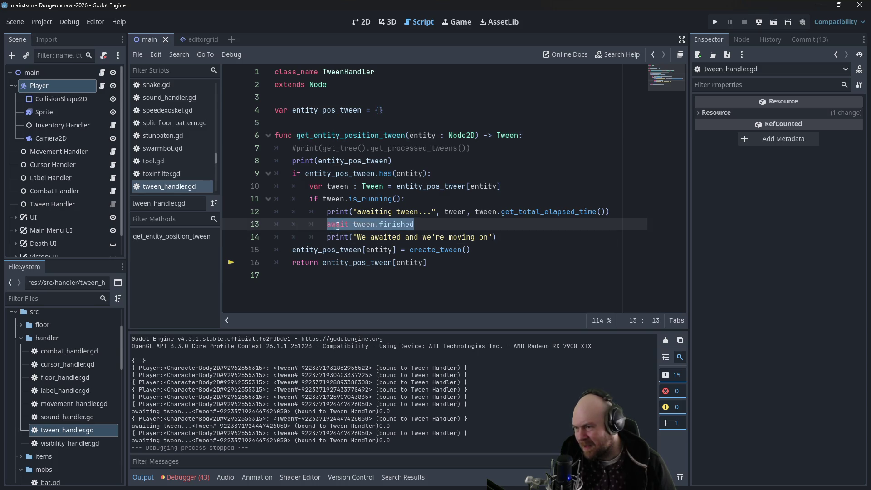
{"action": "type", "text": "tween.kill()"}
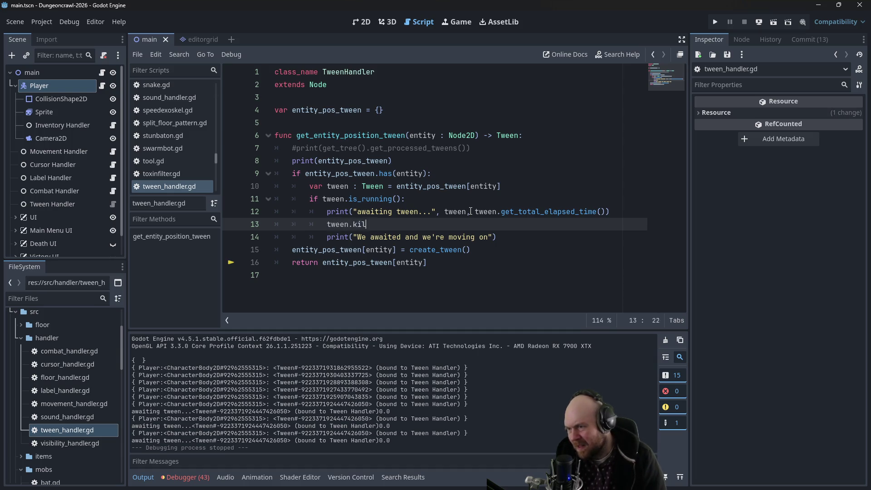
{"action": "left_click", "coordinate": [545, 183]}
{"action": "left_click", "coordinate": [715, 21]}
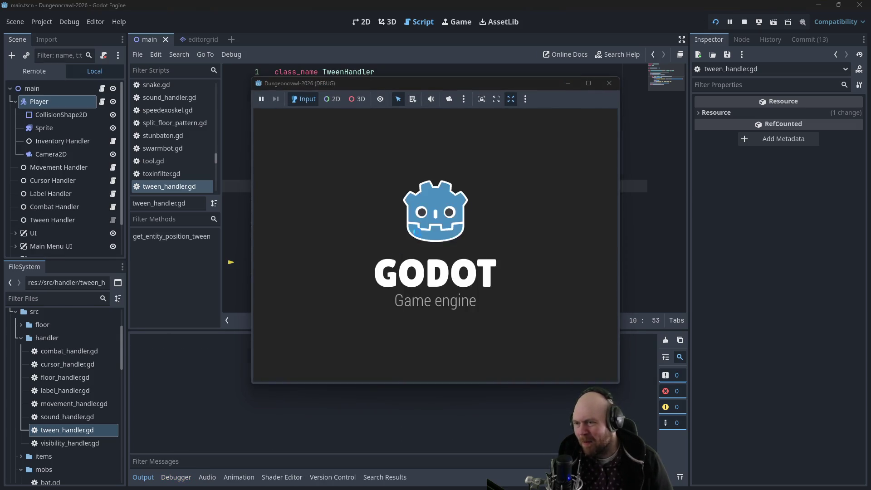
- Start a new game, toggle the inventory and floodlight, and descend to the next level
{"action": "left_click", "coordinate": [383, 237]}
{"action": "key", "text": "i"}
{"action": "key", "text": "1"}
{"action": "key", "text": "1"}
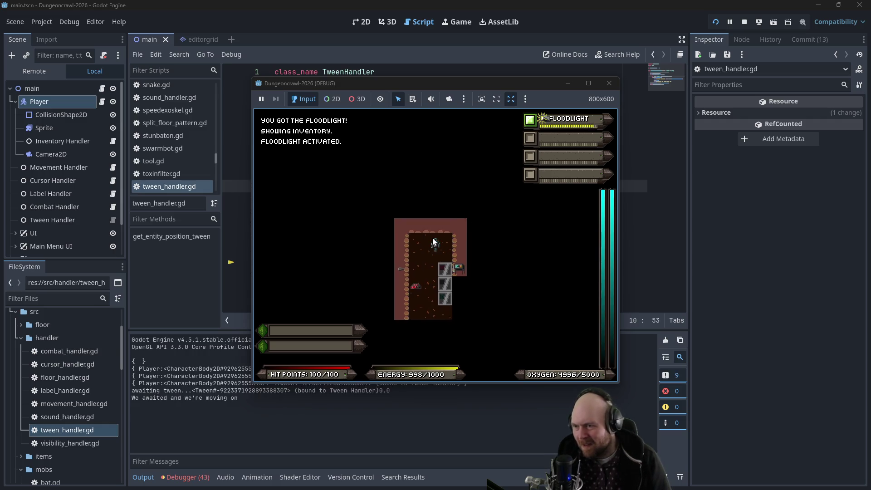
{"action": "key", "text": "Down"}
{"action": "key", "text": "Down"}
{"action": "key", "text": "Down"}
{"action": "key", "text": "y"}
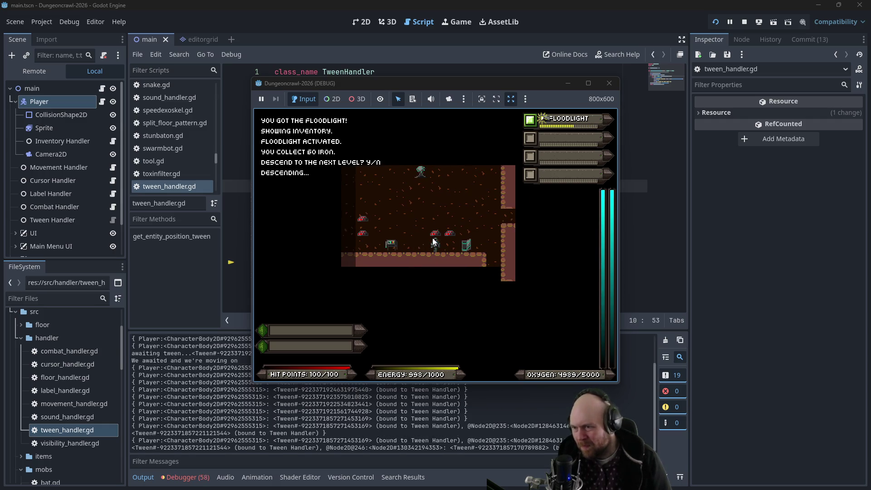
- Walk the player down through the room and left along the corridor, then stop the game with F8
{"action": "key", "text": "Down"}
{"action": "key", "text": "Down"}
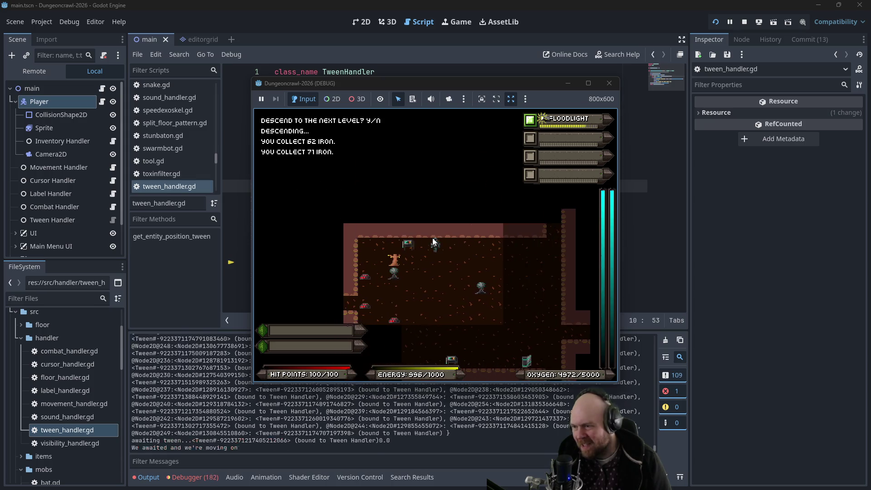
{"action": "key", "text": "Down"}
{"action": "key", "text": "Down"}
{"action": "key", "text": "Down"}
{"action": "key", "text": "Left"}
{"action": "key", "text": "Left"}
{"action": "key", "text": "Left"}
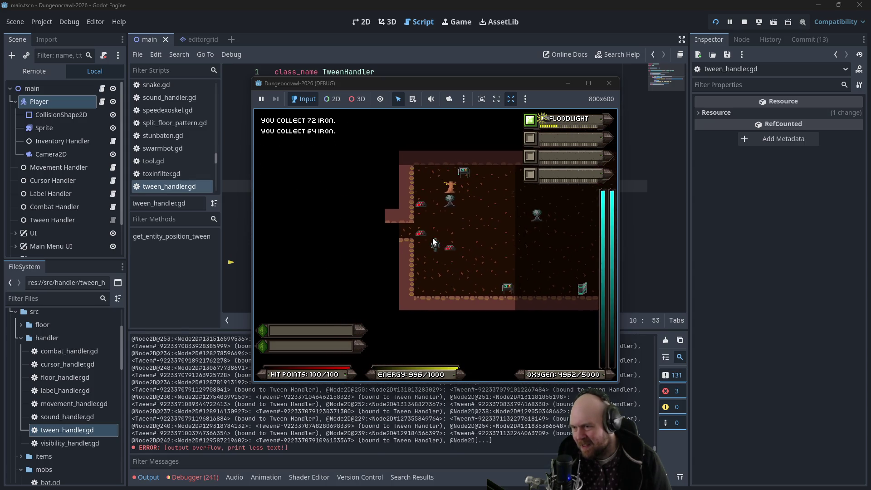
{"action": "key", "text": "Up"}
{"action": "key", "text": "Left"}
{"action": "key", "text": "Left"}
{"action": "key", "text": "Left"}
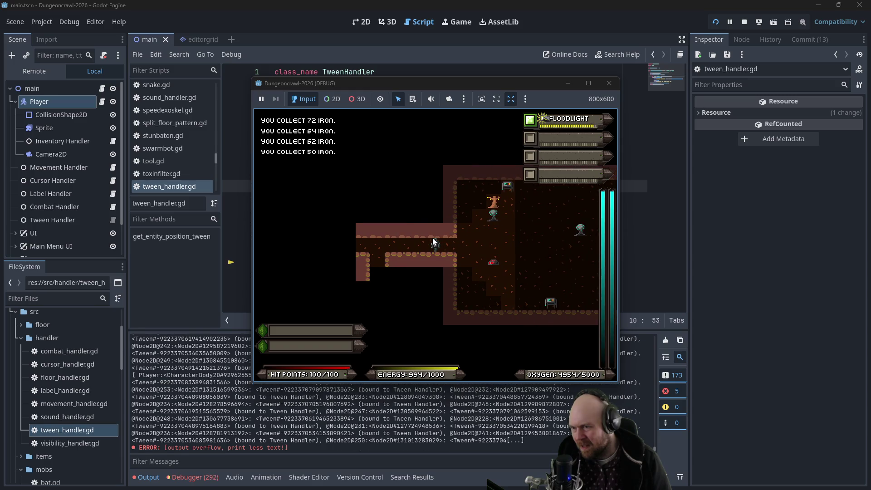
{"action": "key", "text": "Left"}
{"action": "key", "text": "Left"}
{"action": "key", "text": "Left"}
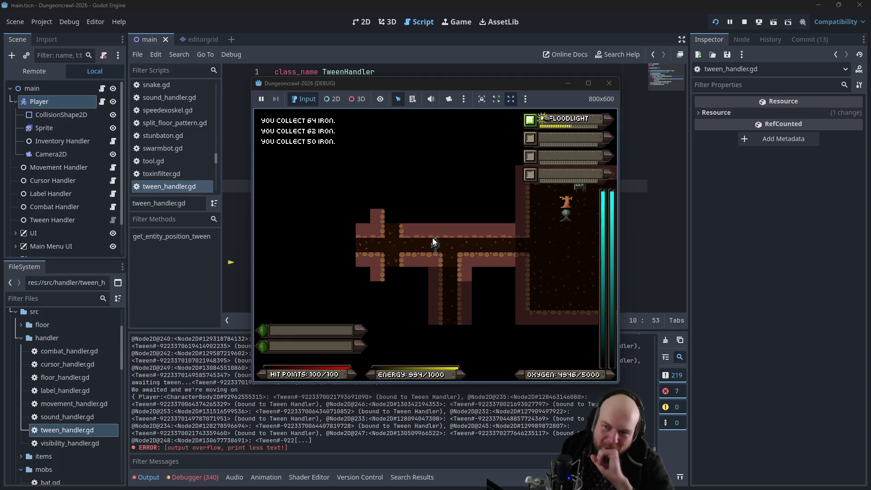
{"action": "key", "text": "F8"}
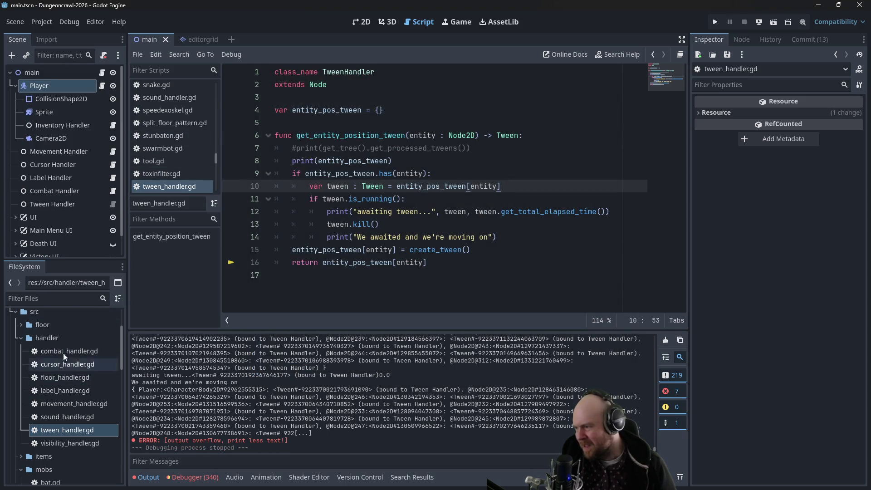
- Open entity.gd and inspect the starting_loc+direction lunge tween target on line 123
{"action": "scroll", "coordinate": [178, 164], "scroll_direction": "up", "scroll_amount": 3}
{"action": "mouse_move", "coordinate": [214, 155]}
{"action": "left_mouse_down"}
{"action": "mouse_move", "coordinate": [213, 103]}
{"action": "mouse_move", "coordinate": [211, 111]}
{"action": "left_mouse_up"}
{"action": "left_click", "coordinate": [169, 138]}
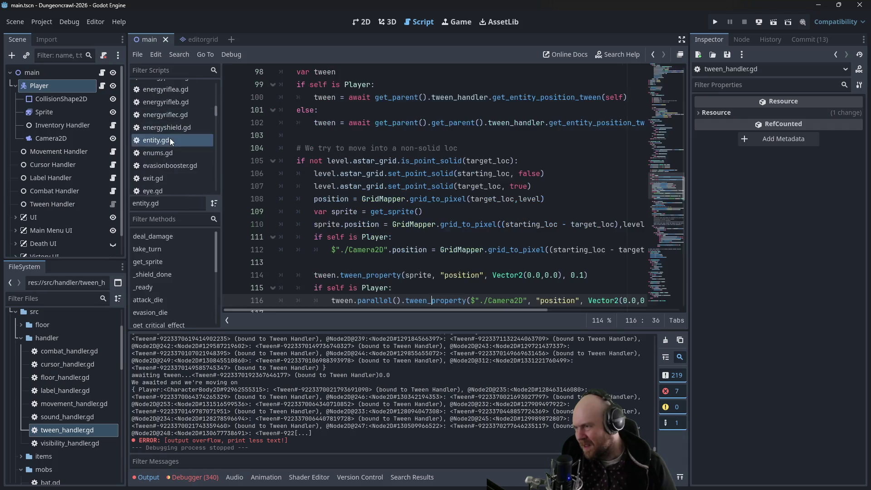
{"action": "scroll", "coordinate": [371, 221], "scroll_direction": "down", "scroll_amount": 4}
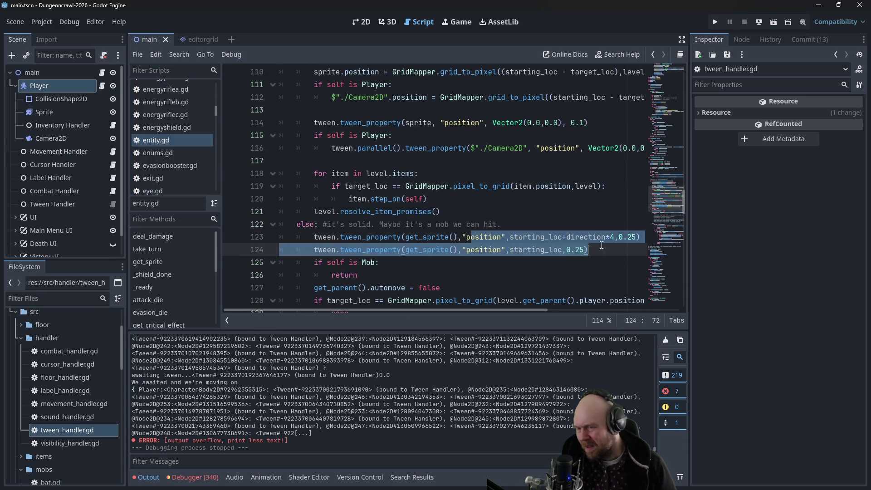
{"action": "left_click", "coordinate": [625, 241]}
{"action": "left_click_drag", "start_coordinate": [509, 237], "coordinate": [608, 235]}
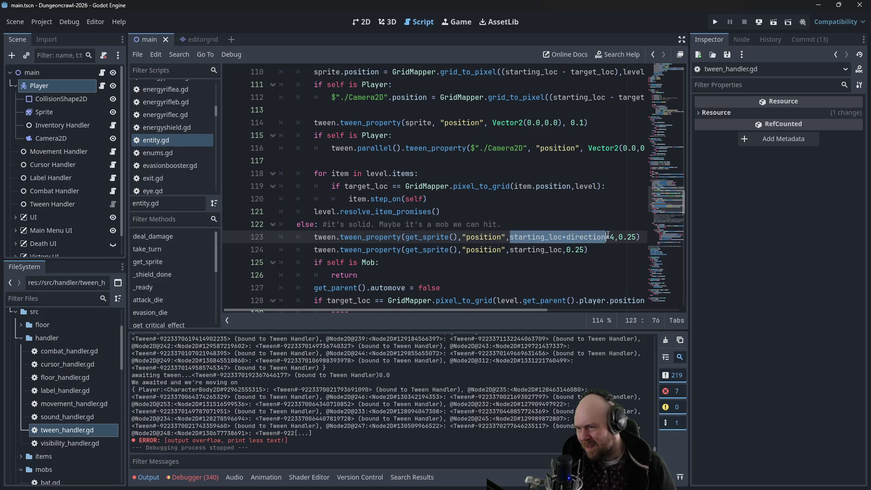
{"action": "left_click", "coordinate": [608, 236]}
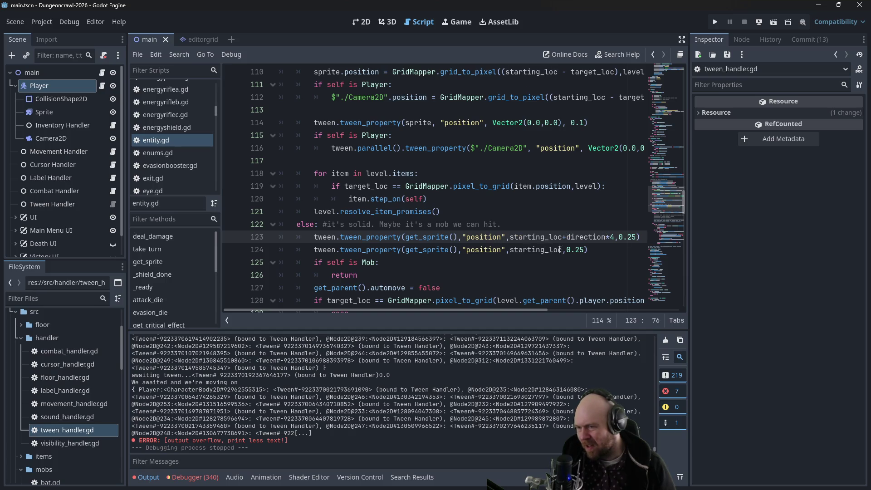
- Add print("are we geting here?") on a new line after the two lunge tweens
{"action": "key", "text": "Down"}
{"action": "key", "text": "Return"}
{"action": "type", "text": "pri"}
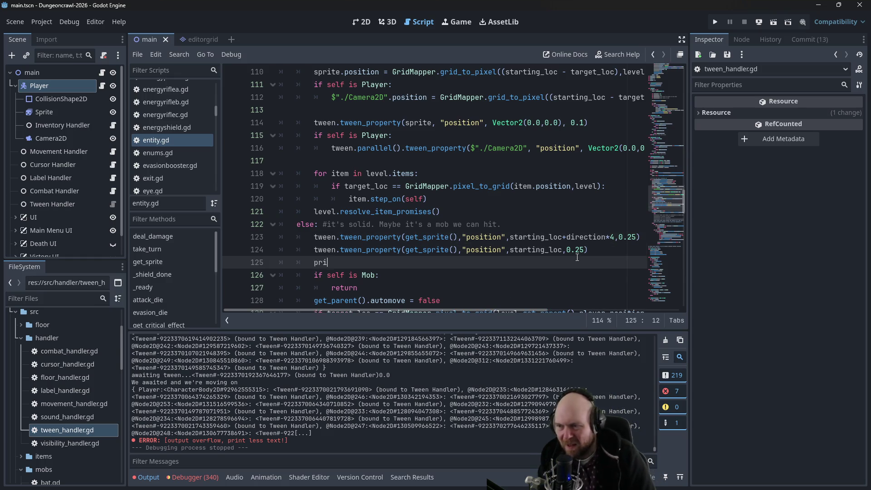
{"action": "type", "text": "nt(\"are we get"}
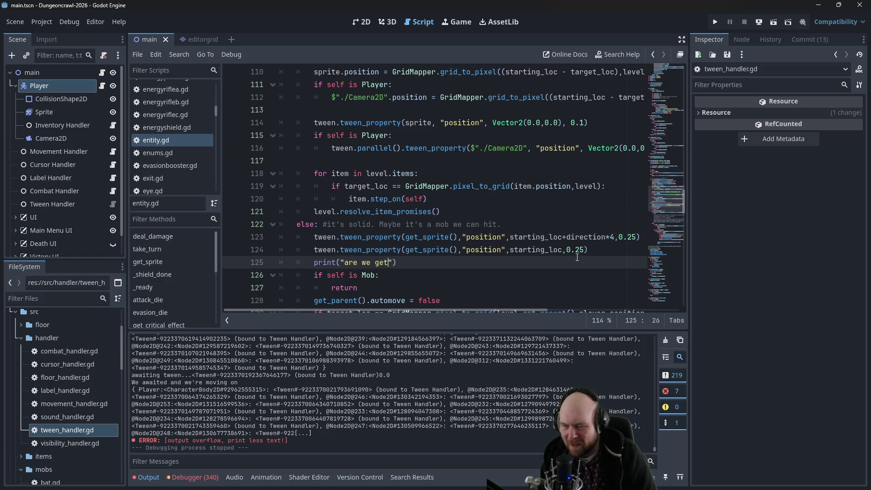
{"action": "type", "text": "ing here?"}
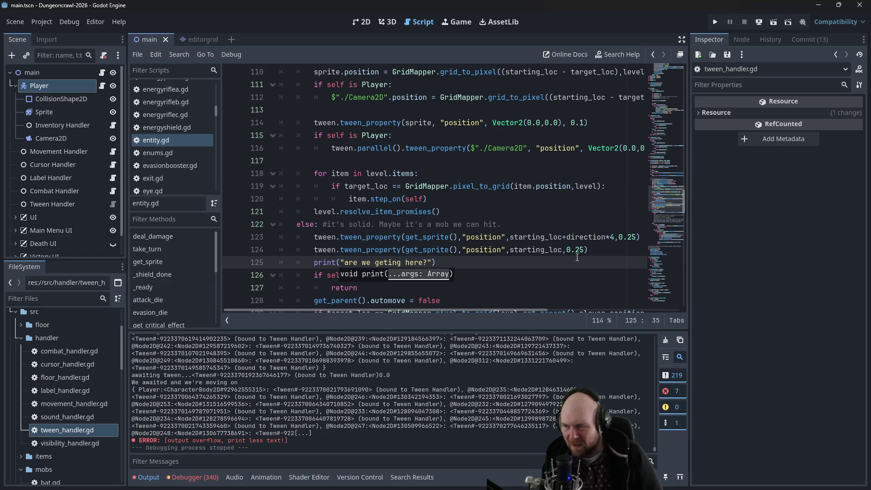
{"action": "left_click", "coordinate": [498, 172]}
{"action": "scroll", "coordinate": [475, 178], "scroll_direction": "down", "scroll_amount": 1}
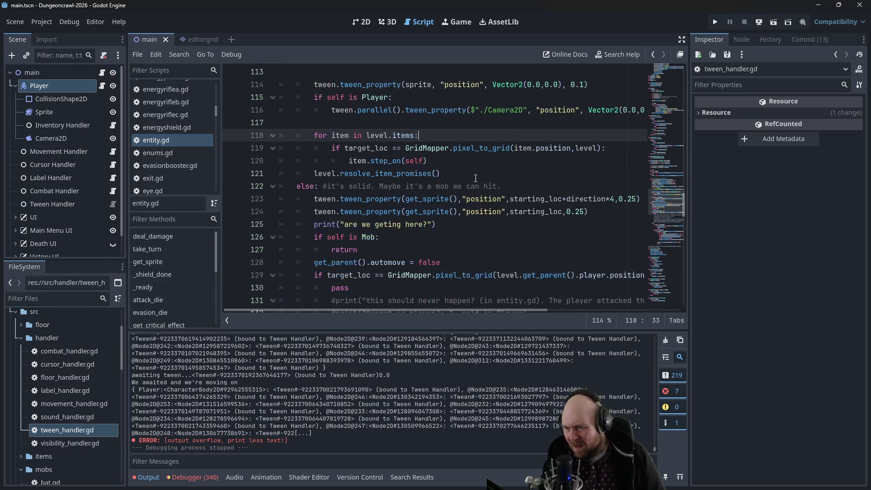
{"action": "scroll", "coordinate": [471, 174], "scroll_direction": "down", "scroll_amount": 1}
{"action": "scroll", "coordinate": [459, 165], "scroll_direction": "down", "scroll_amount": 1}
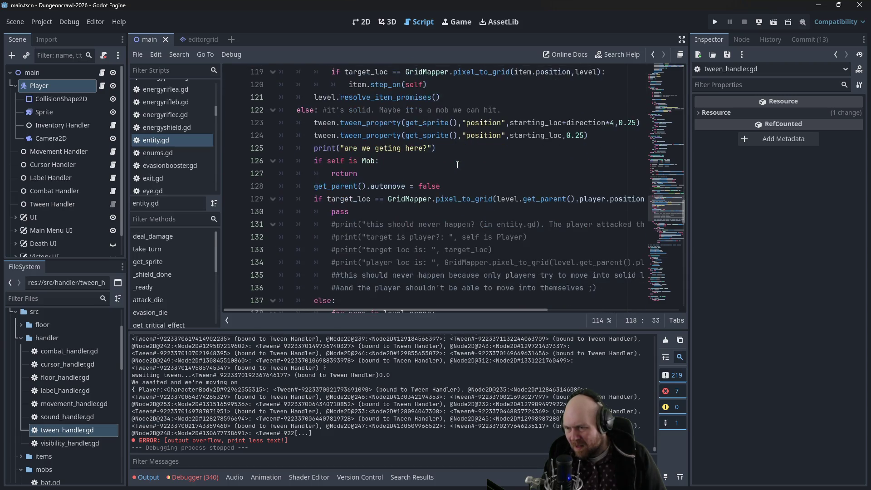
{"action": "scroll", "coordinate": [165, 108], "scroll_direction": "up", "scroll_amount": 3}
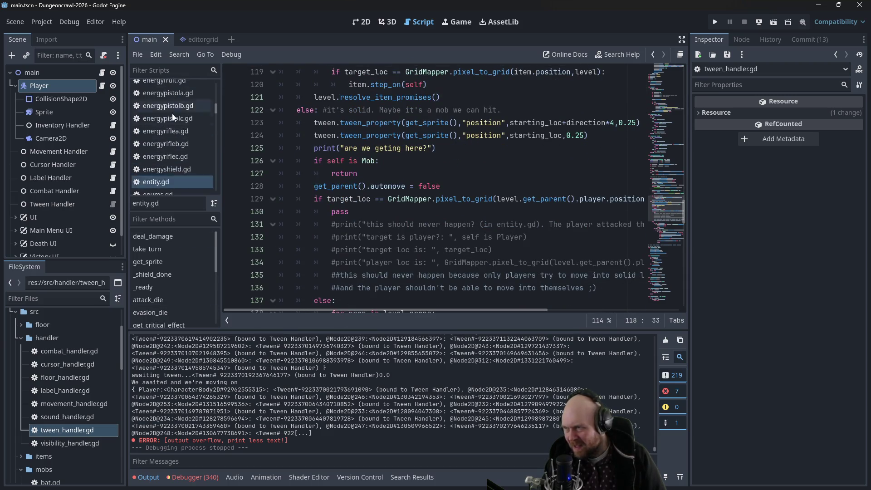
{"action": "scroll", "coordinate": [230, 118], "scroll_direction": "up", "scroll_amount": 1}
- Open tween_handler.gd and comment out the print(entity_pos_tween) line 8 with Ctrl+K
{"action": "double_click", "coordinate": [56, 428]}
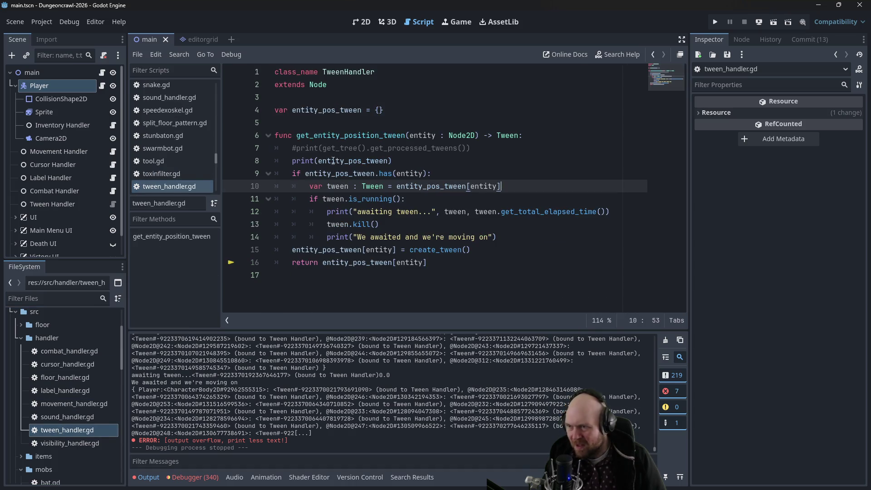
{"action": "left_click", "coordinate": [403, 160]}
{"action": "key", "text": "ctrl+k"}
- Run the project, start a game, press W three times to trigger moves, then close the game
{"action": "left_click", "coordinate": [716, 22]}
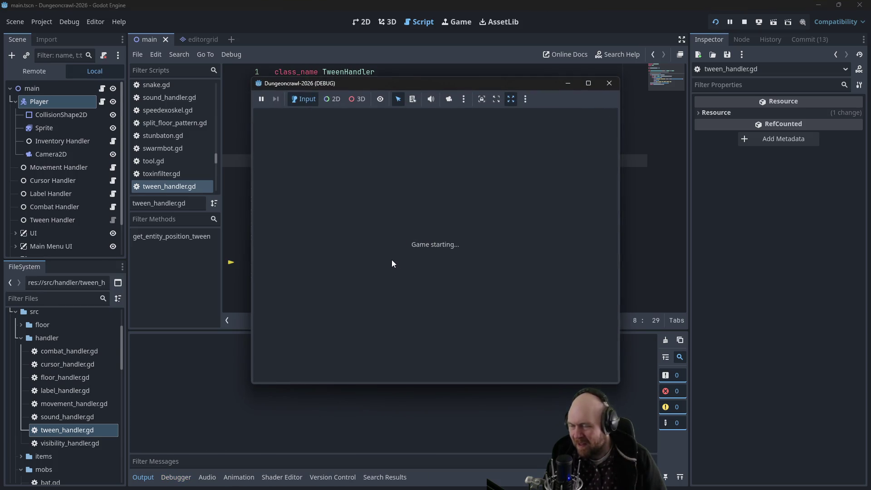
{"action": "left_click", "coordinate": [380, 246]}
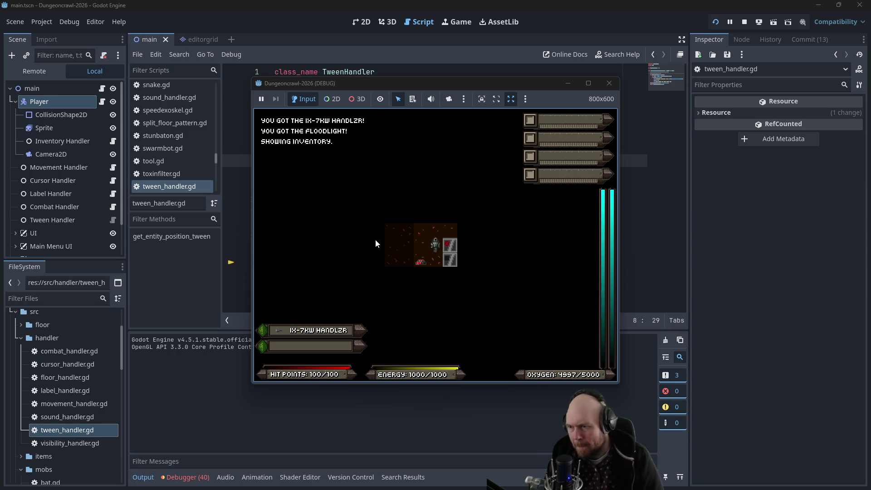
{"action": "key", "text": "w"}
{"action": "key", "text": "w"}
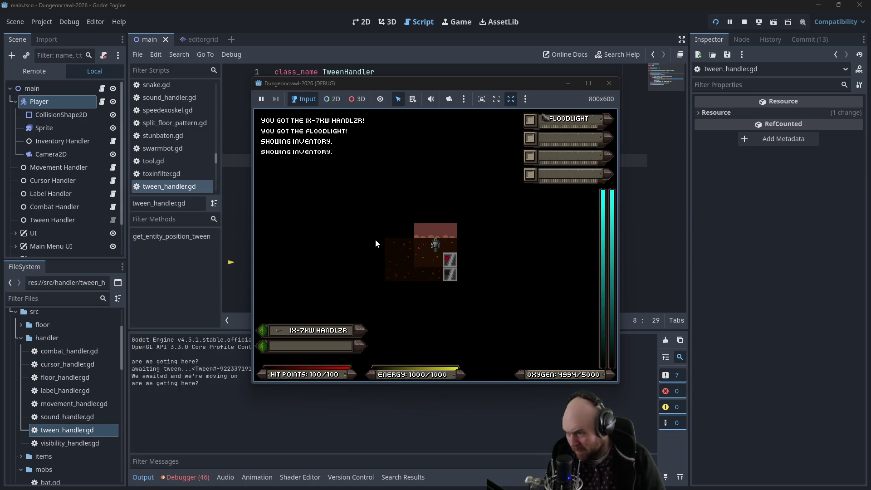
{"action": "key", "text": "w"}
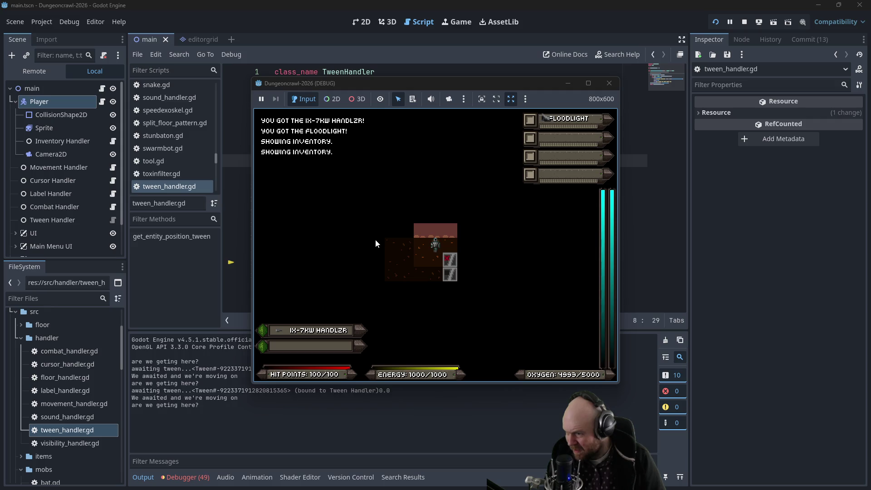
{"action": "key", "text": "w"}
{"action": "key", "text": "w"}
{"action": "key", "text": "w"}
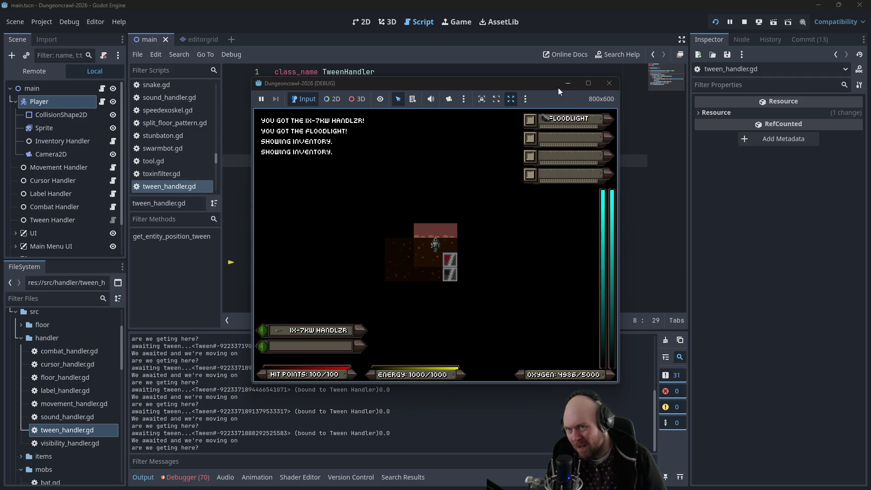
{"action": "left_click", "coordinate": [609, 83]}
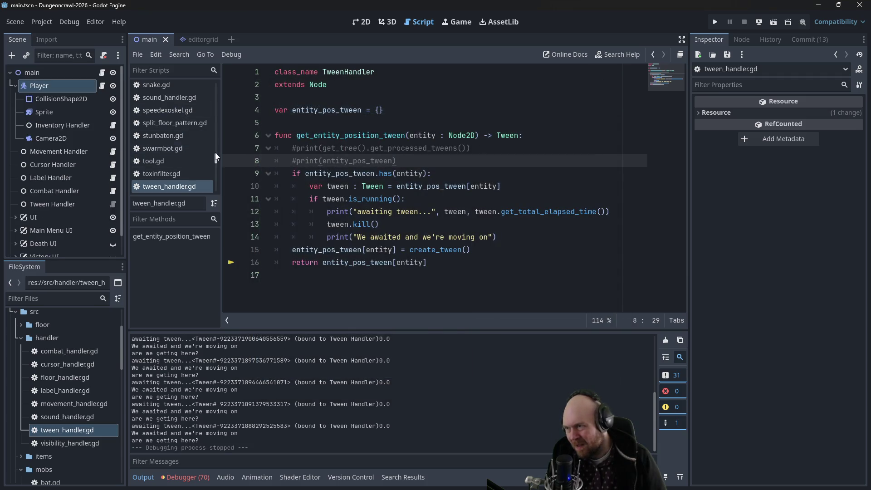
- Reopen entity.gd and delete the "are we geting here?" debug print line
{"action": "left_click_drag", "start_coordinate": [216, 159], "coordinate": [220, 113]}
{"action": "left_click", "coordinate": [196, 115]}
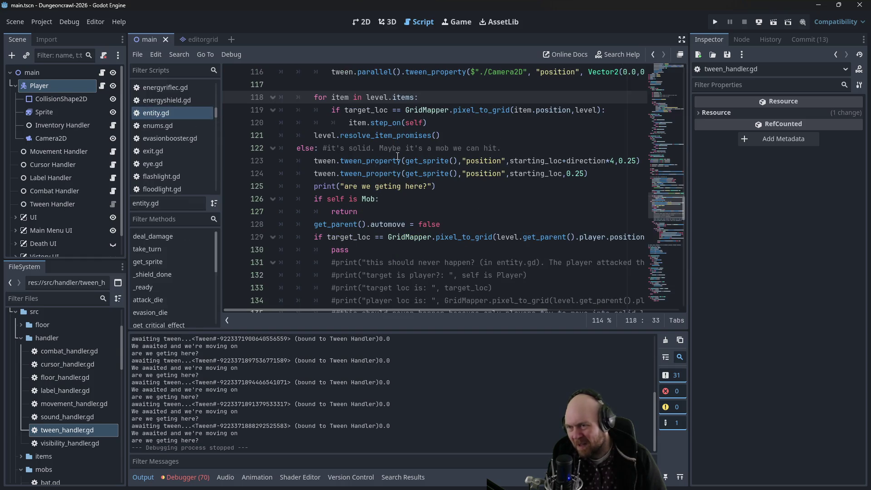
{"action": "left_click", "coordinate": [398, 159]}
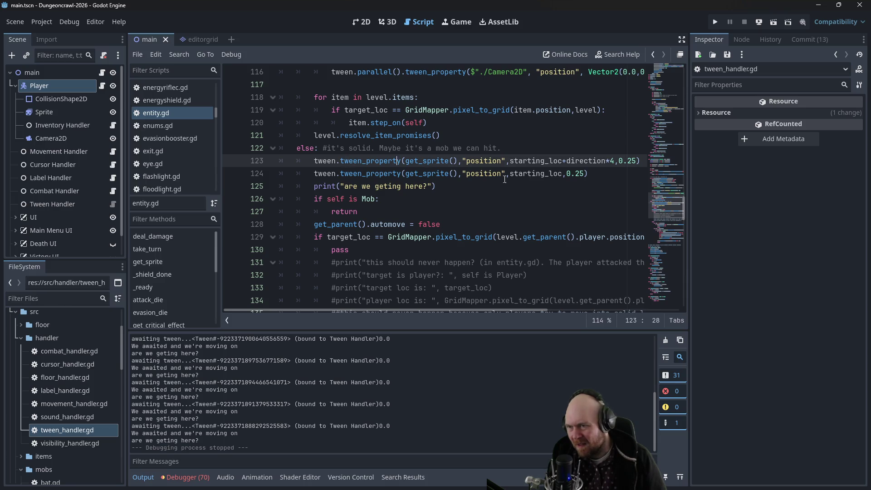
{"action": "left_click_drag", "start_coordinate": [429, 187], "coordinate": [346, 187]}
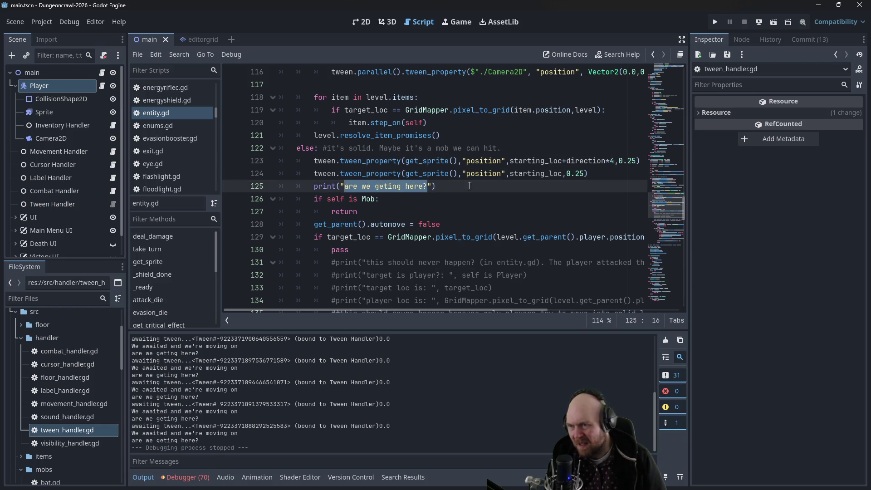
{"action": "left_click_drag", "start_coordinate": [437, 186], "coordinate": [314, 186]}
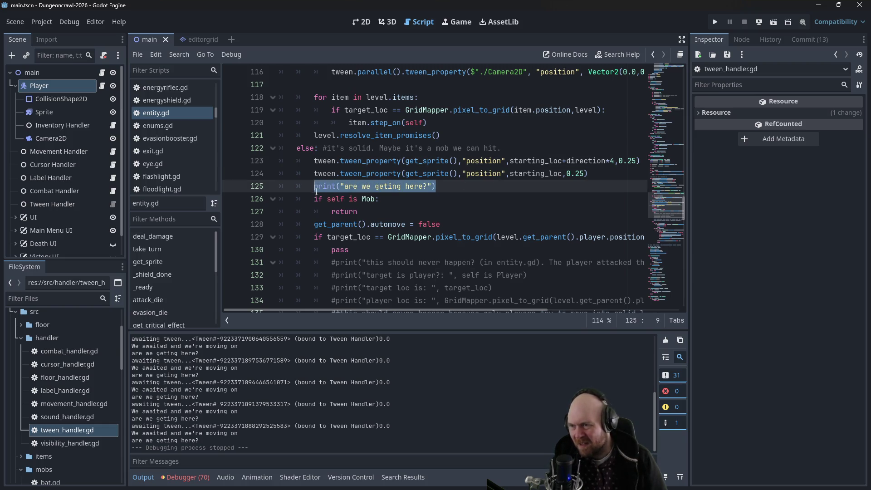
{"action": "key", "text": "BackSpace"}
- Add print("direction: ", direction) under the else branch on line 122
{"action": "left_click", "coordinate": [544, 146]}
{"action": "key", "text": "Return"}
{"action": "type", "text": "print("}
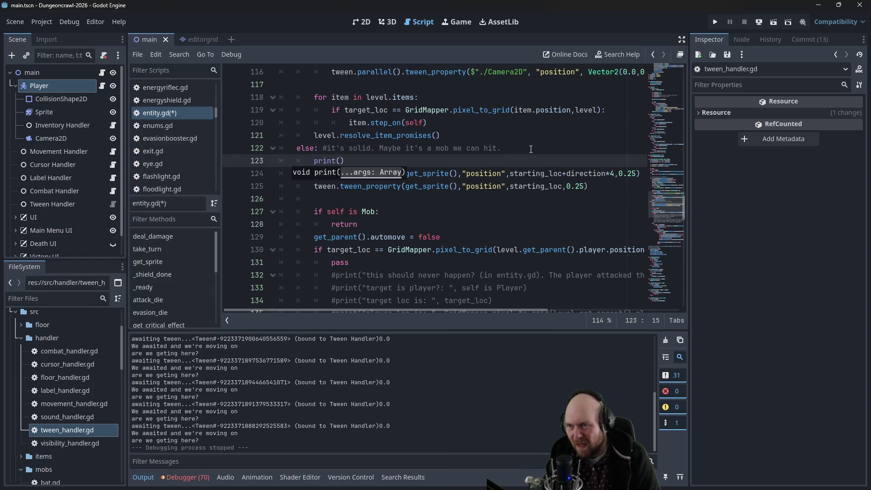
{"action": "left_click", "coordinate": [532, 150]}
{"action": "scroll", "coordinate": [541, 164], "scroll_direction": "up", "scroll_amount": 1}
{"action": "scroll", "coordinate": [540, 164], "scroll_direction": "up", "scroll_amount": 8}
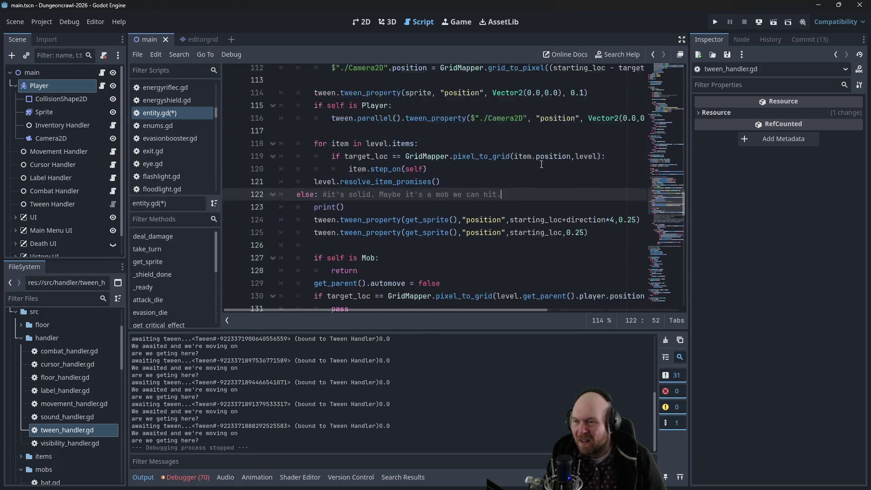
{"action": "scroll", "coordinate": [536, 169], "scroll_direction": "up", "scroll_amount": 1}
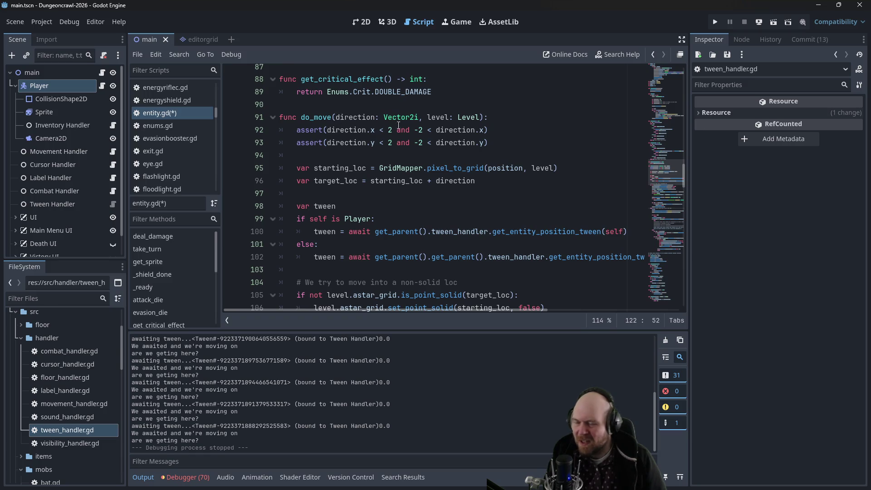
{"action": "scroll", "coordinate": [419, 203], "scroll_direction": "down", "scroll_amount": 6}
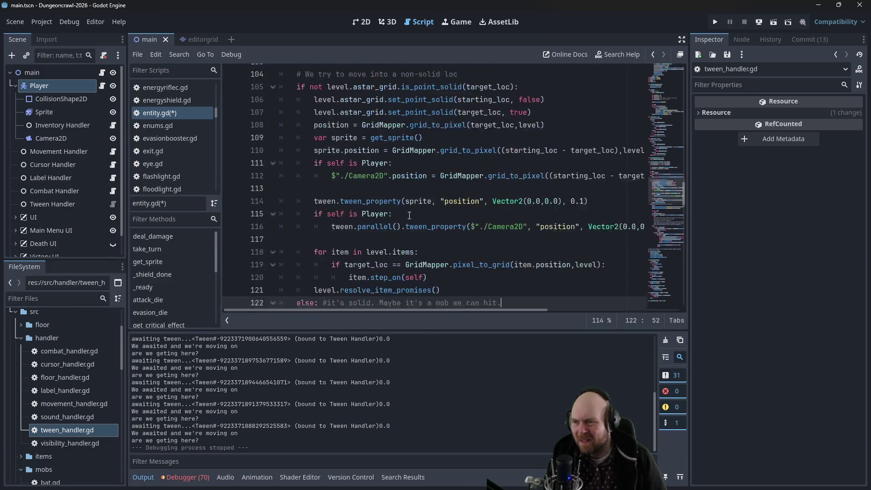
{"action": "scroll", "coordinate": [409, 212], "scroll_direction": "down", "scroll_amount": 3}
{"action": "left_click", "coordinate": [340, 190]}
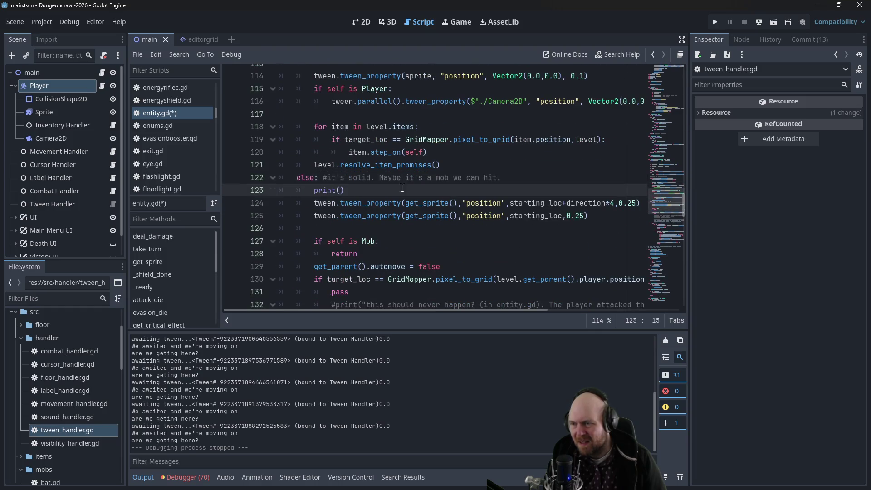
{"action": "type", "text": "direction:"}
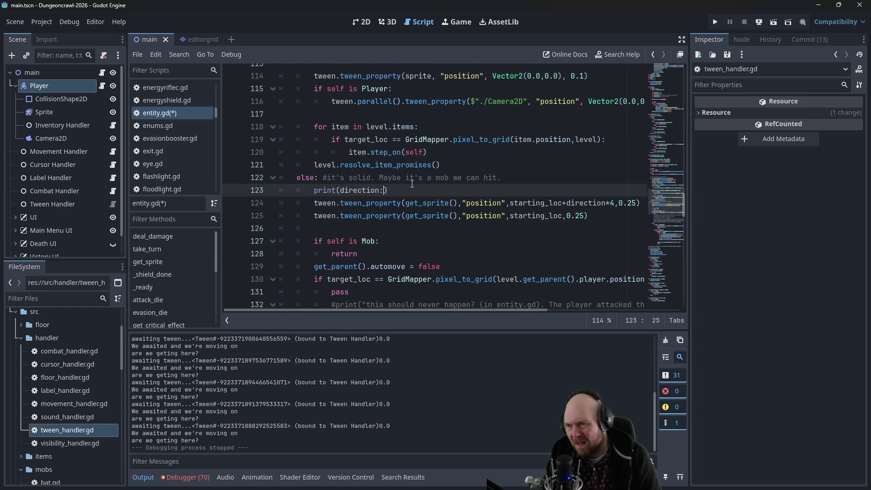
{"action": "type", "text": "\""}
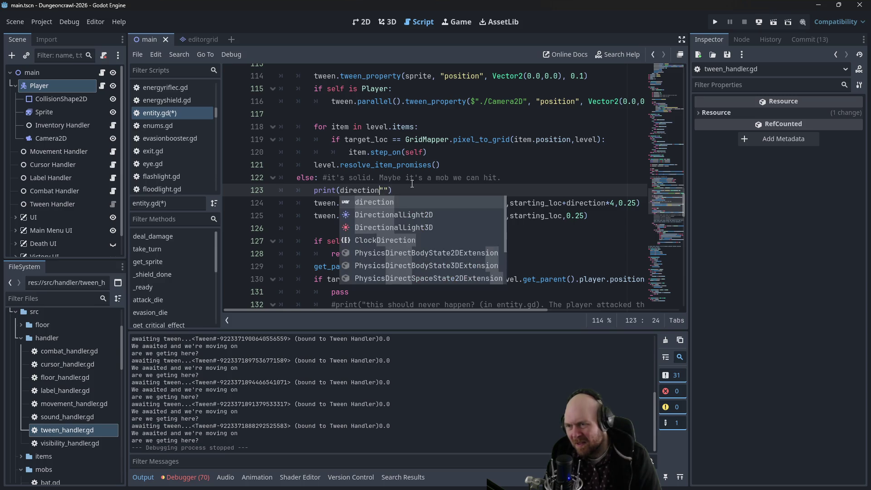
{"action": "key", "text": "ctrl+Left"}
{"action": "type", "text": "\""}
{"action": "key", "text": "Right"}
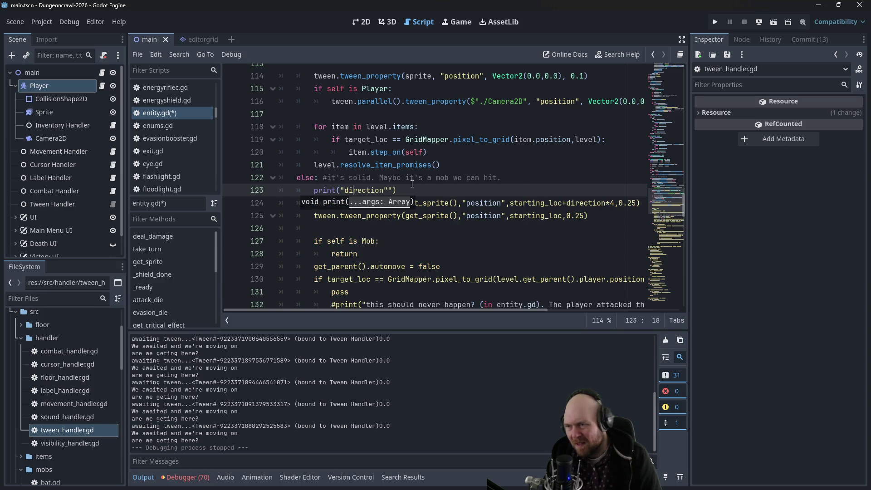
{"action": "key", "text": "Right"}
{"action": "key", "text": "Right"}
{"action": "key", "text": "Right"}
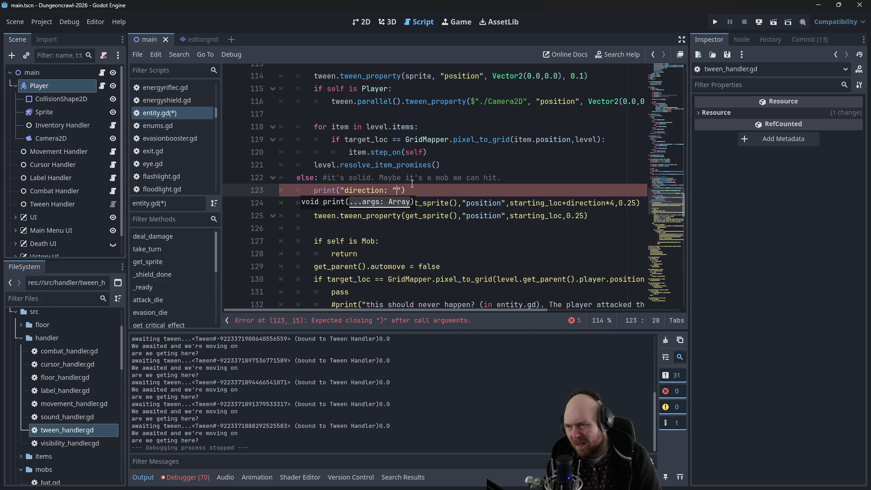
{"action": "type", "text": ",direction"}
- Add print("start_position: ", starting_loc) below it and save entity.gd
{"action": "key", "text": "Return"}
{"action": "type", "text": "print(\""}
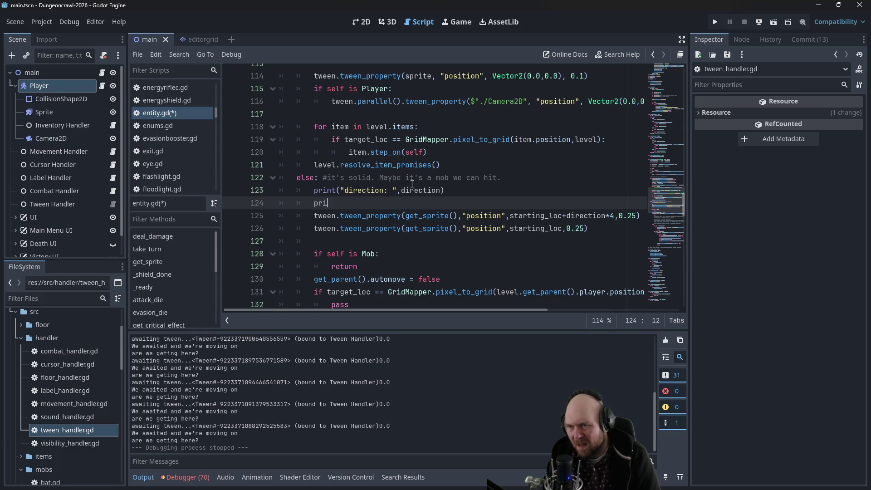
{"action": "type", "text": "position"}
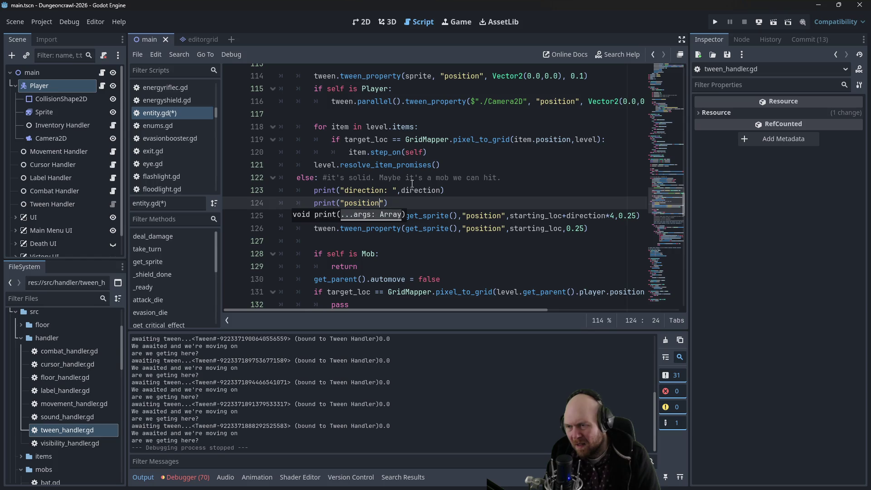
{"action": "key", "text": "BackSpace"}
{"action": "key", "text": "BackSpace"}
{"action": "key", "text": "BackSpace"}
{"action": "type", "text": "start"}
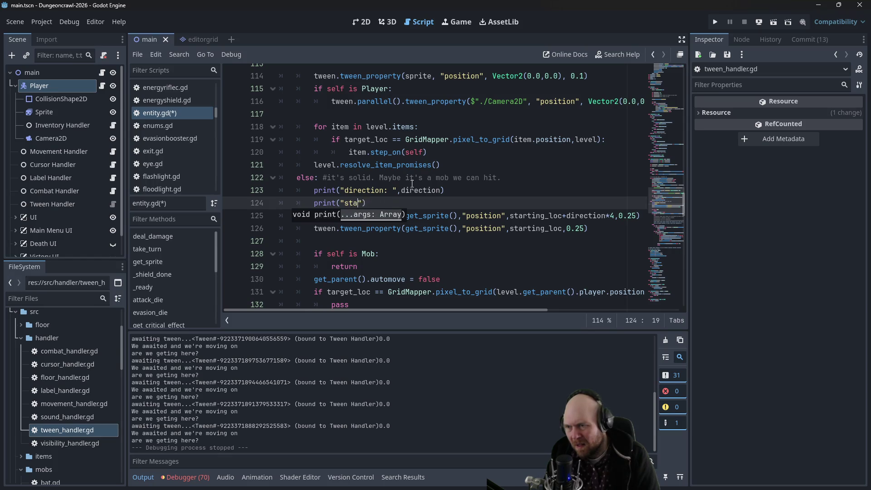
{"action": "type", "text": "_position: \""}
{"action": "type", "text": ", starting_loc"}
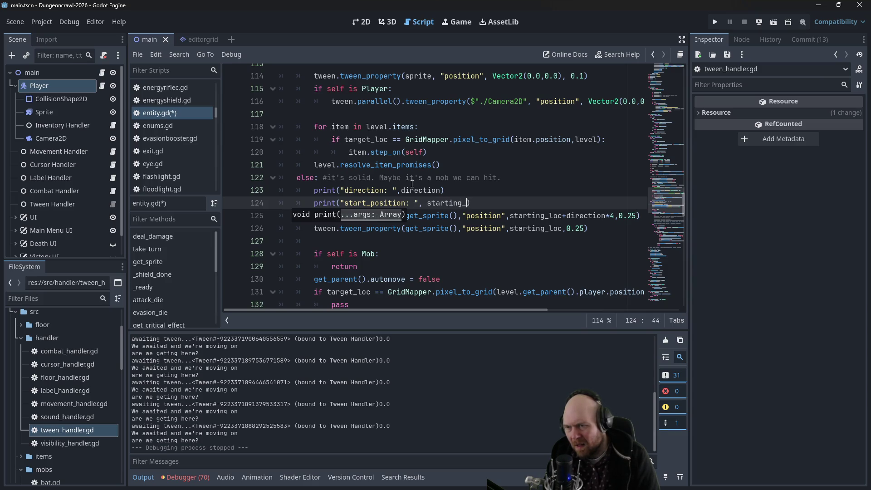
{"action": "key", "text": "ctrl+s"}
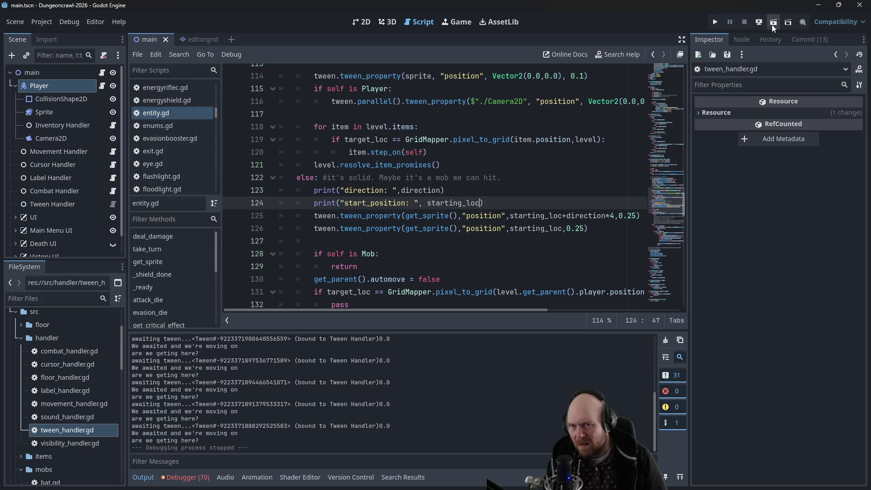
- Run a new game and bump Up into a wall, logging direction (0, -1) and start_position (39, 16), then close it
{"action": "left_click", "coordinate": [715, 23]}
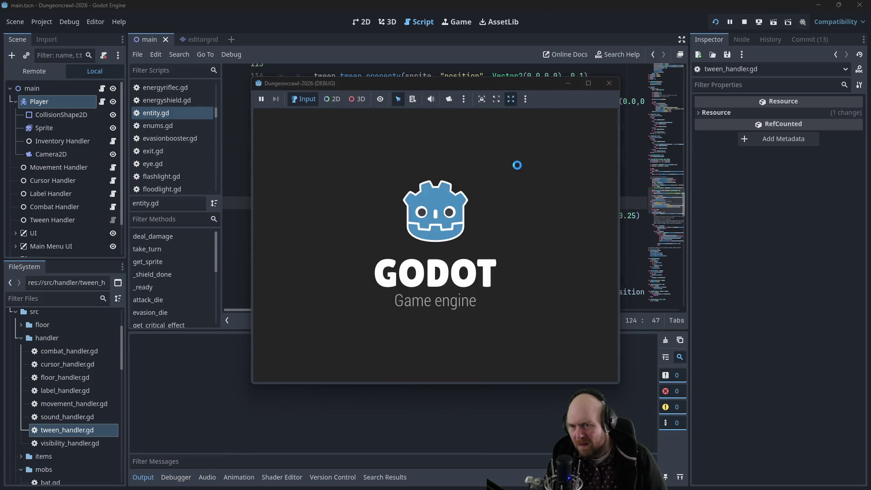
{"action": "left_click", "coordinate": [398, 240]}
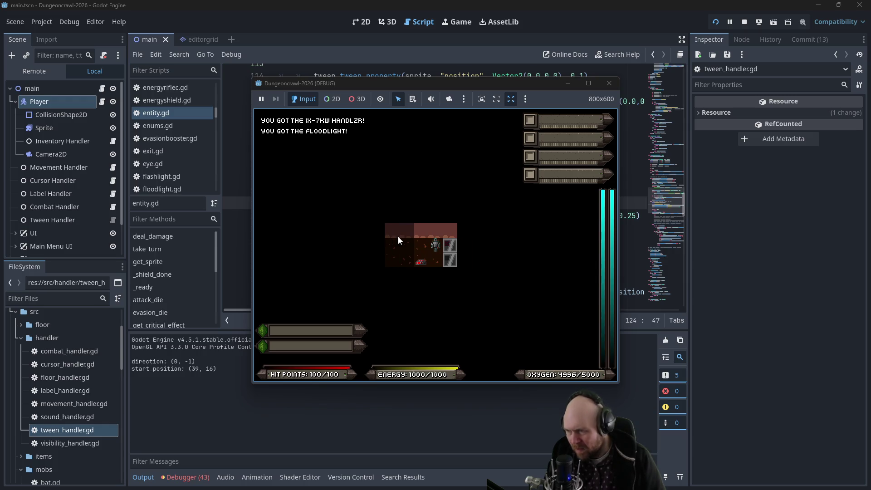
{"action": "key", "text": "Up"}
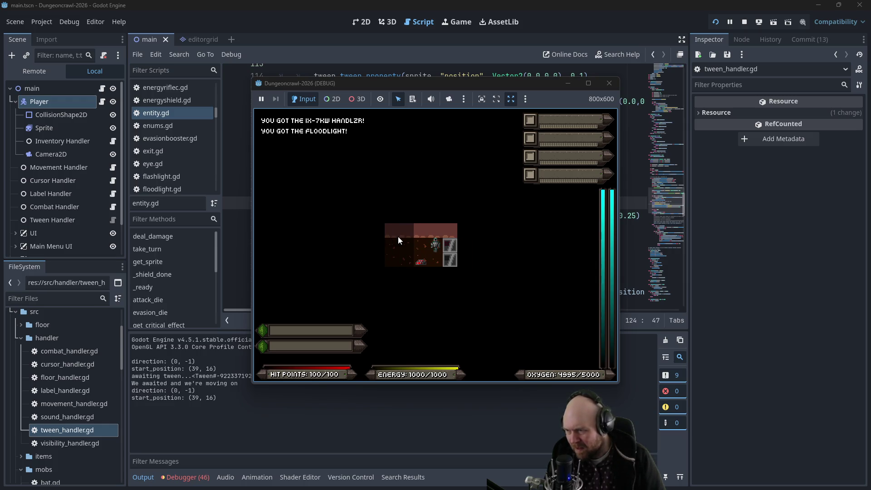
{"action": "left_click", "coordinate": [608, 83]}
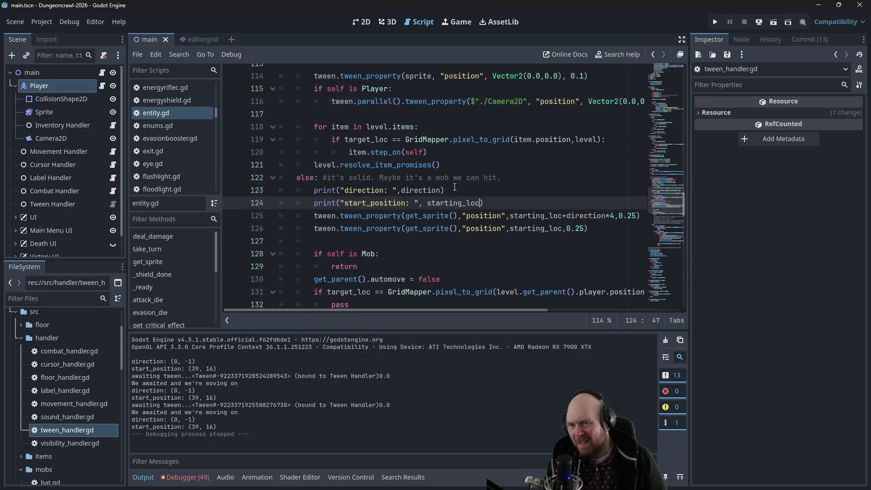
- Jump to the tween variable's declaration and compare against level.gd's tween code
{"action": "left_click", "coordinate": [341, 228]}
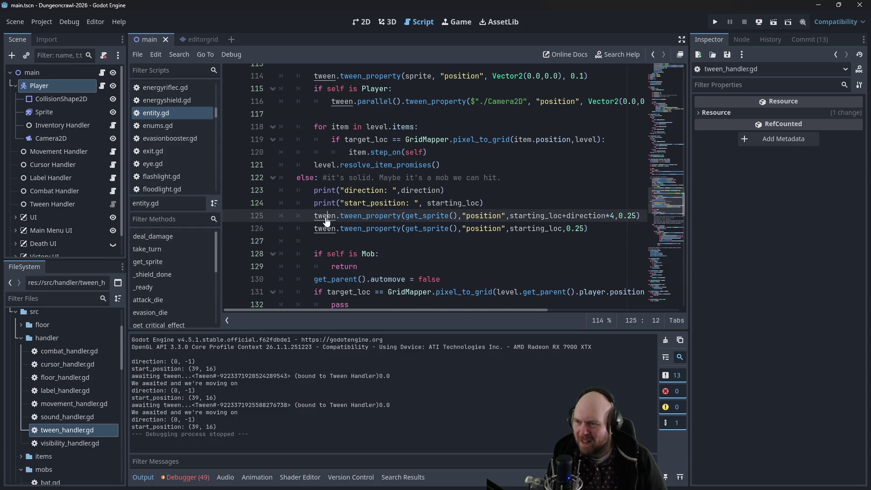
{"action": "left_click", "coordinate": [328, 229], "text": "ctrl"}
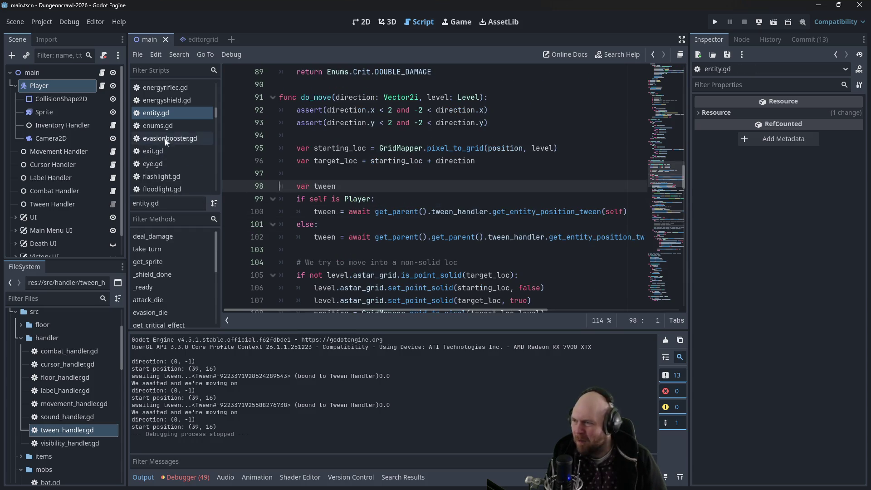
{"action": "scroll", "coordinate": [183, 179], "scroll_direction": "up", "scroll_amount": 2}
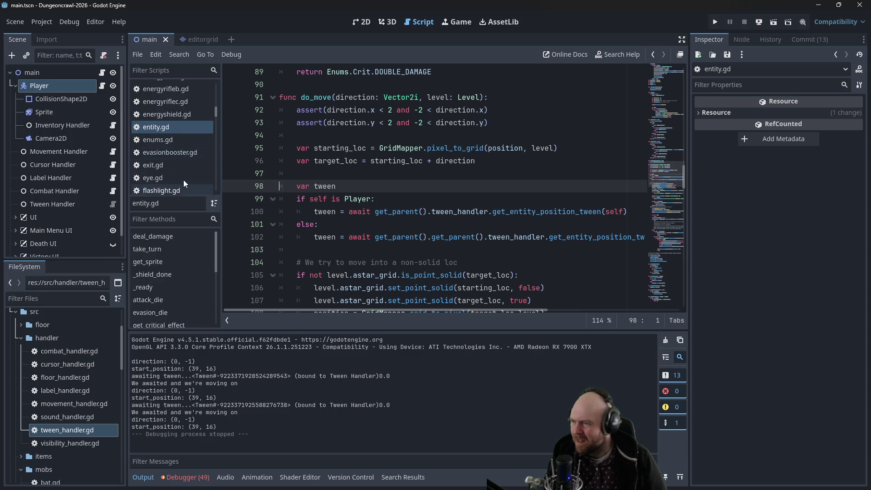
{"action": "left_click", "coordinate": [171, 146]}
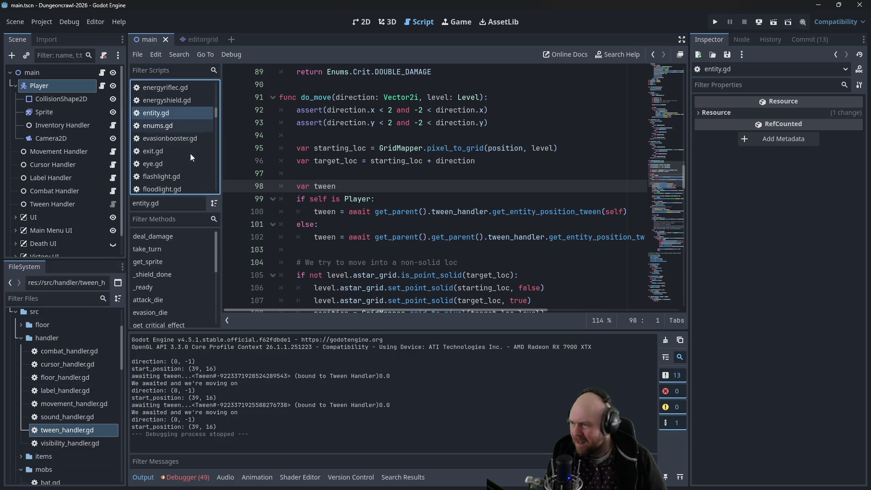
{"action": "mouse_move", "coordinate": [216, 115]}
{"action": "left_mouse_down"}
{"action": "mouse_move", "coordinate": [216, 142]}
{"action": "mouse_move", "coordinate": [217, 135]}
{"action": "left_mouse_up"}
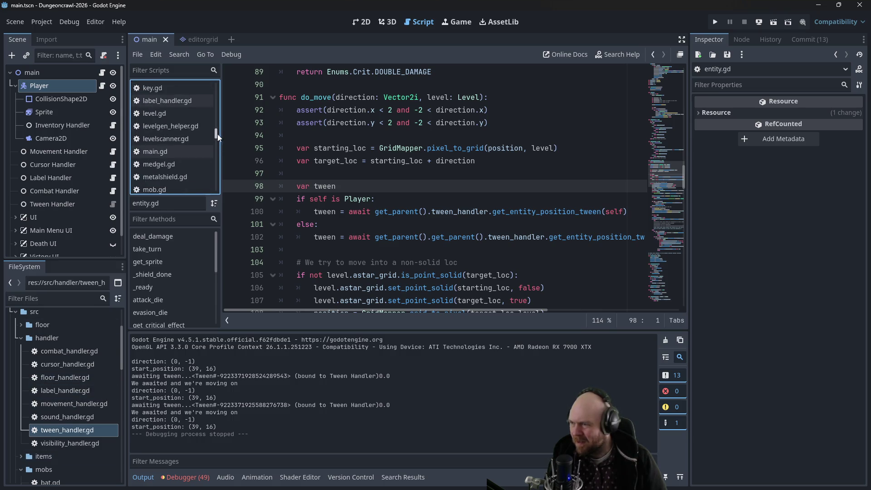
{"action": "left_click", "coordinate": [165, 113]}
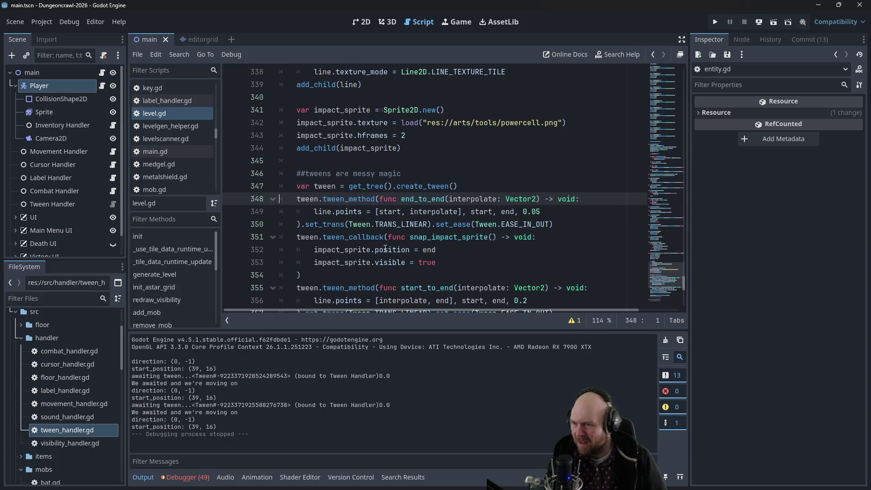
{"action": "scroll", "coordinate": [349, 230], "scroll_direction": "down", "scroll_amount": 3}
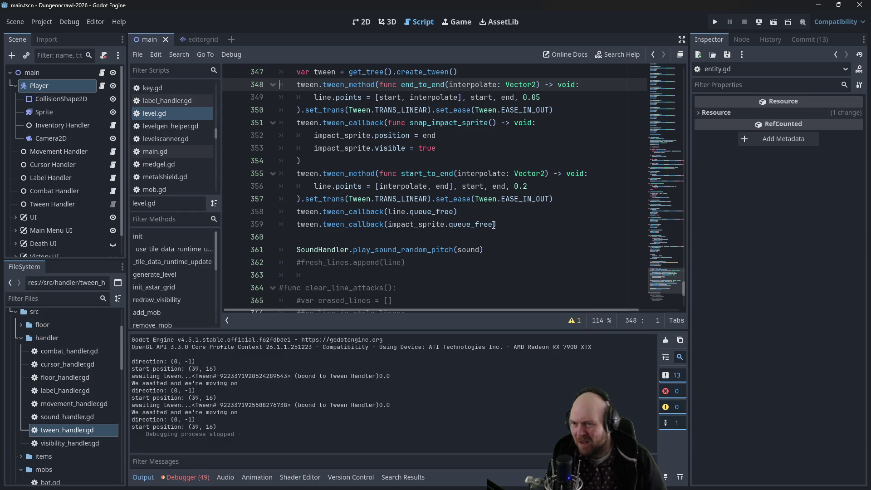
{"action": "scroll", "coordinate": [424, 213], "scroll_direction": "up", "scroll_amount": 1}
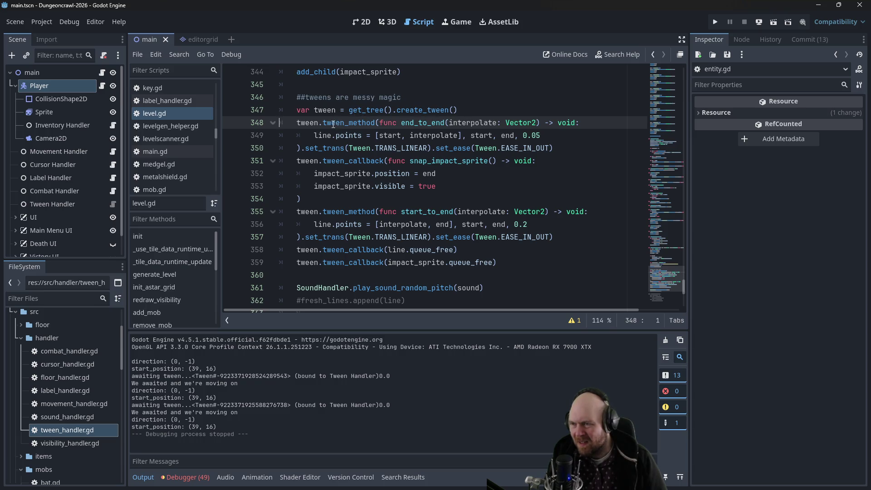
{"action": "mouse_move", "coordinate": [329, 123]}
{"action": "left_click", "coordinate": [333, 101]}
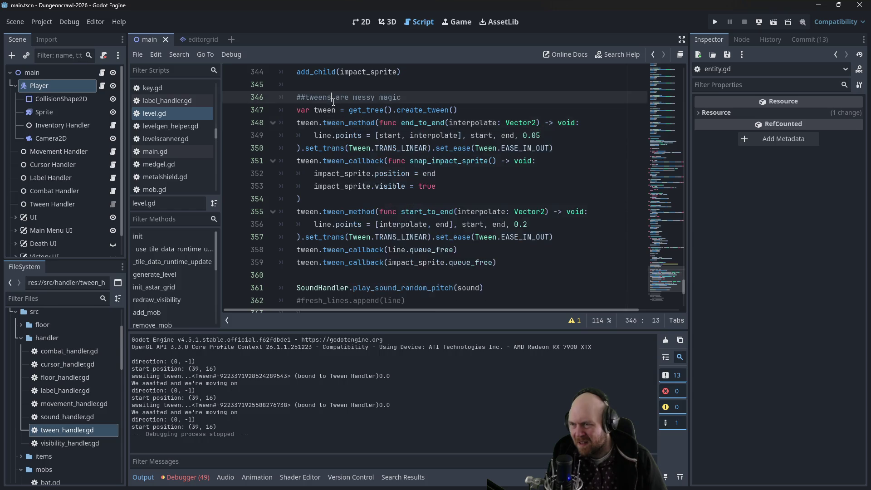
{"action": "scroll", "coordinate": [173, 131], "scroll_direction": "up", "scroll_amount": 1}
{"action": "left_click_drag", "start_coordinate": [219, 132], "coordinate": [211, 108]}
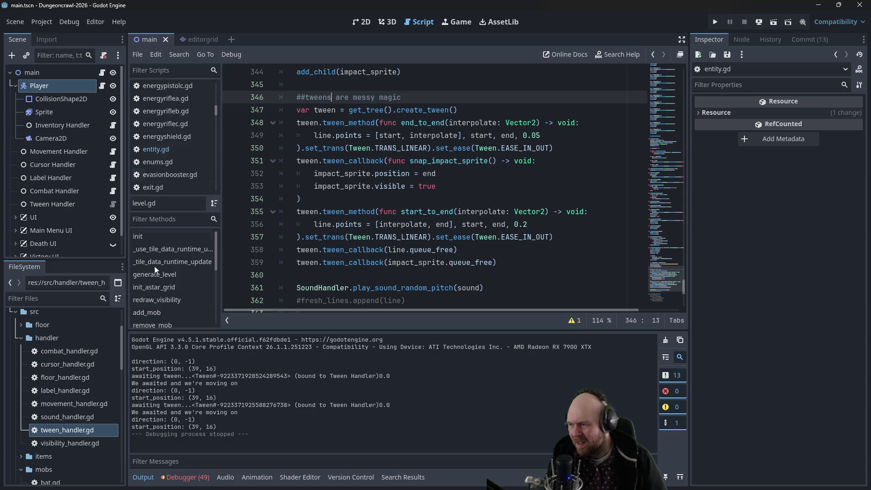
- In tween_handler.gd change create_tween() on line 15 to get_tree().create_tween() and run the project
{"action": "double_click", "coordinate": [89, 428]}
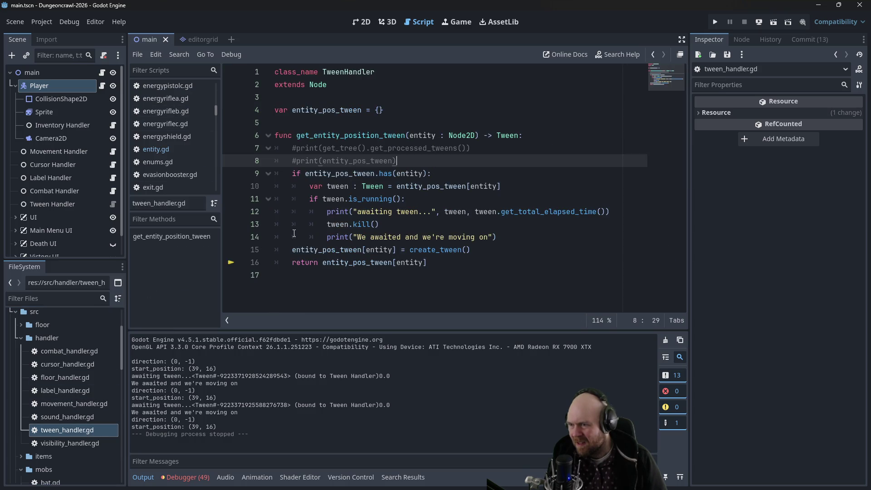
{"action": "left_click", "coordinate": [409, 250]}
{"action": "type", "text": "get_tr"}
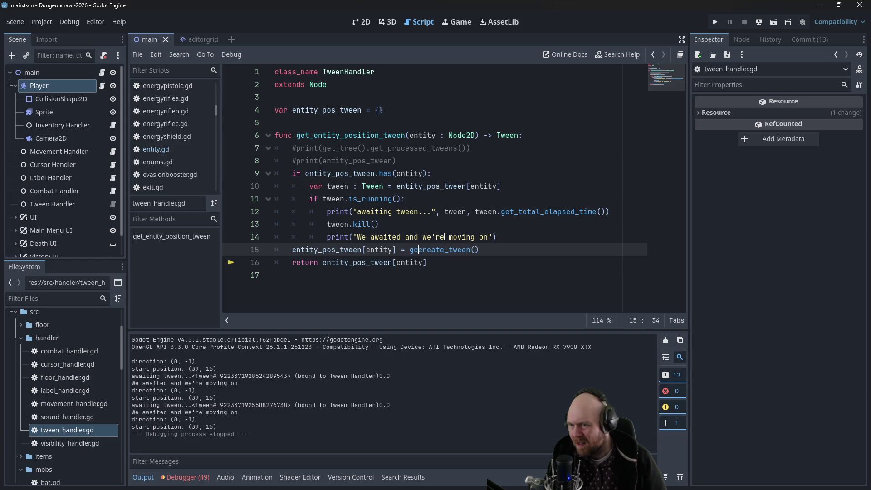
{"action": "key", "text": "Return"}
{"action": "type", "text": "."}
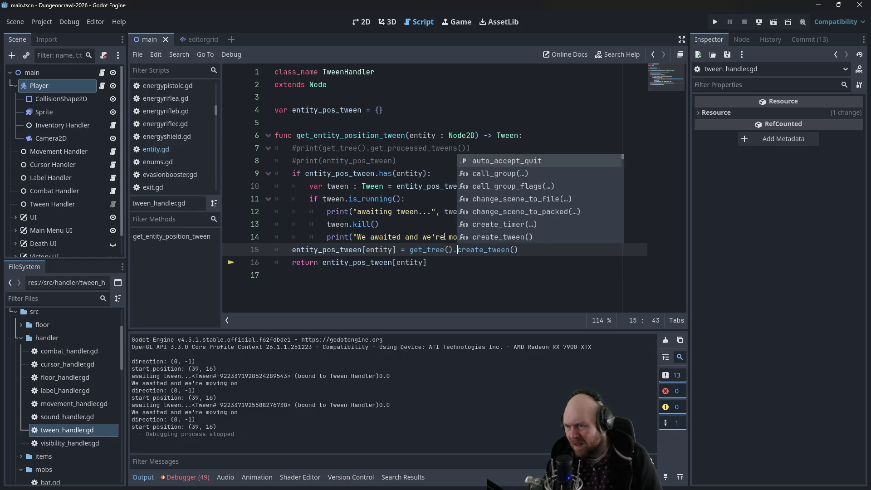
{"action": "left_click", "coordinate": [447, 120]}
{"action": "left_click", "coordinate": [715, 22]}
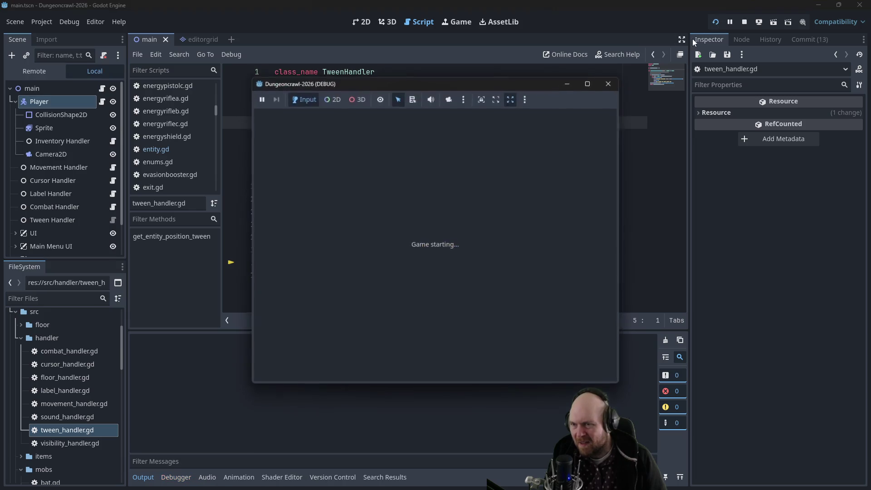
- Start a new game, open the inventory and equip the floodlight, then close the test game
{"action": "left_click", "coordinate": [374, 246]}
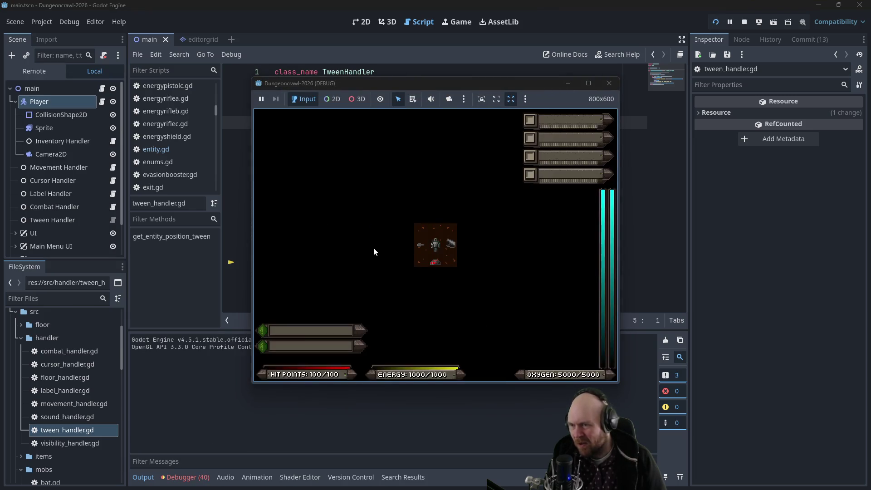
{"action": "key", "text": "i"}
{"action": "key", "text": "1"}
{"action": "key", "text": "1"}
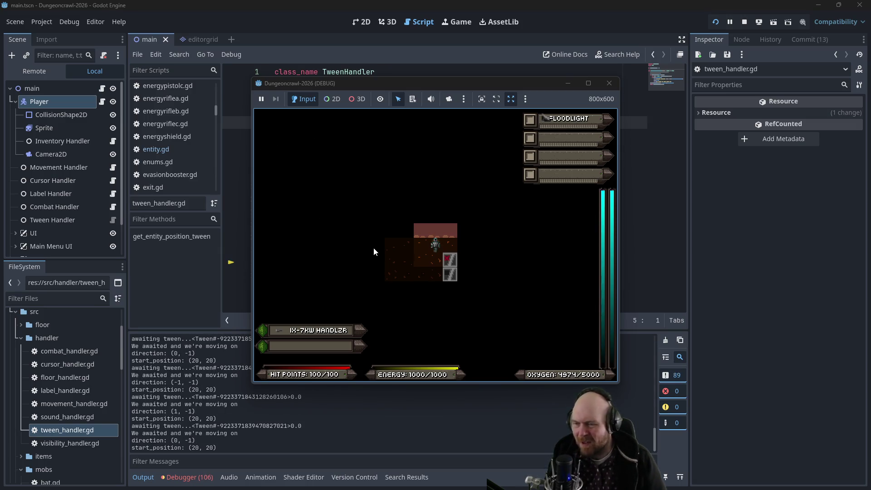
{"action": "left_click", "coordinate": [610, 88]}
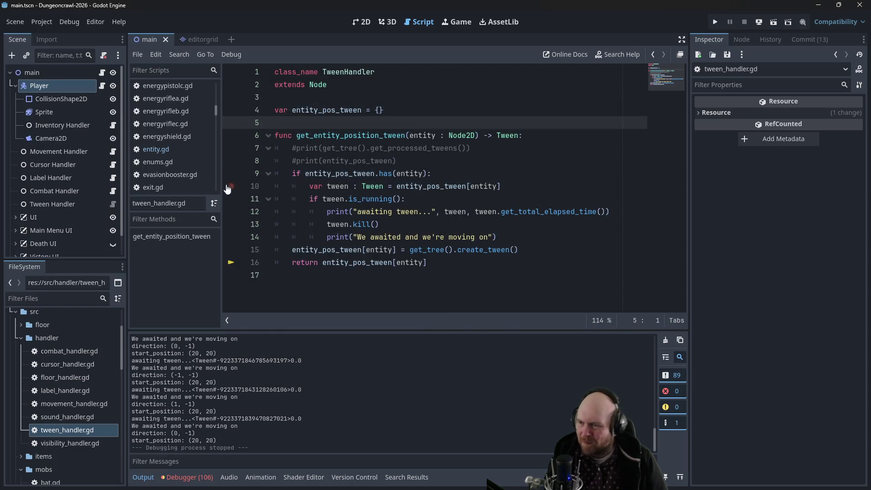
- Open entity.gd and add a tween.play() call on a new line after the bump tweens
{"action": "scroll", "coordinate": [59, 424], "scroll_direction": "down", "scroll_amount": 5}
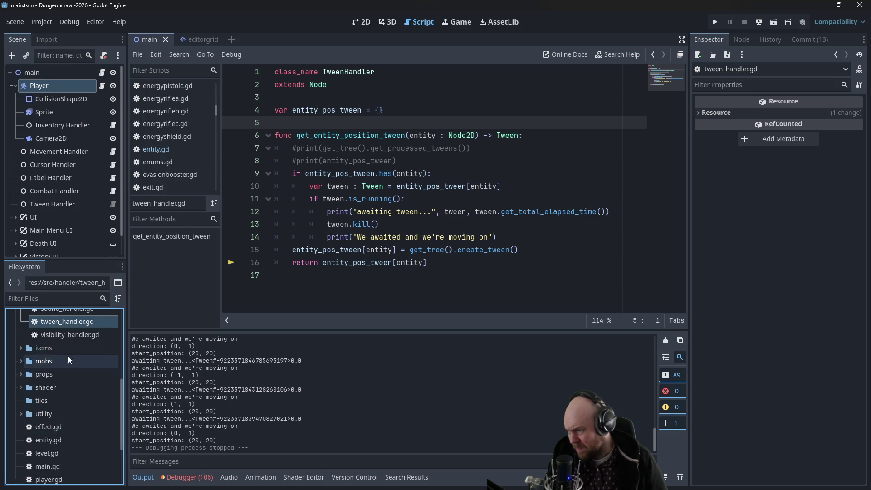
{"action": "scroll", "coordinate": [67, 356], "scroll_direction": "up", "scroll_amount": 5}
{"action": "left_click", "coordinate": [155, 149]}
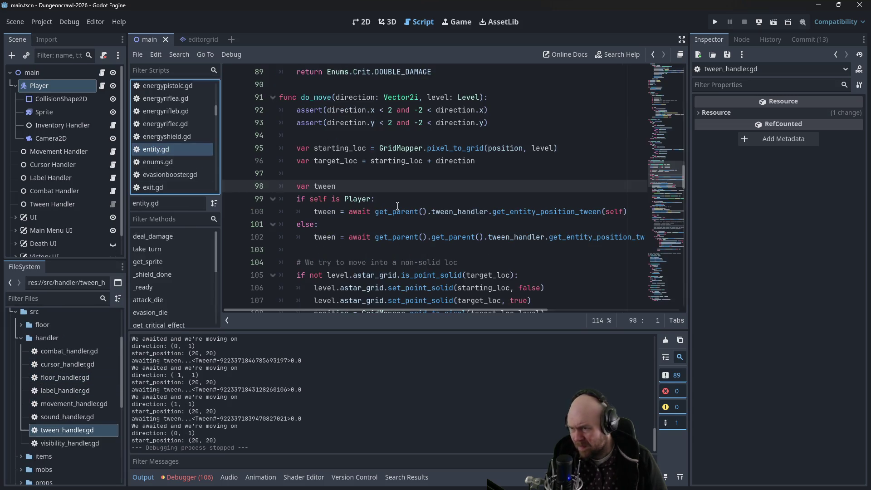
{"action": "scroll", "coordinate": [401, 211], "scroll_direction": "up", "scroll_amount": 2}
{"action": "scroll", "coordinate": [402, 211], "scroll_direction": "down", "scroll_amount": 3}
{"action": "scroll", "coordinate": [401, 211], "scroll_direction": "down", "scroll_amount": 9}
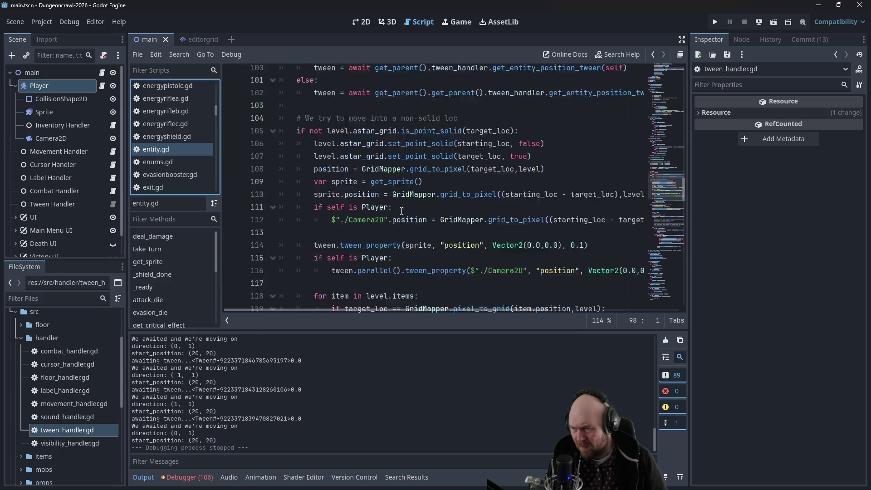
{"action": "scroll", "coordinate": [402, 212], "scroll_direction": "down", "scroll_amount": 1}
{"action": "left_click", "coordinate": [405, 150]}
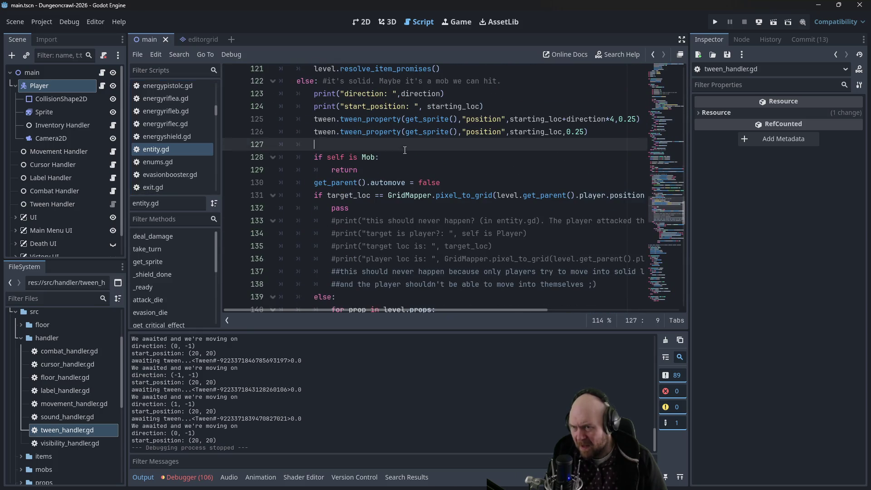
{"action": "key", "text": "Return"}
{"action": "key", "text": "Up"}
{"action": "type", "text": "twe"}
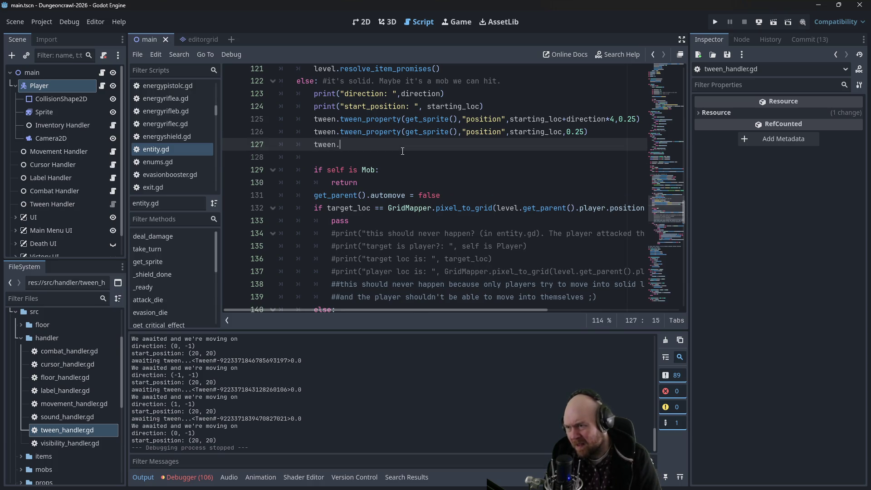
{"action": "type", "text": "()"}
- Test-run the game, start a new game, step the player left, then stop it
{"action": "left_click", "coordinate": [716, 21]}
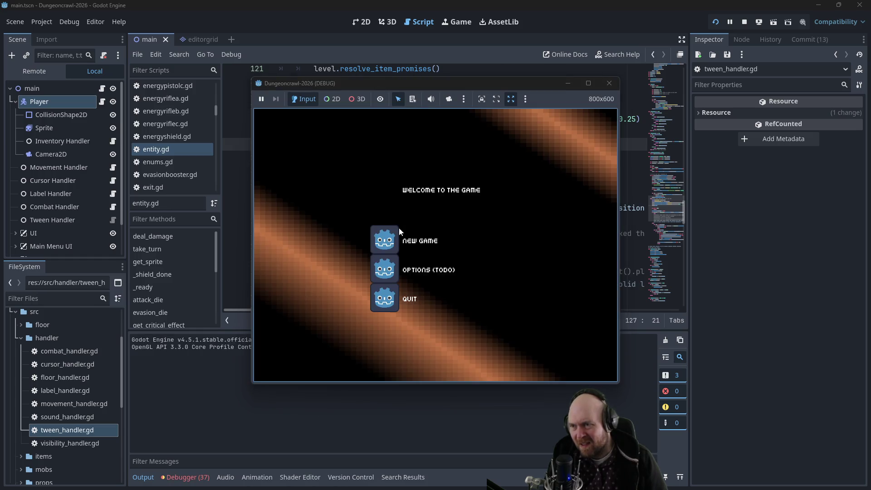
{"action": "left_click", "coordinate": [401, 245]}
{"action": "key", "text": "Left"}
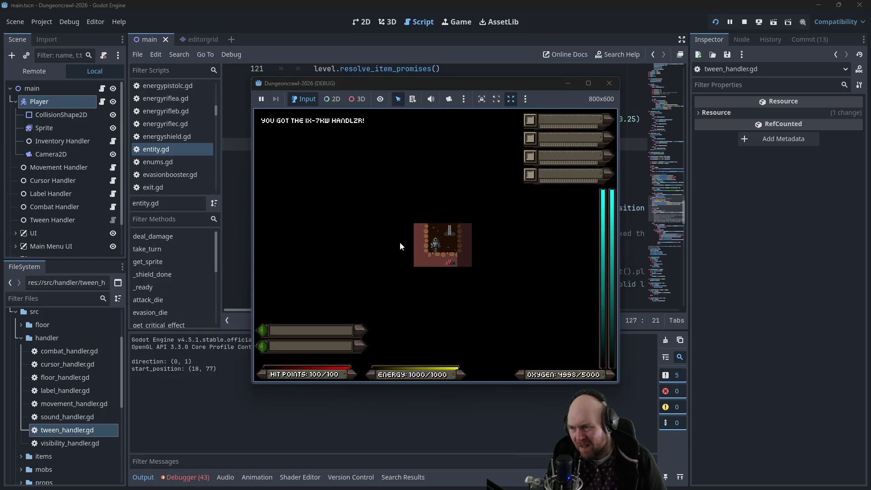
{"action": "left_click", "coordinate": [610, 83]}
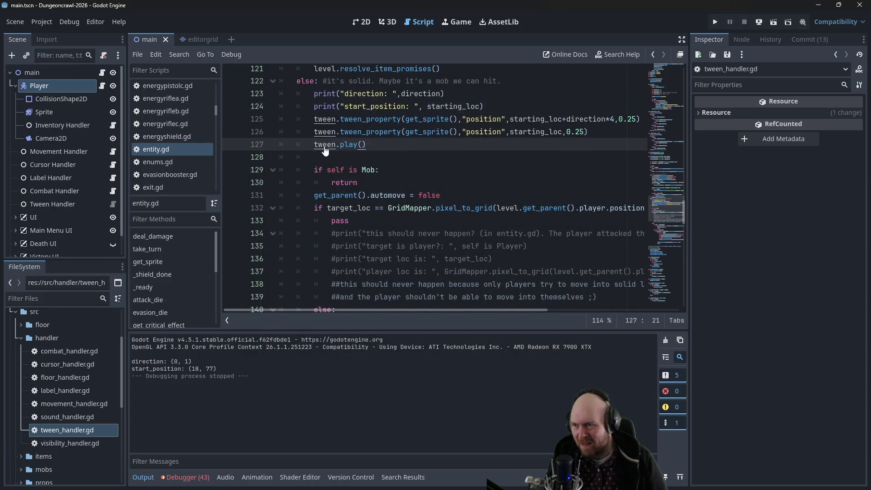
- Replace tween.play() with print("tween: ", tween) below the start_position print and relaunch the game
{"action": "scroll", "coordinate": [331, 149], "scroll_direction": "up", "scroll_amount": 10}
{"action": "scroll", "coordinate": [495, 150], "scroll_direction": "down", "scroll_amount": 5}
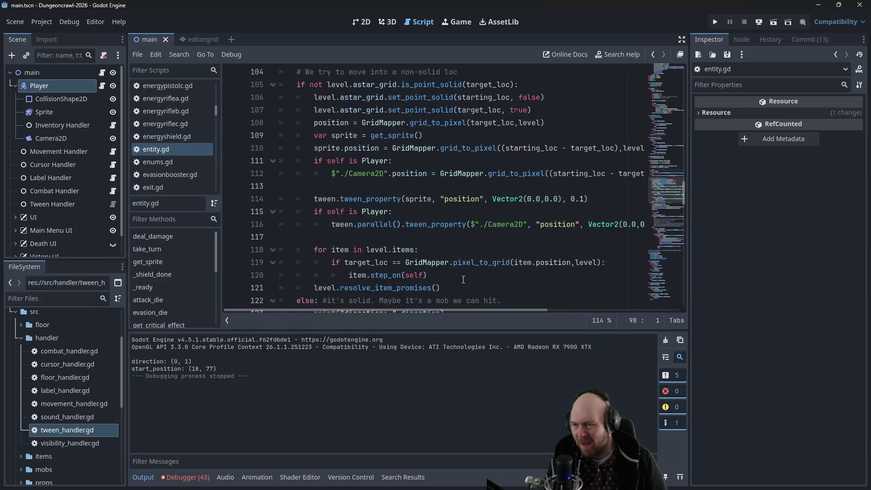
{"action": "scroll", "coordinate": [464, 280], "scroll_direction": "down", "scroll_amount": 5}
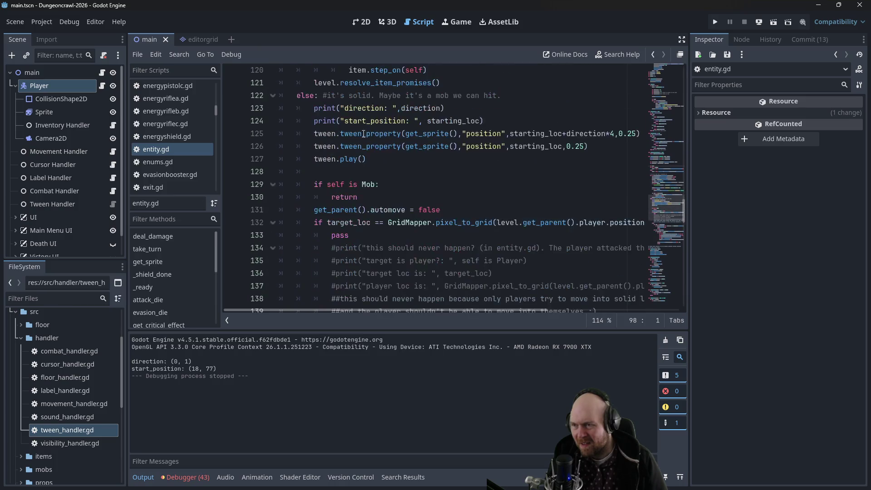
{"action": "left_click", "coordinate": [380, 158]}
{"action": "key", "text": "ctrl+x"}
{"action": "left_click", "coordinate": [496, 121]}
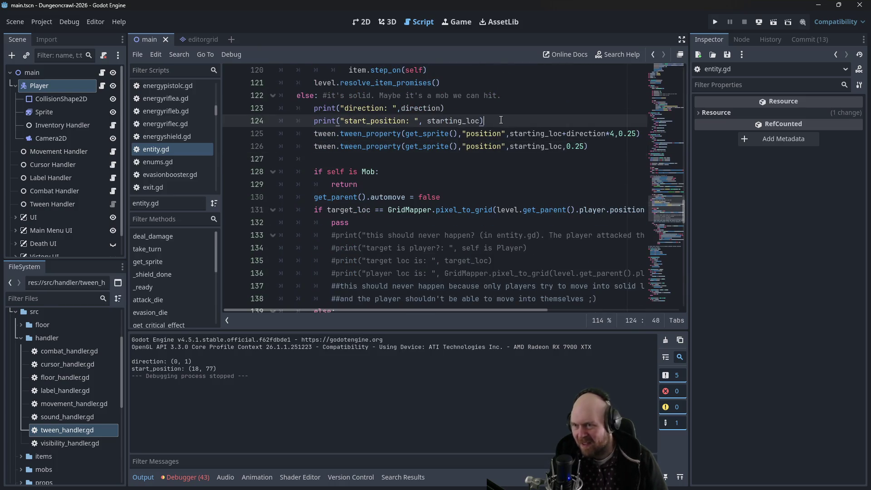
{"action": "key", "text": "Return"}
{"action": "type", "text": "print(\"tw"}
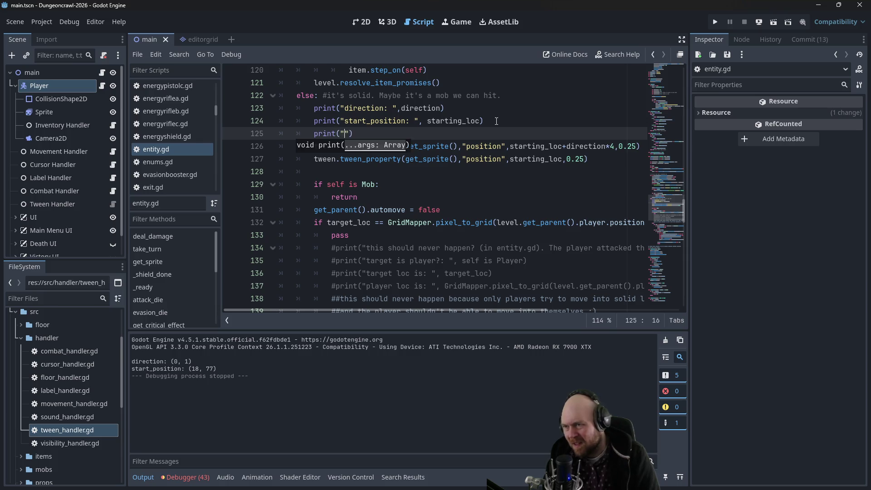
{"action": "type", "text": "eeen"}
{"action": "key", "text": "BackSpace"}
{"action": "key", "text": "BackSpace"}
{"action": "type", "text": "n:"}
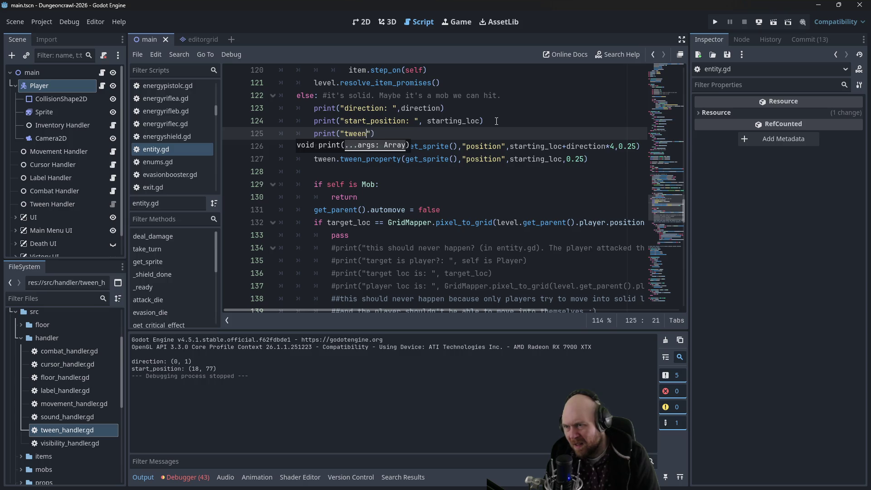
{"action": "type", "text": " \","}
{"action": "type", "text": " tween"}
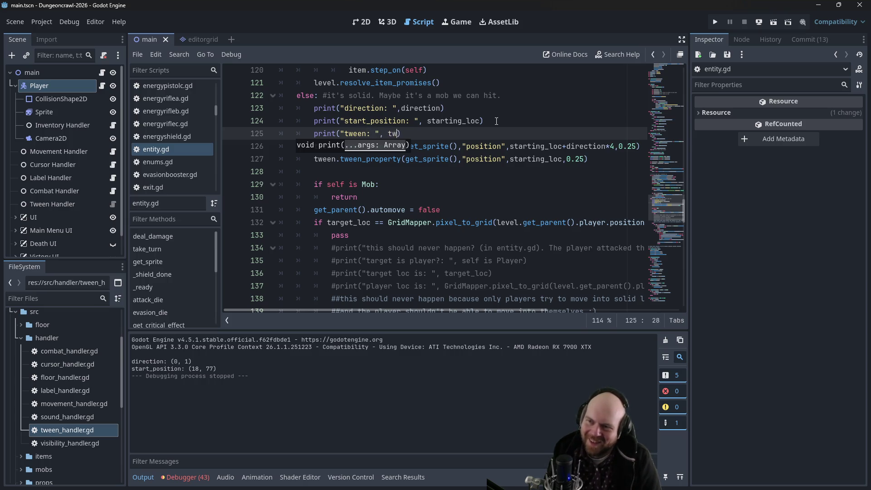
{"action": "left_click", "coordinate": [546, 157]}
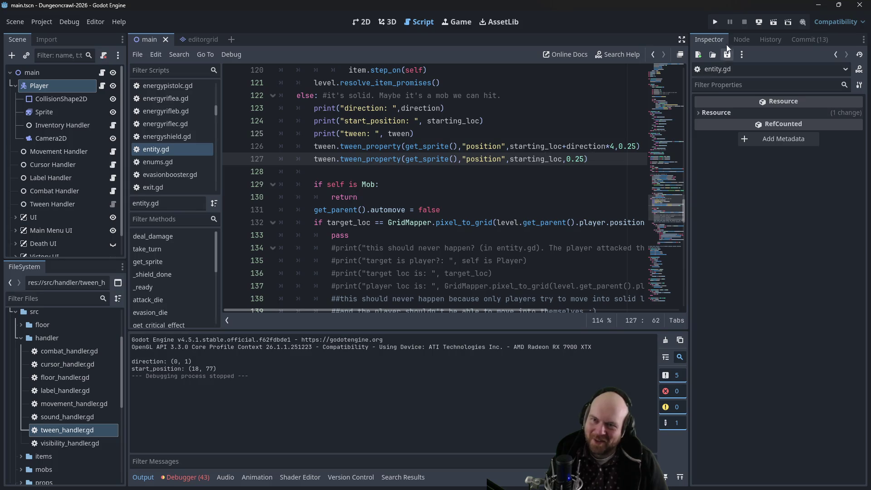
{"action": "left_click", "coordinate": [715, 22]}
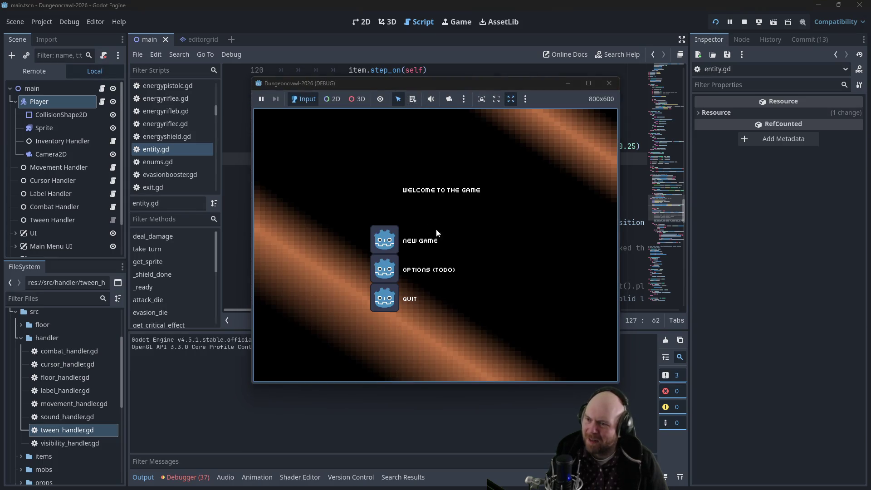
- Start a new game, bump the player upward several times and once left, then close the game
{"action": "left_click", "coordinate": [402, 231]}
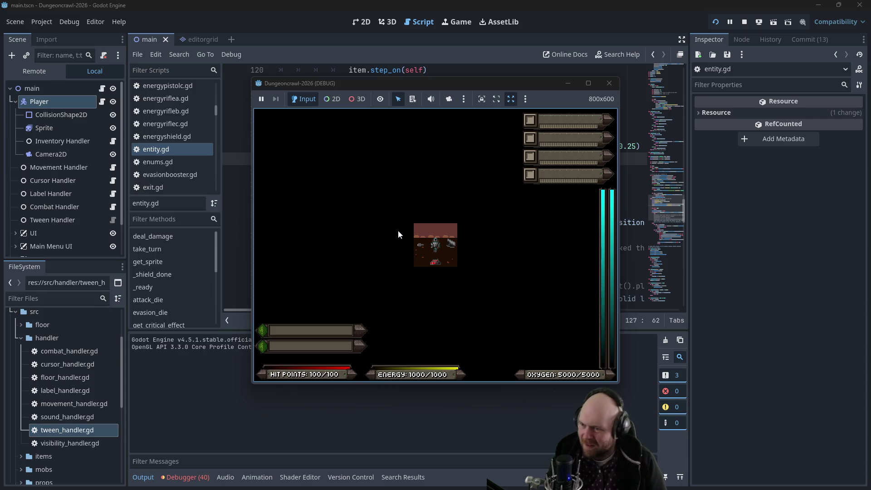
{"action": "key", "text": "Up"}
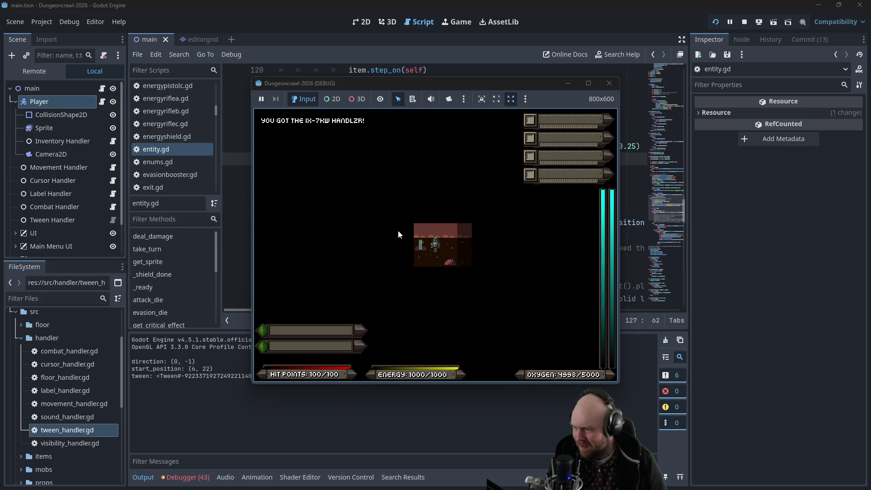
{"action": "key", "text": "Up"}
{"action": "key", "text": "Up"}
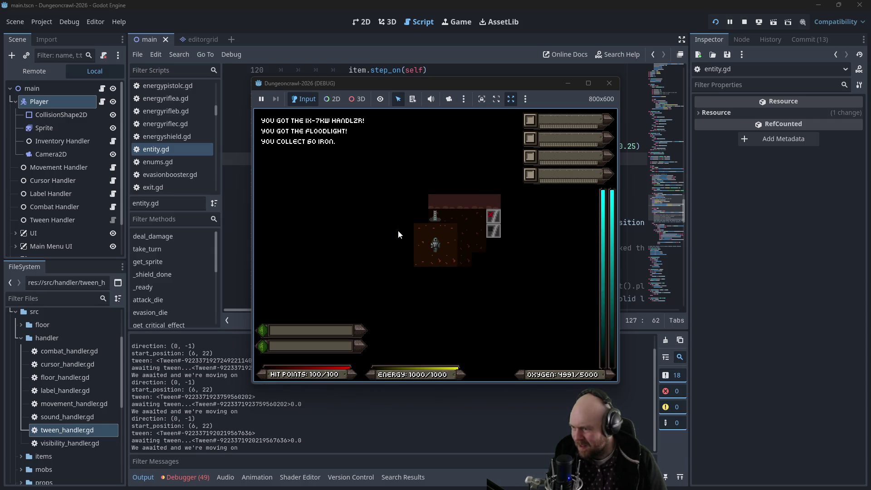
{"action": "key", "text": "Up"}
{"action": "key", "text": "Up"}
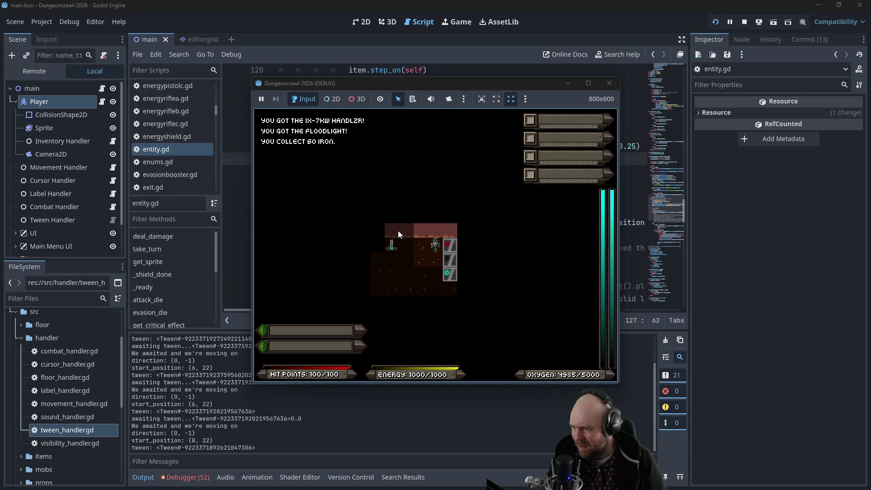
{"action": "key", "text": "Left"}
{"action": "key", "text": "Up"}
{"action": "key", "text": "Up"}
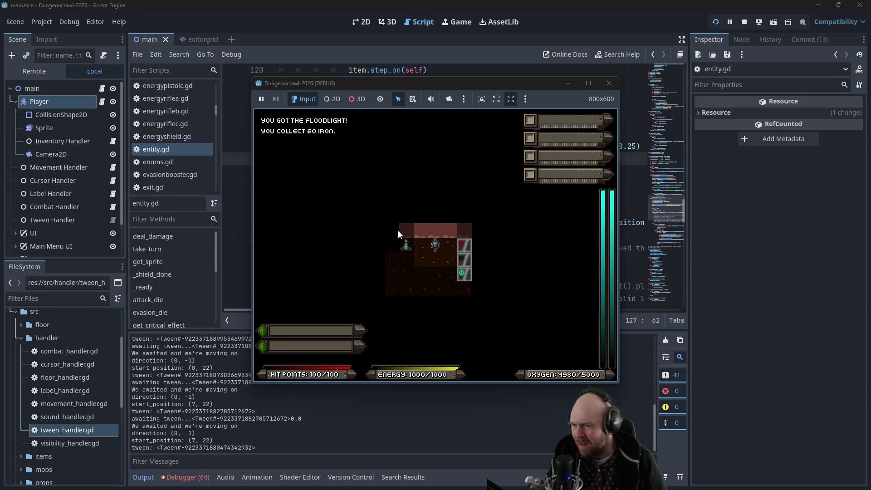
{"action": "key", "text": "Up"}
{"action": "left_click", "coordinate": [609, 83]}
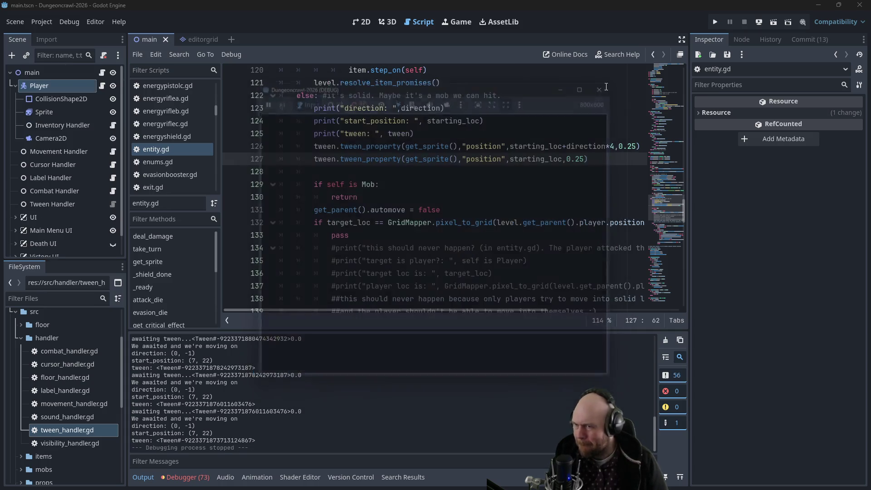
- Change both bump tween durations on lines 126–127 from 0.25 to 0.55, then test a new game
{"action": "scroll", "coordinate": [460, 217], "scroll_direction": "up", "scroll_amount": 4}
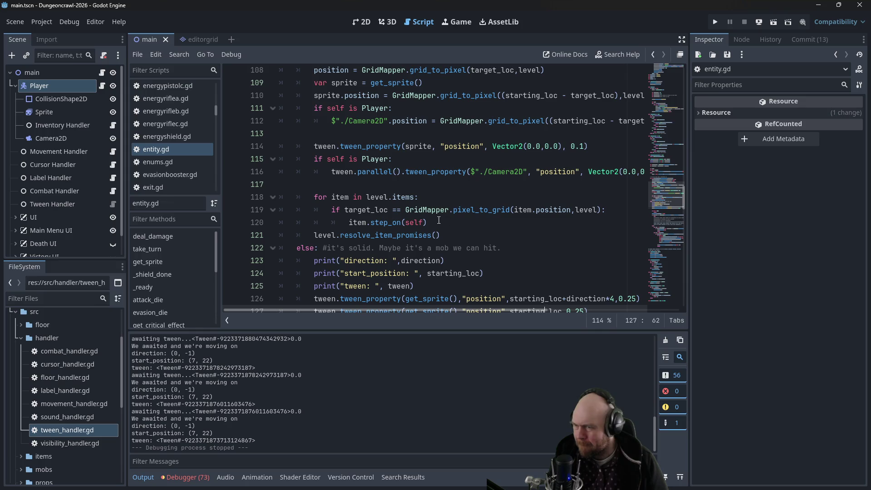
{"action": "scroll", "coordinate": [436, 220], "scroll_direction": "up", "scroll_amount": 1}
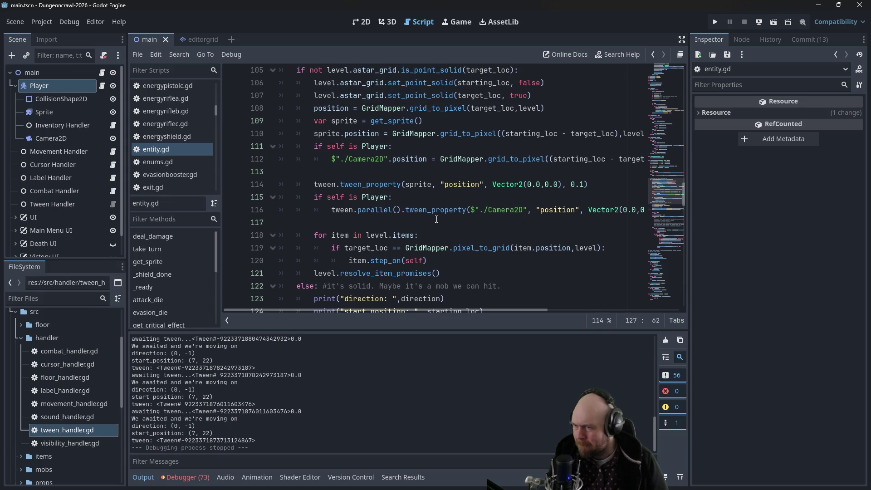
{"action": "scroll", "coordinate": [437, 220], "scroll_direction": "up", "scroll_amount": 2}
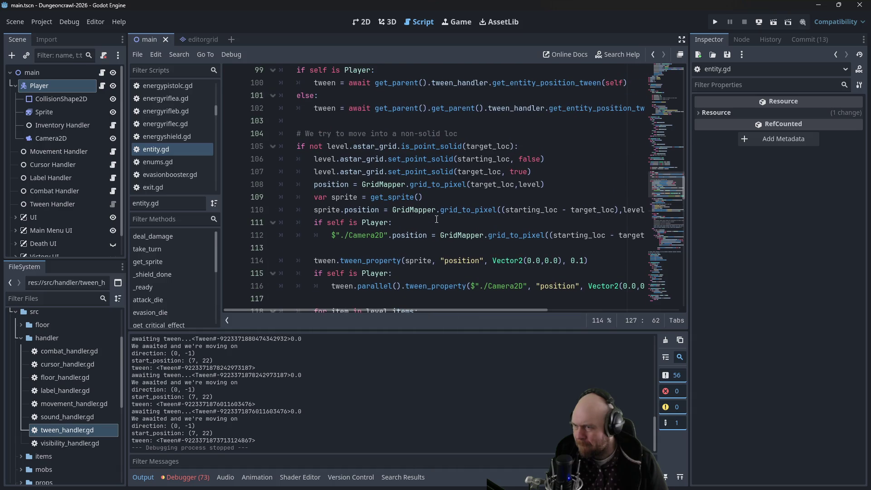
{"action": "scroll", "coordinate": [434, 219], "scroll_direction": "down", "scroll_amount": 5}
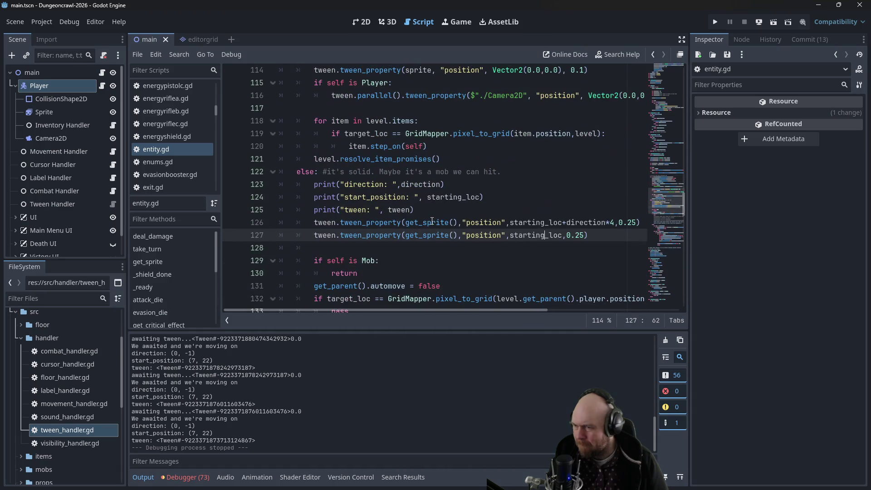
{"action": "left_click", "coordinate": [586, 285]}
{"action": "left_click", "coordinate": [602, 242]}
{"action": "left_click_drag", "start_coordinate": [576, 238], "coordinate": [578, 235]}
{"action": "left_click_drag", "start_coordinate": [628, 223], "coordinate": [631, 222]}
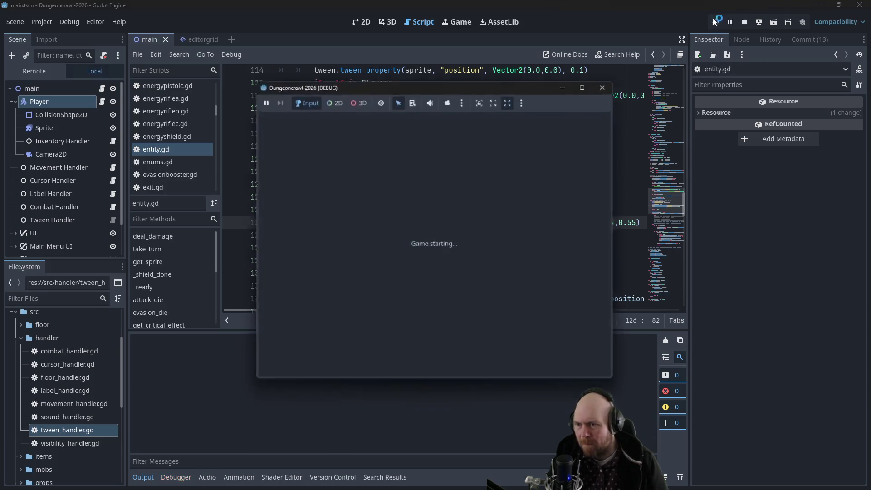
{"action": "left_click", "coordinate": [384, 238]}
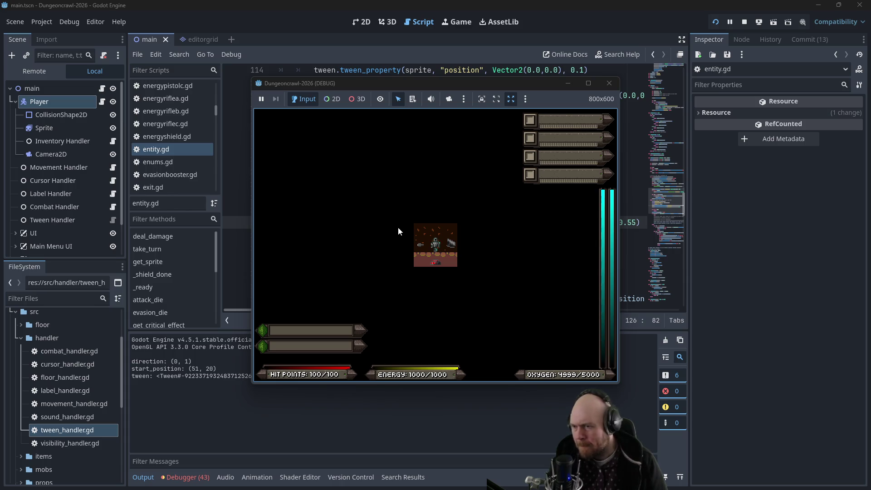
{"action": "left_click", "coordinate": [608, 83]}
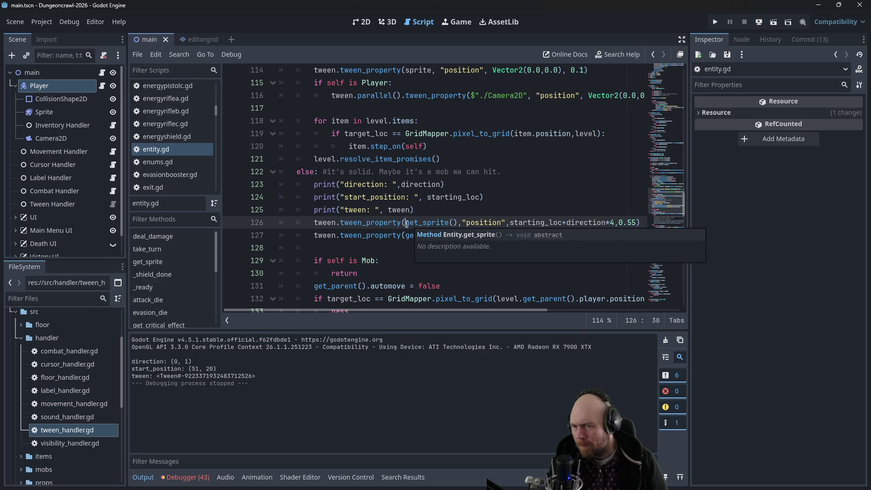
{"action": "scroll", "coordinate": [416, 221], "scroll_direction": "up", "scroll_amount": 5}
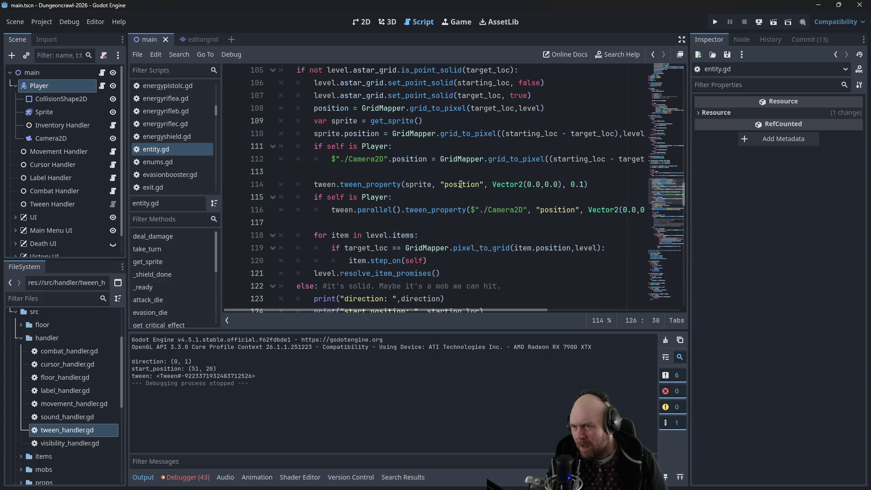
{"action": "scroll", "coordinate": [441, 204], "scroll_direction": "up", "scroll_amount": 1}
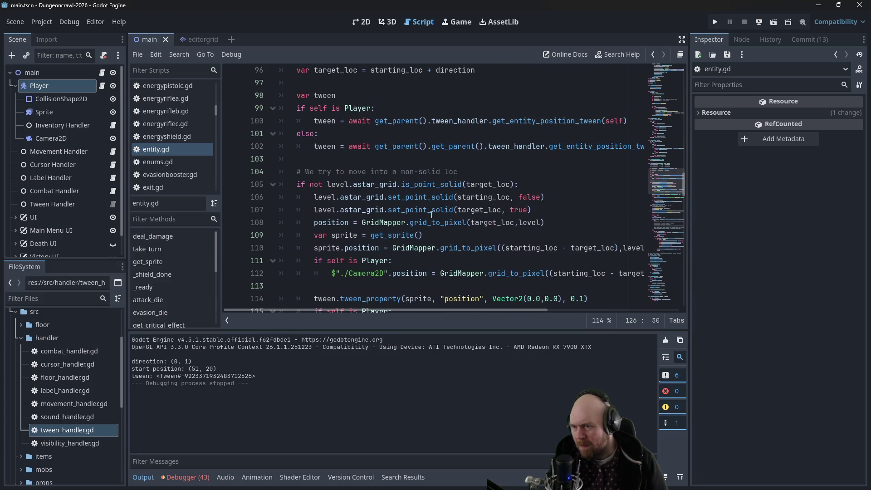
{"action": "scroll", "coordinate": [431, 215], "scroll_direction": "down", "scroll_amount": 1}
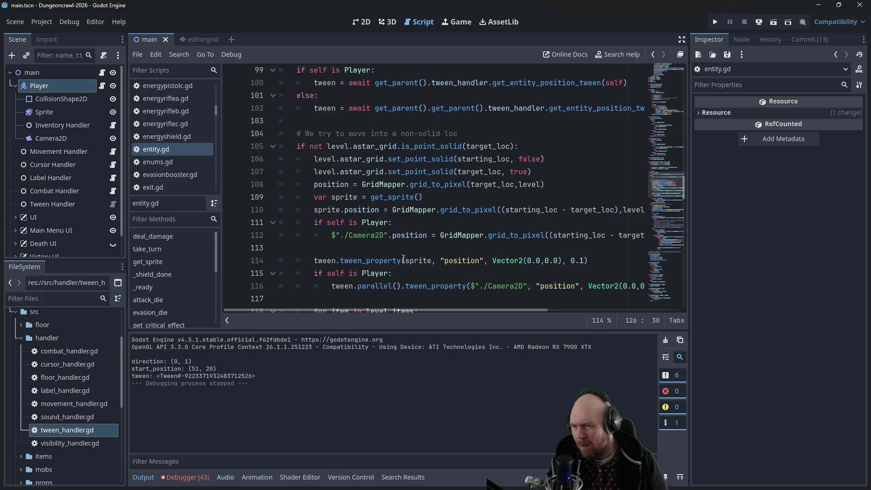
{"action": "scroll", "coordinate": [412, 252], "scroll_direction": "down", "scroll_amount": 5}
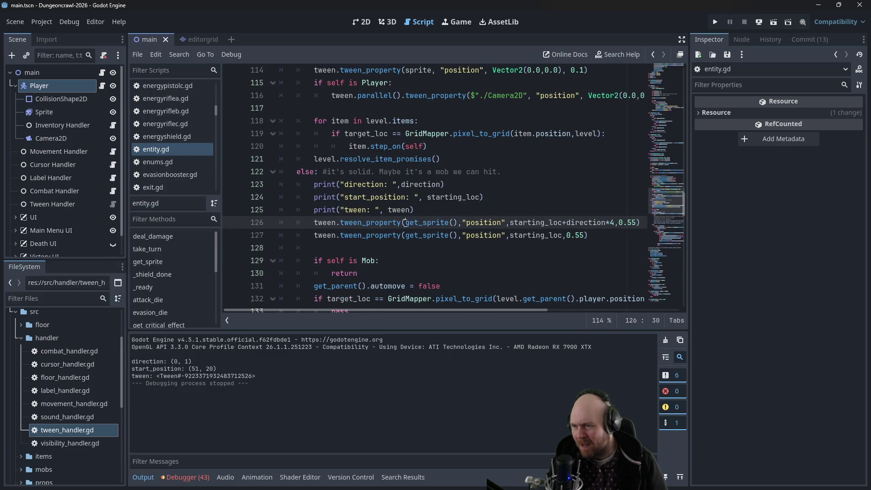
{"action": "scroll", "coordinate": [406, 222], "scroll_direction": "down", "scroll_amount": 2}
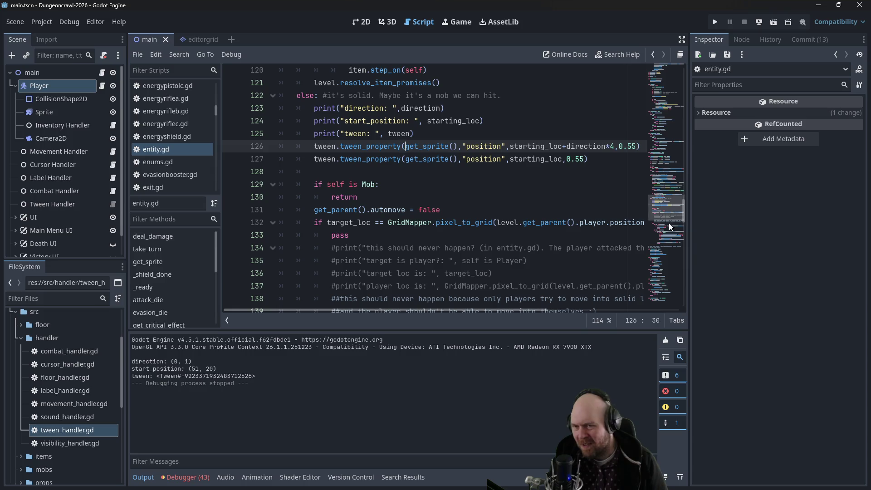
{"action": "left_click_drag", "start_coordinate": [686, 215], "coordinate": [680, 281]}
{"action": "left_click", "coordinate": [500, 181]}
{"action": "key", "text": "ctrl+f"}
{"action": "type", "text": "get_sprite"}
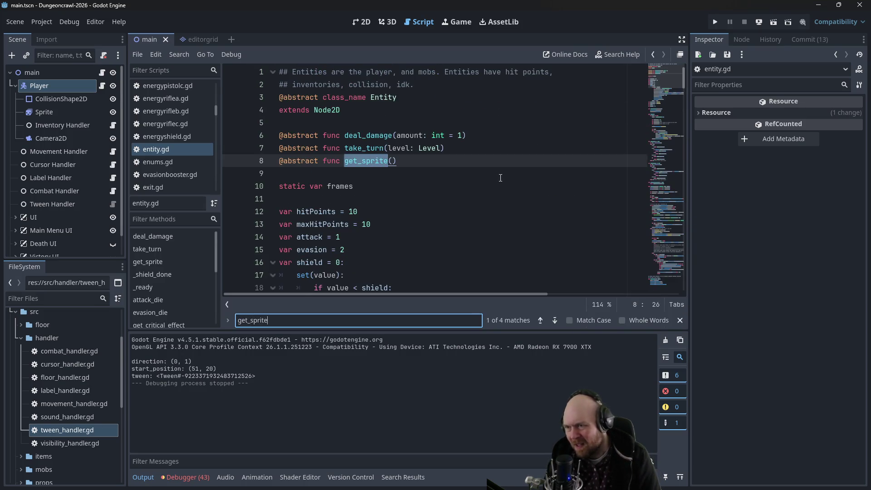
{"action": "left_click", "coordinate": [500, 178]}
{"action": "scroll", "coordinate": [191, 139], "scroll_direction": "up", "scroll_amount": 3}
{"action": "left_click_drag", "start_coordinate": [216, 109], "coordinate": [211, 139]}
{"action": "left_click", "coordinate": [158, 175]}
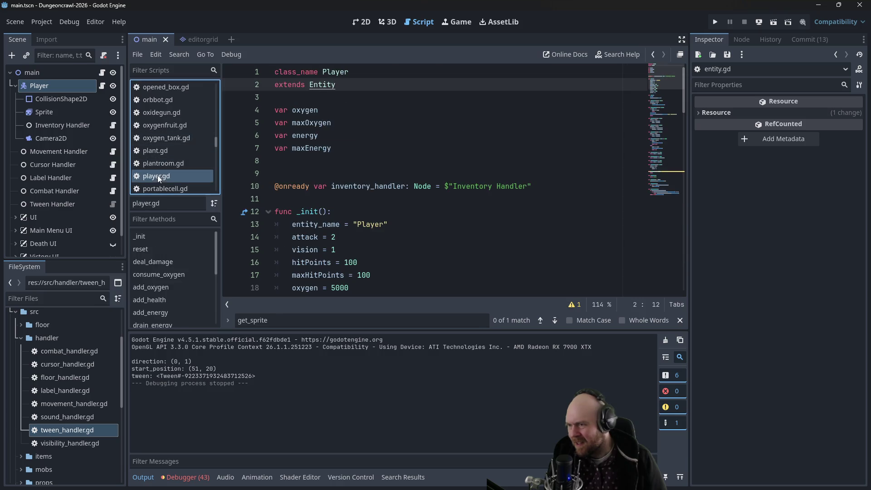
{"action": "left_click", "coordinate": [523, 136]}
{"action": "key", "text": "ctrl+f"}
{"action": "type", "text": "get_sprite"}
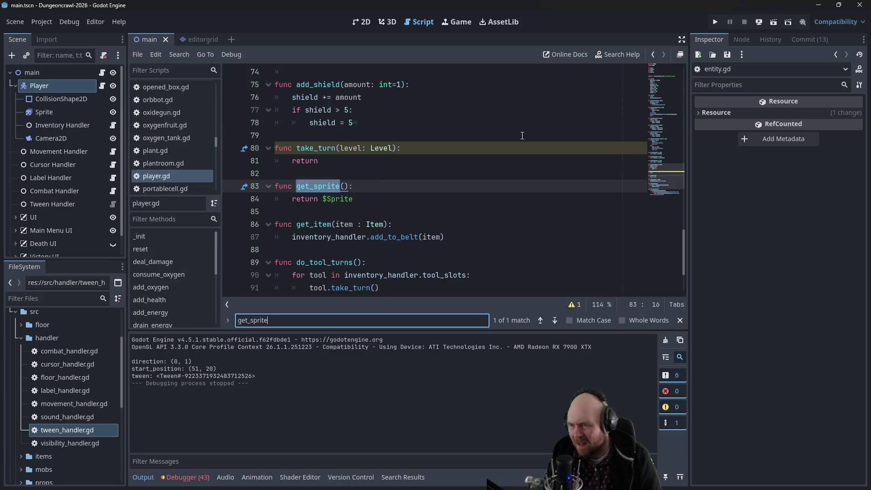
{"action": "left_click", "coordinate": [354, 198]}
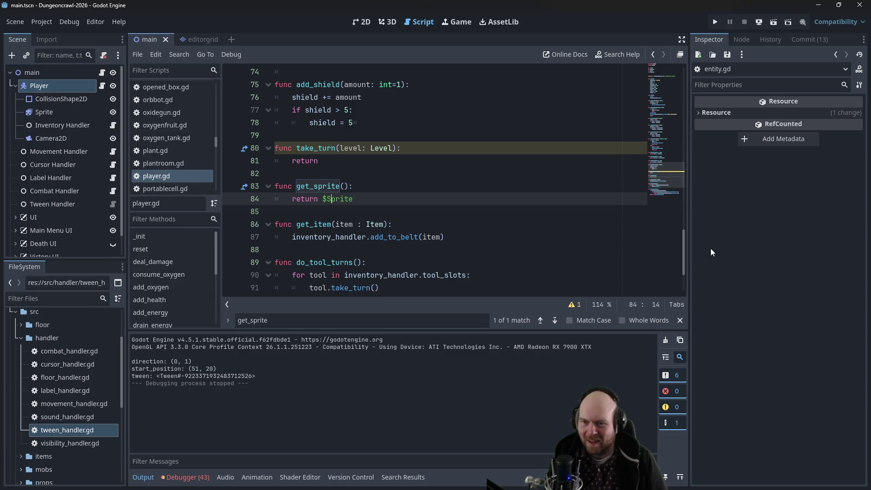
{"action": "left_click_drag", "start_coordinate": [685, 256], "coordinate": [675, 99]}
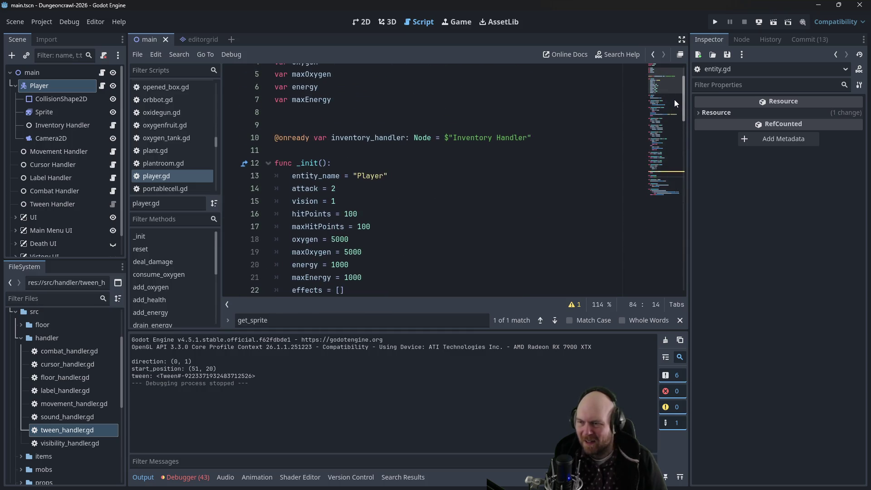
{"action": "scroll", "coordinate": [666, 99], "scroll_direction": "down", "scroll_amount": 1}
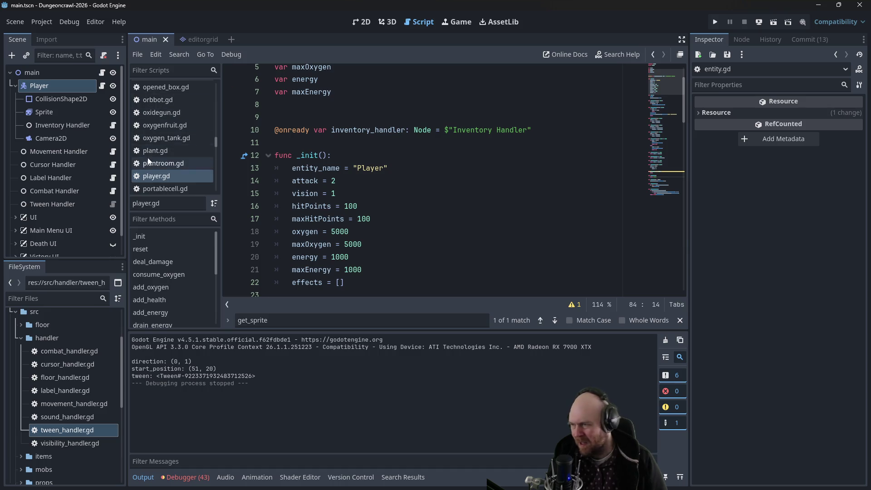
{"action": "left_click", "coordinate": [21, 338]}
{"action": "scroll", "coordinate": [42, 348], "scroll_direction": "down", "scroll_amount": 3}
{"action": "left_click", "coordinate": [48, 364]}
{"action": "double_click", "coordinate": [48, 377]}
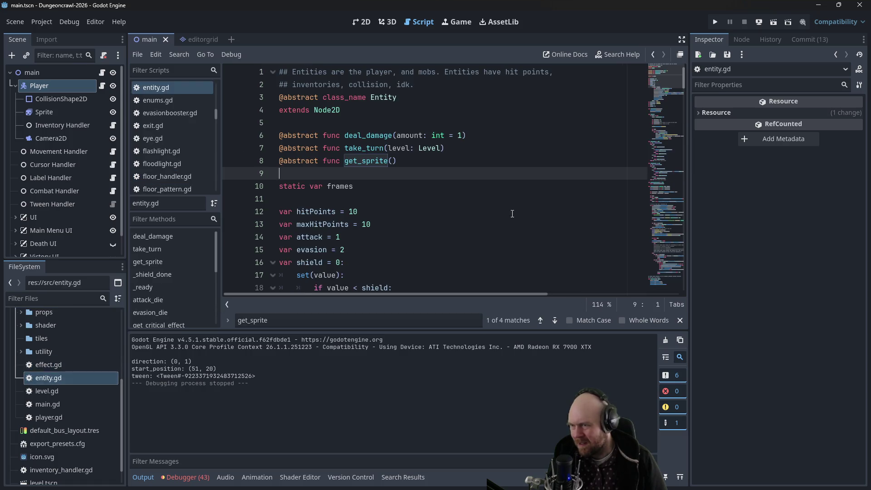
{"action": "left_click_drag", "start_coordinate": [683, 79], "coordinate": [671, 181]}
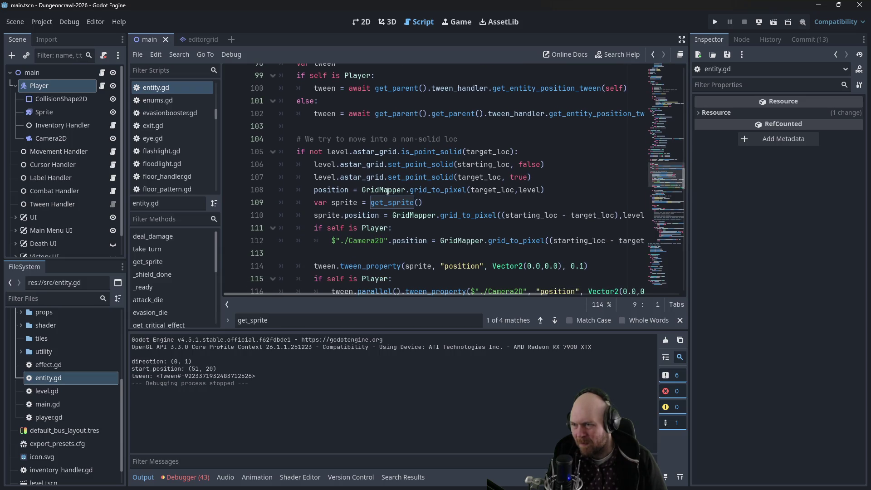
{"action": "left_click", "coordinate": [371, 203]}
{"action": "left_click_drag", "start_coordinate": [422, 203], "coordinate": [315, 202]}
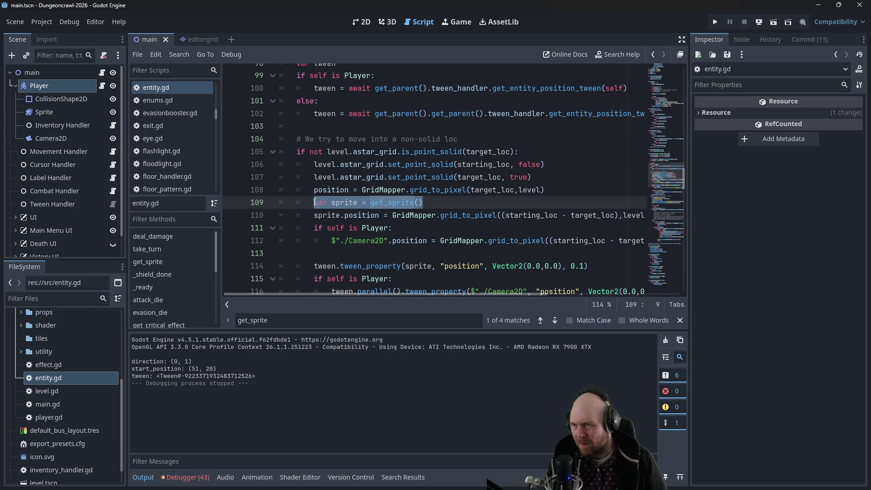
{"action": "scroll", "coordinate": [320, 127], "scroll_direction": "down", "scroll_amount": 3}
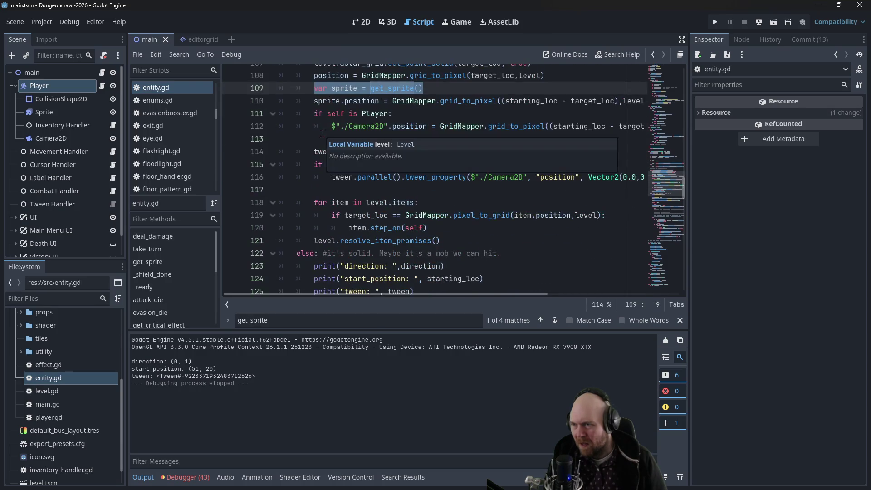
{"action": "scroll", "coordinate": [327, 150], "scroll_direction": "down", "scroll_amount": 2}
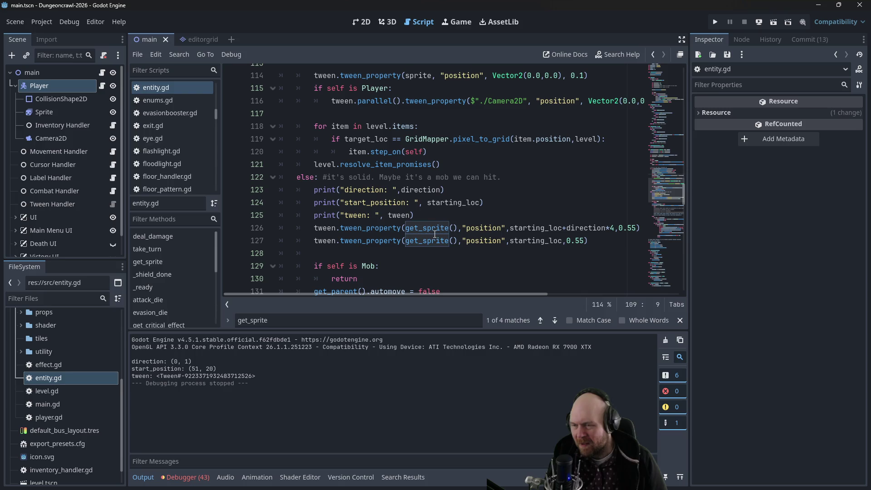
{"action": "scroll", "coordinate": [410, 230], "scroll_direction": "up", "scroll_amount": 4}
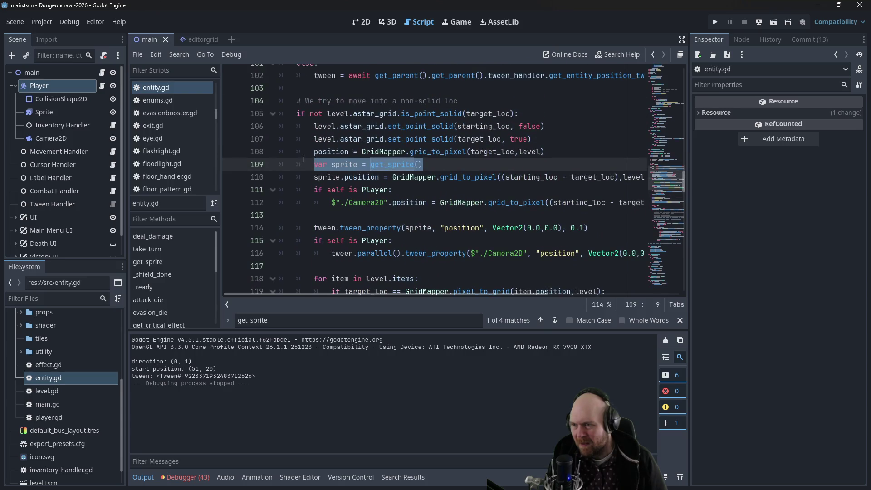
{"action": "scroll", "coordinate": [418, 169], "scroll_direction": "down", "scroll_amount": 4}
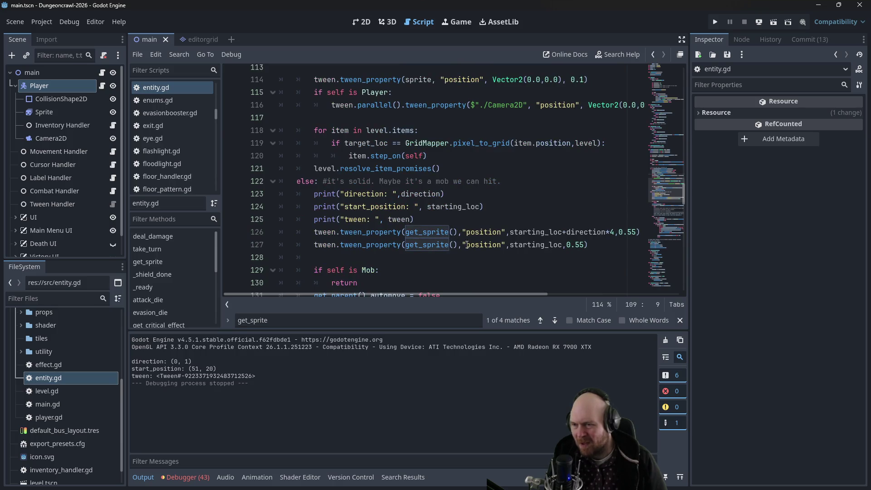
{"action": "scroll", "coordinate": [456, 210], "scroll_direction": "up", "scroll_amount": 4}
{"action": "left_click_drag", "start_coordinate": [422, 168], "coordinate": [313, 169]}
{"action": "key", "text": "ctrl+x"}
{"action": "left_click", "coordinate": [331, 91]}
- Paste the var sprite = get_sprite() declaration on its own line before the move check
{"action": "key", "text": "Return"}
{"action": "key", "text": "Up"}
{"action": "key", "text": "ctrl+v"}
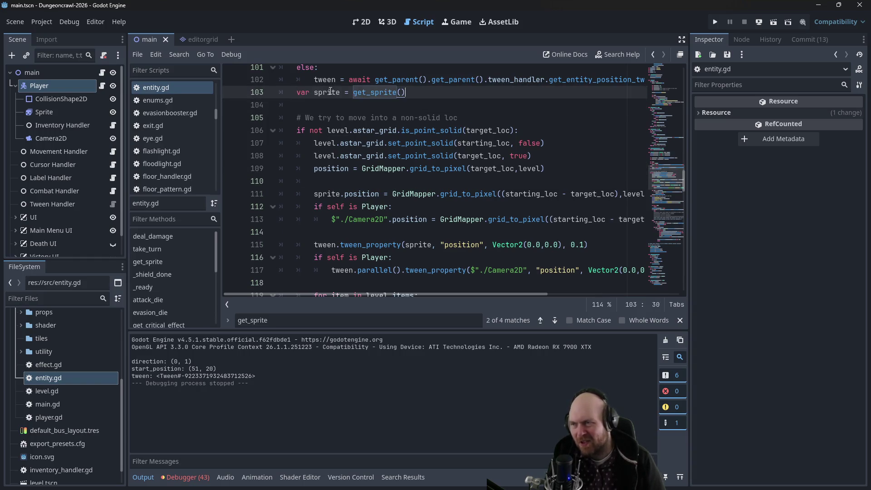
{"action": "scroll", "coordinate": [349, 168], "scroll_direction": "down", "scroll_amount": 4}
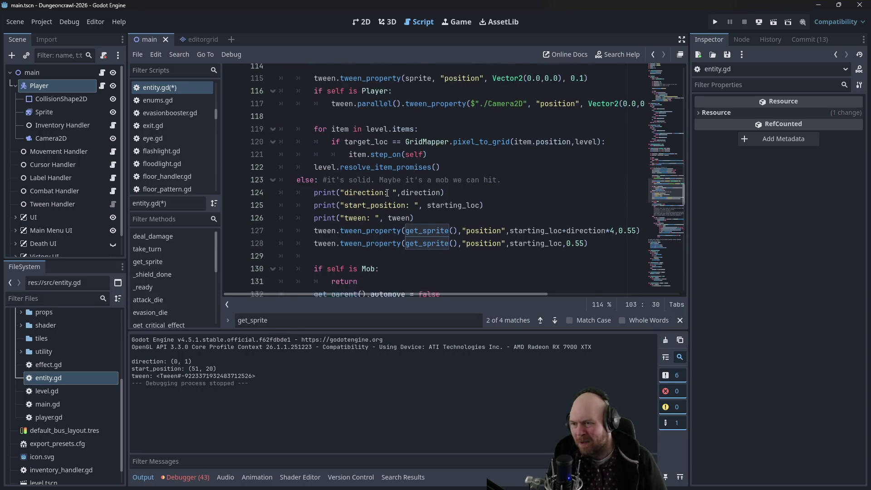
- Replace get_sprite() with sprite in both lunge tween_property calls on lines 127–128
{"action": "left_click_drag", "start_coordinate": [406, 245], "coordinate": [458, 245]}
{"action": "type", "text": "s"}
{"action": "key", "text": "Return"}
{"action": "key", "text": "Down"}
{"action": "key", "text": "Escape"}
{"action": "key", "text": "BackSpace"}
{"action": "key", "text": "BackSpace"}
{"action": "key", "text": "BackSpace"}
{"action": "type", "text": "sprit"}
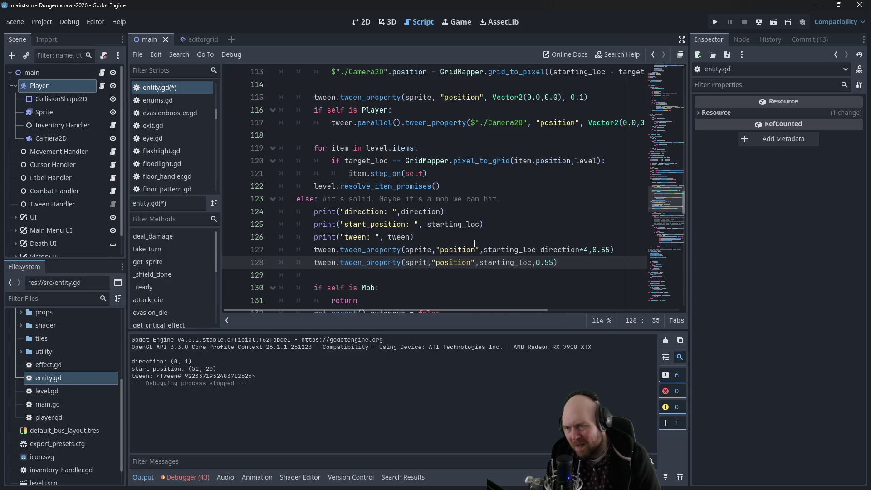
{"action": "type", "text": "e"}
{"action": "left_click", "coordinate": [514, 122]}
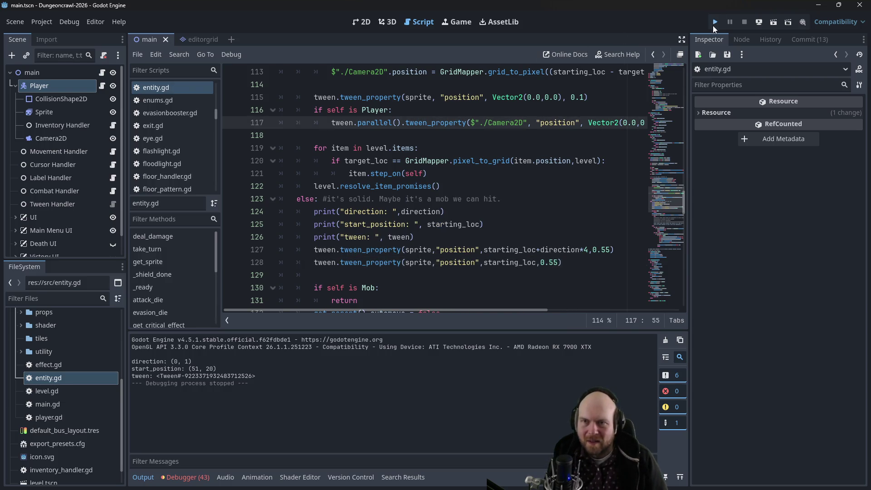
- Run the project, start a new game, bump the player upward twice, and stop the run
{"action": "left_click", "coordinate": [714, 26]}
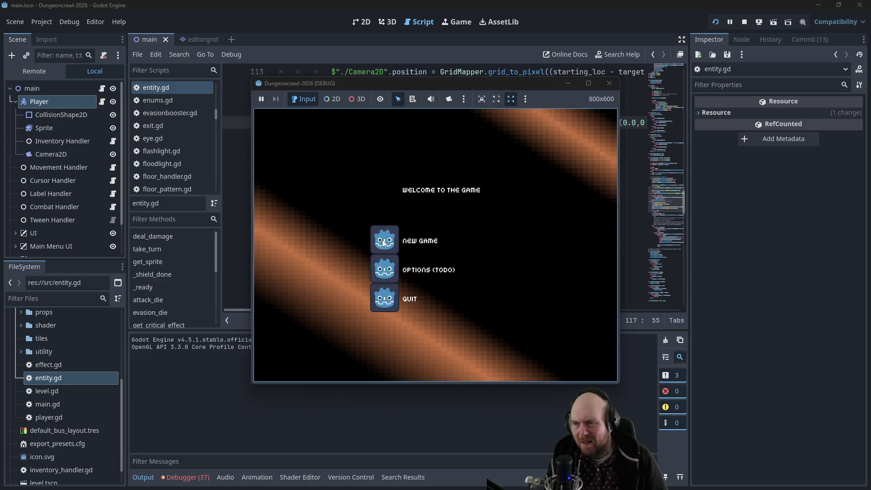
{"action": "left_click", "coordinate": [368, 237]}
{"action": "left_click", "coordinate": [367, 234]}
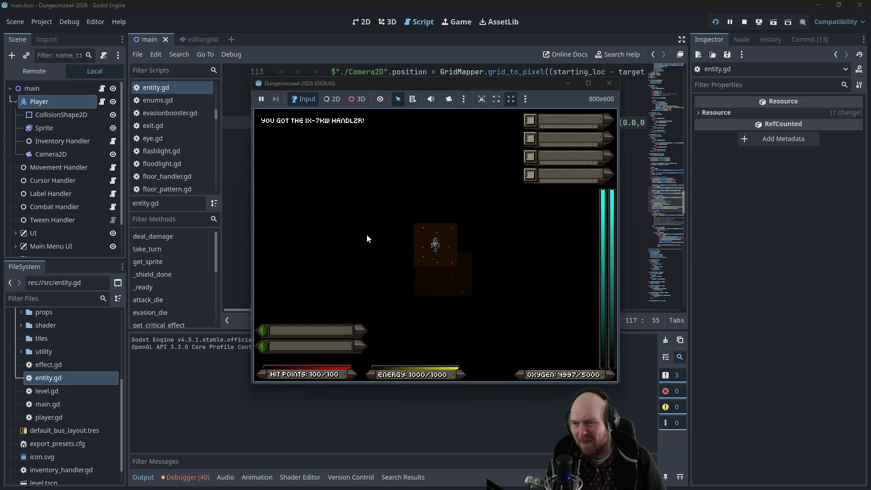
{"action": "key", "text": "Up"}
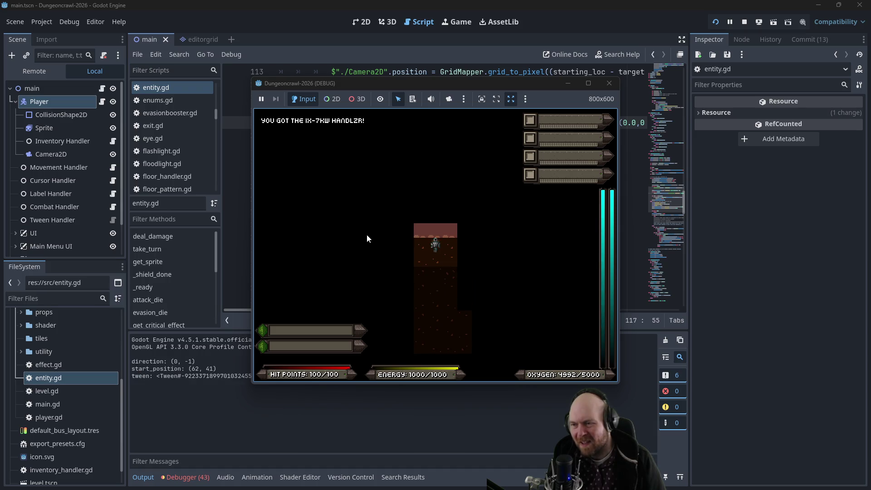
{"action": "key", "text": "Up"}
{"action": "key", "text": "Up"}
{"action": "key", "text": "Up"}
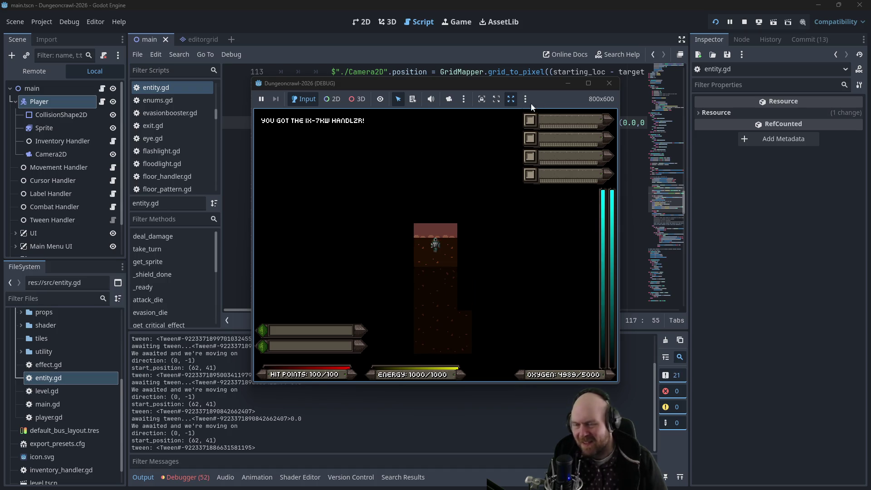
{"action": "left_click", "coordinate": [607, 82]}
{"action": "left_click", "coordinate": [433, 212]}
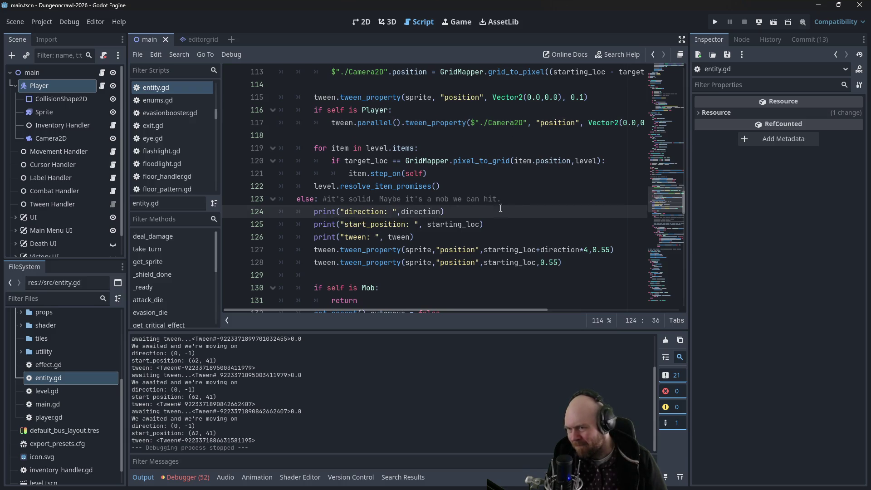
- Delete the starting_loc+ prefix on line 127 so the lunge targets direction*4
{"action": "scroll", "coordinate": [501, 208], "scroll_direction": "up", "scroll_amount": 2}
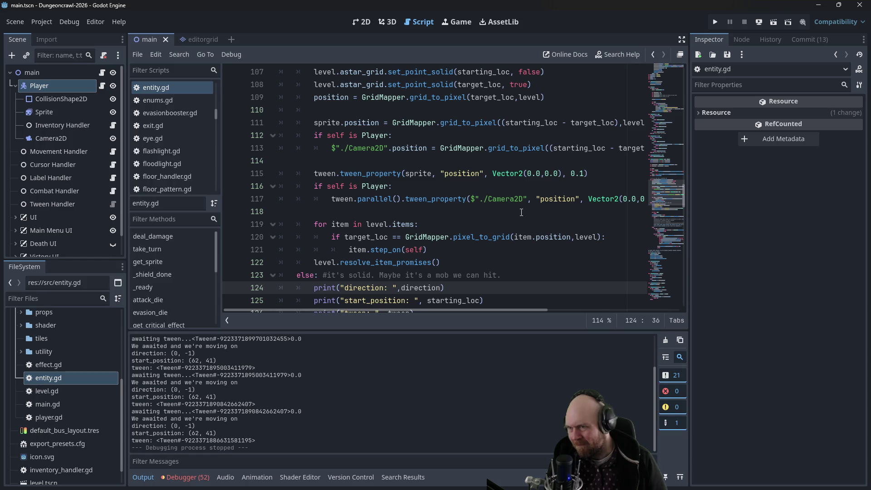
{"action": "scroll", "coordinate": [522, 212], "scroll_direction": "up", "scroll_amount": 1}
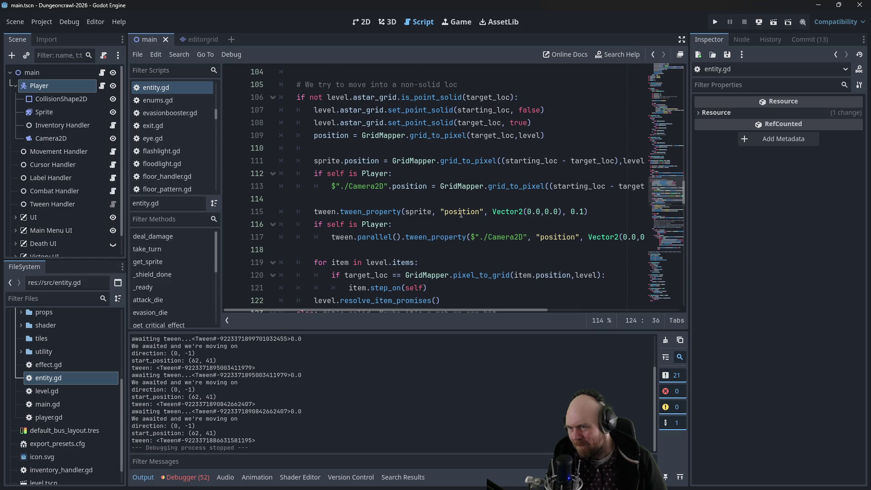
{"action": "scroll", "coordinate": [560, 212], "scroll_direction": "down", "scroll_amount": 3}
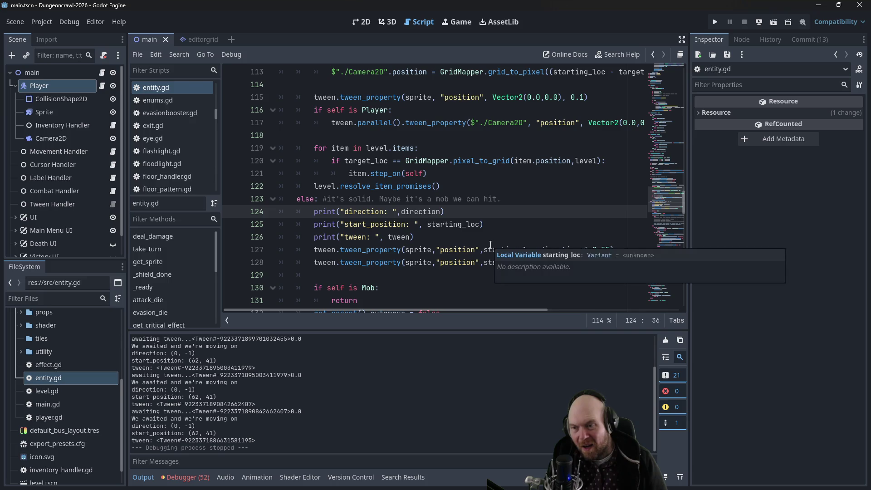
{"action": "mouse_move", "coordinate": [484, 251]}
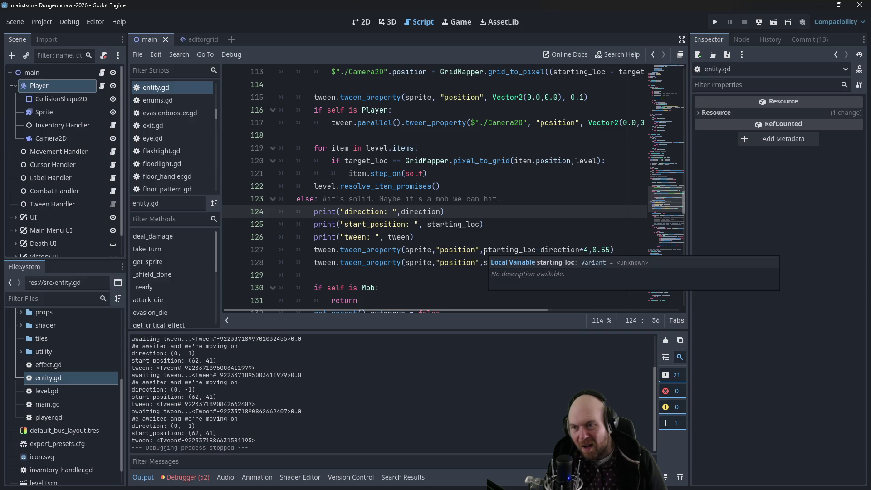
{"action": "left_click_drag", "start_coordinate": [484, 250], "coordinate": [540, 245]}
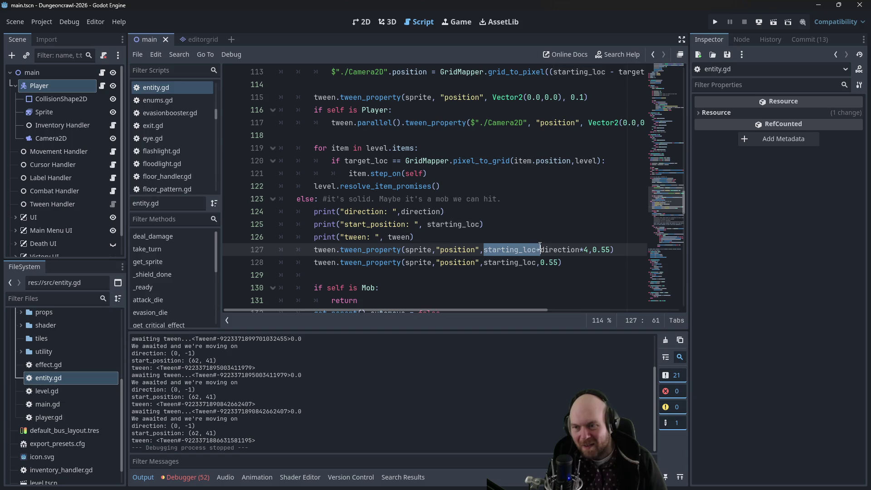
{"action": "key", "text": "BackSpace"}
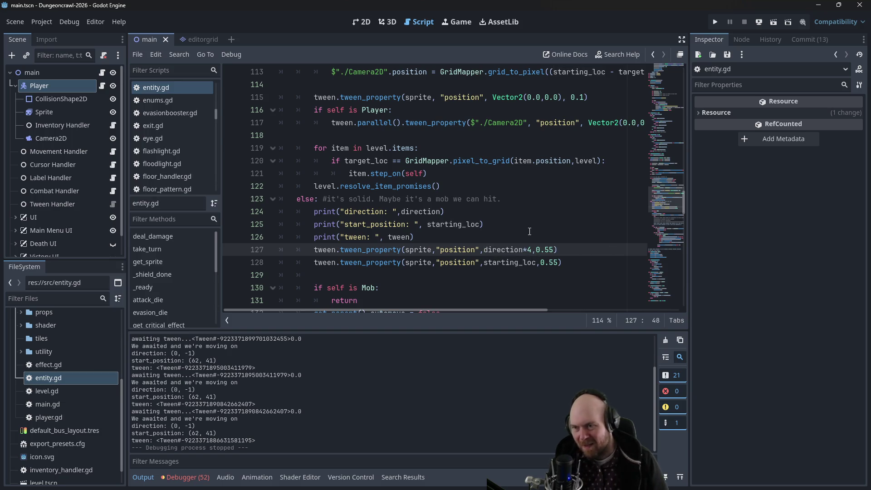
- Change the return target on line 128 to Vector2(0.0,0.0) and save the script
{"action": "left_click_drag", "start_coordinate": [484, 263], "coordinate": [536, 263]}
{"action": "key", "text": "BackSpace"}
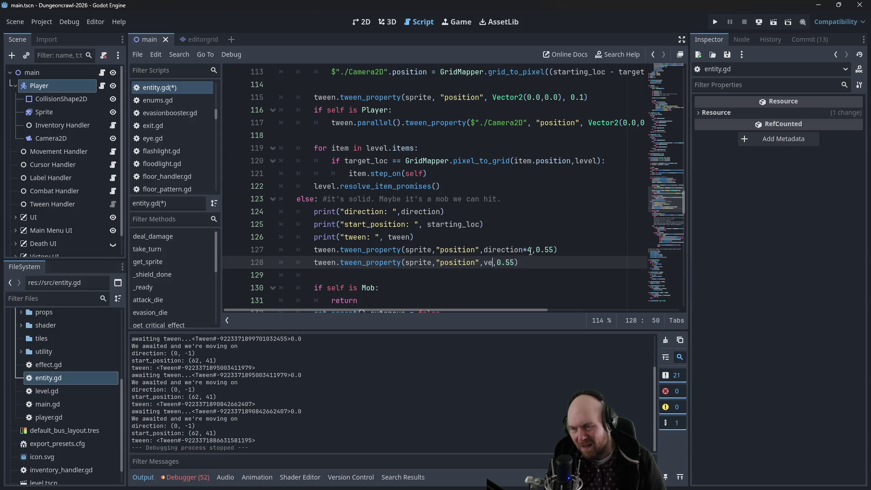
{"action": "type", "text": "Vector2i(0"}
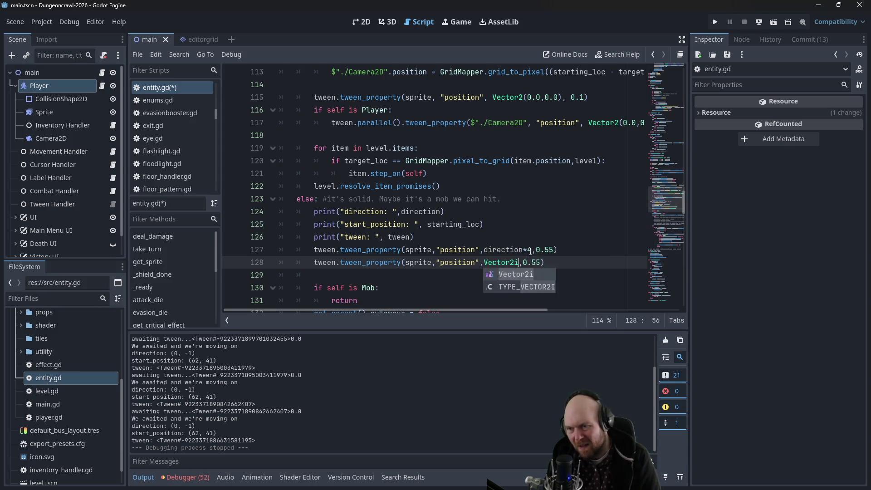
{"action": "key", "text": "BackSpace"}
{"action": "key", "text": "BackSpace"}
{"action": "key", "text": "BackSpace"}
{"action": "type", "text": "(0.0,0.0"}
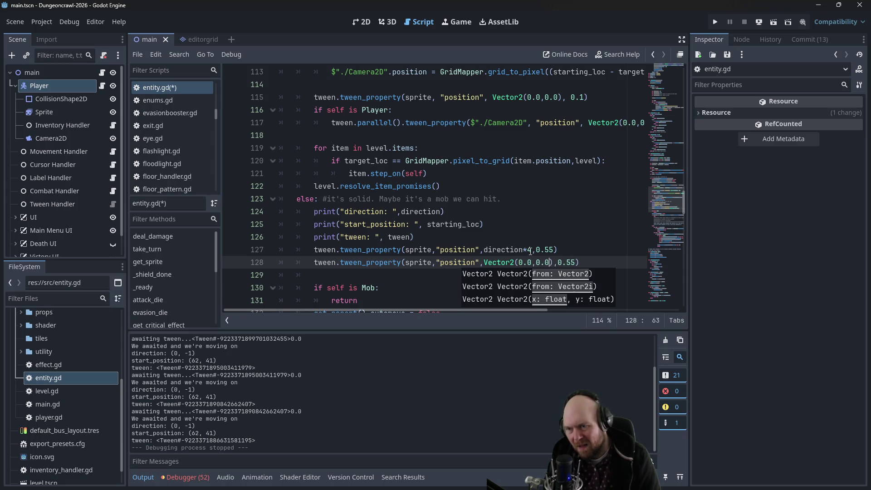
{"action": "key", "text": "ctrl+s"}
{"action": "left_click", "coordinate": [539, 174]}
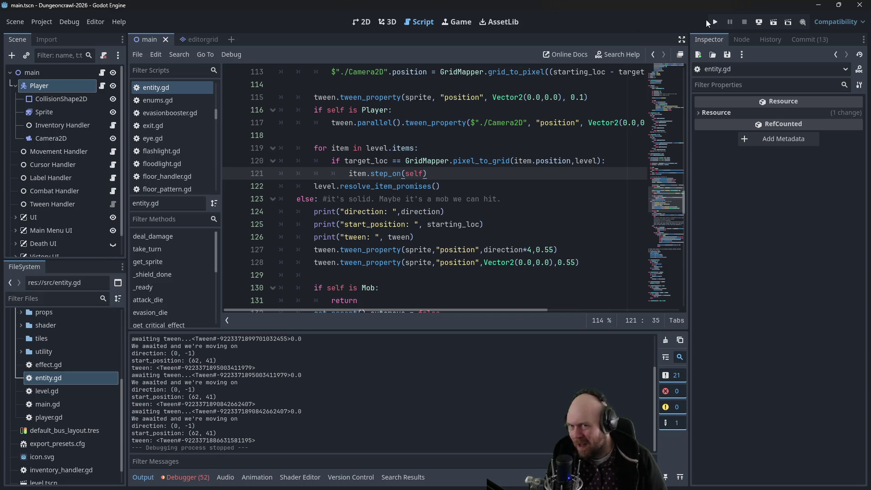
- Run the project, start a new game, bump the player upward once, then stop the game
{"action": "left_click", "coordinate": [708, 22]}
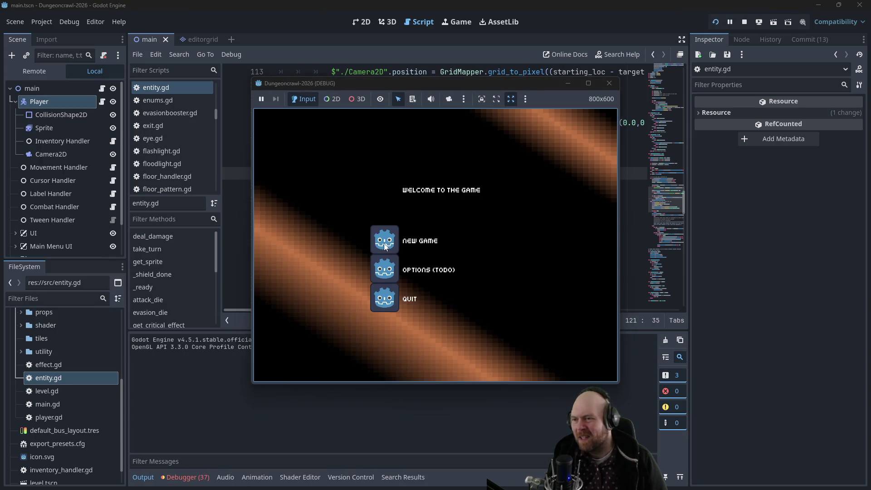
{"action": "left_click", "coordinate": [385, 246]}
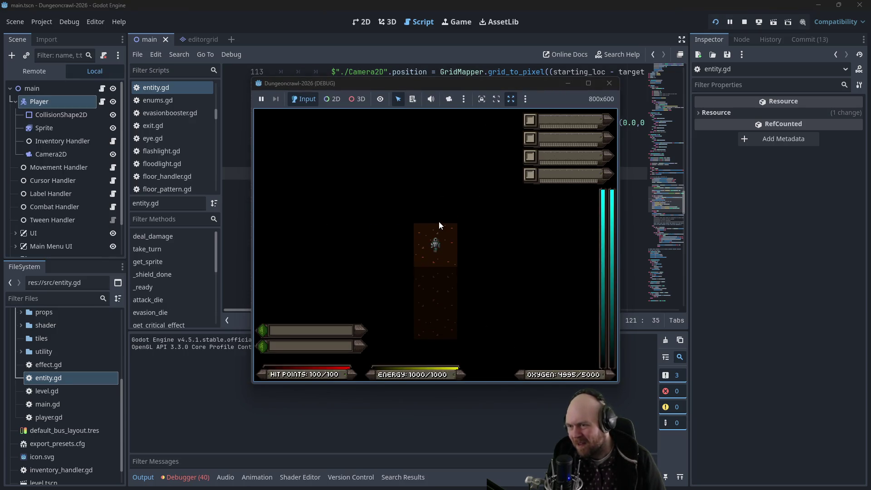
{"action": "key", "text": "Up"}
{"action": "key", "text": "Up"}
{"action": "key", "text": "Up"}
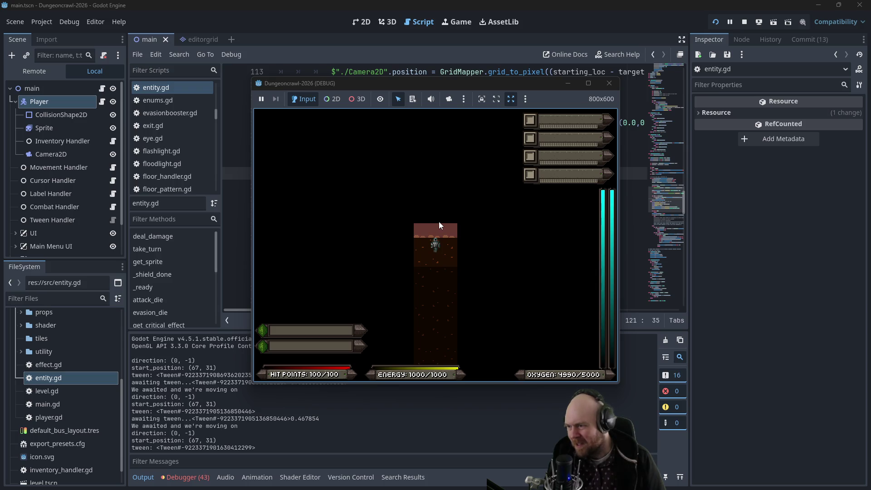
{"action": "left_click", "coordinate": [609, 83]}
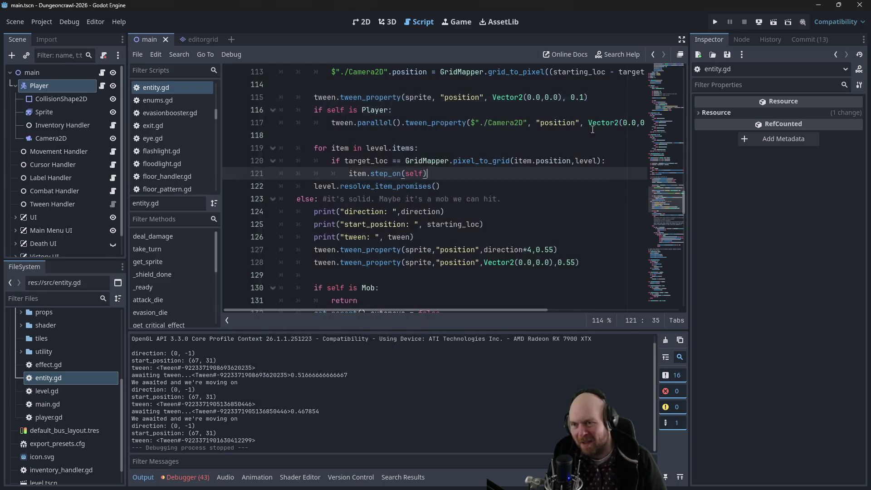
- Inspect the tween and level variable types near lines 127–128 through their info popups
{"action": "left_click", "coordinate": [525, 229]}
{"action": "left_click", "coordinate": [507, 249]}
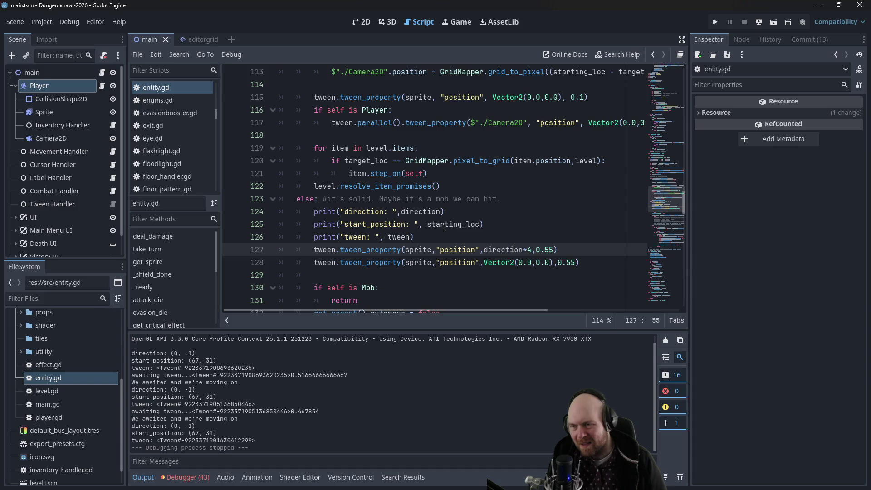
{"action": "key", "text": "Up"}
{"action": "key", "text": "Up"}
{"action": "key", "text": "Up"}
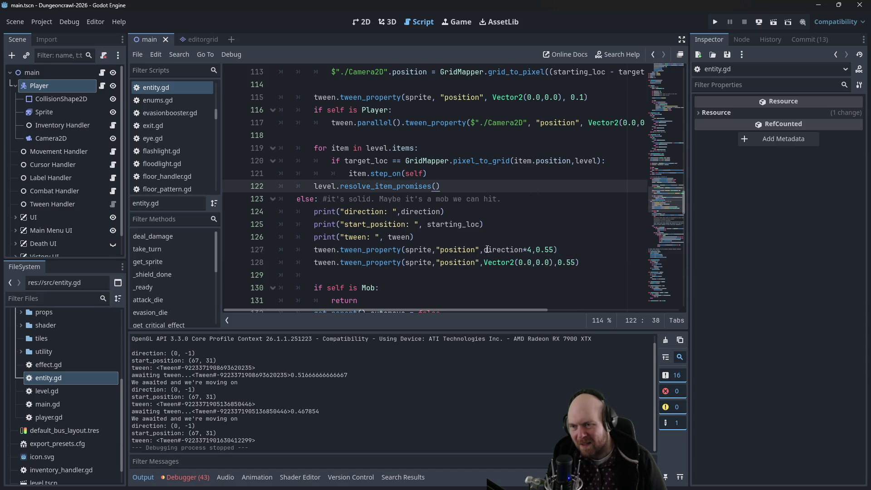
{"action": "left_click", "coordinate": [485, 250]}
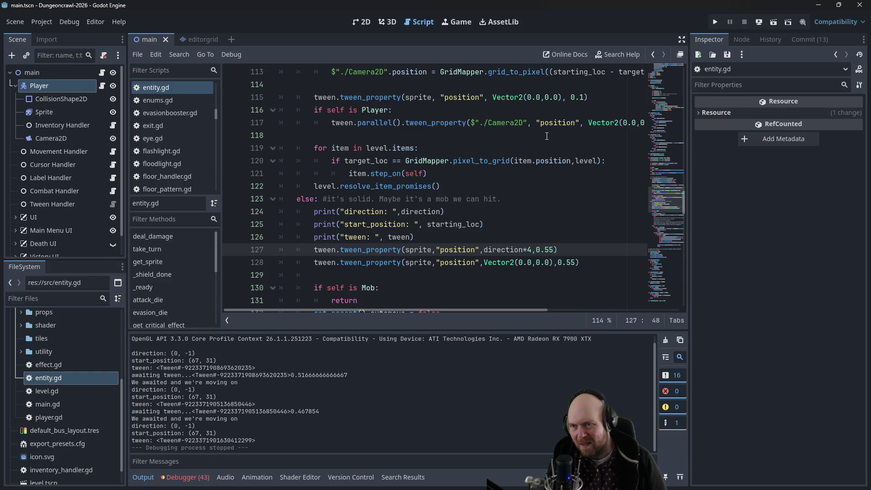
{"action": "mouse_move", "coordinate": [453, 309]}
{"action": "left_mouse_down"}
{"action": "mouse_move", "coordinate": [527, 308]}
{"action": "mouse_move", "coordinate": [460, 301]}
{"action": "left_mouse_up"}
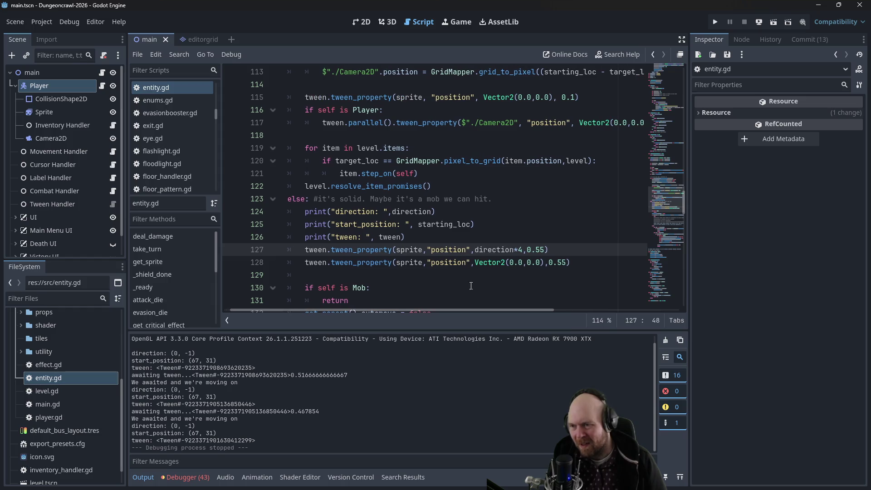
{"action": "left_click", "coordinate": [480, 262]}
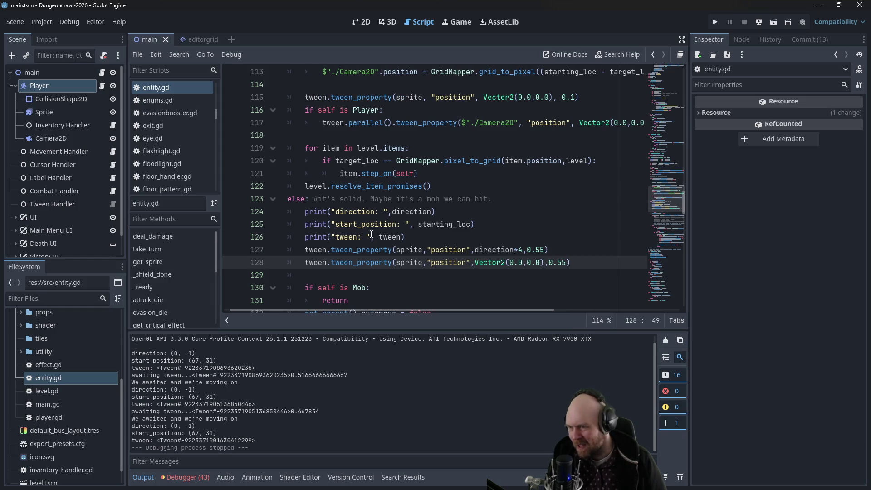
{"action": "mouse_move", "coordinate": [386, 235]}
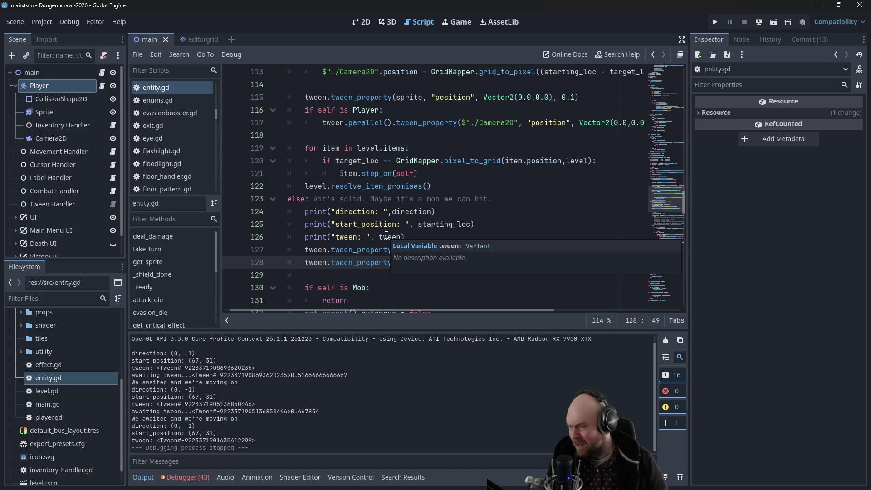
{"action": "left_click", "coordinate": [498, 176]}
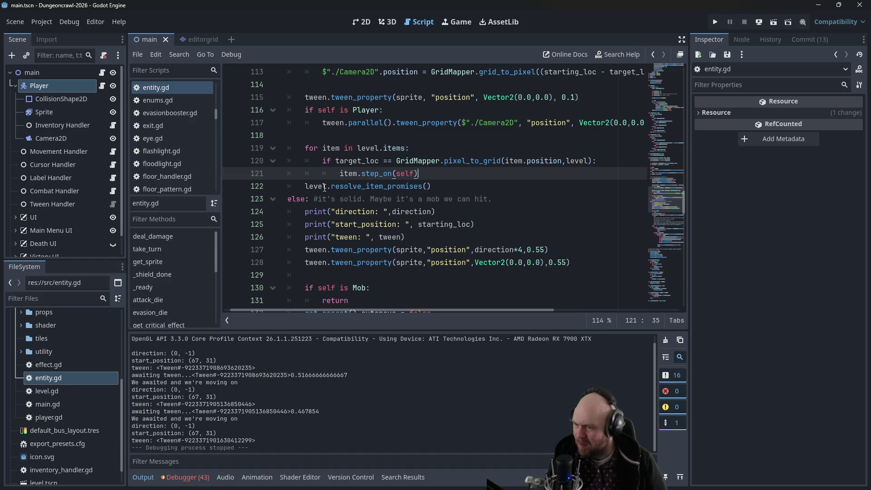
{"action": "mouse_move", "coordinate": [306, 187]}
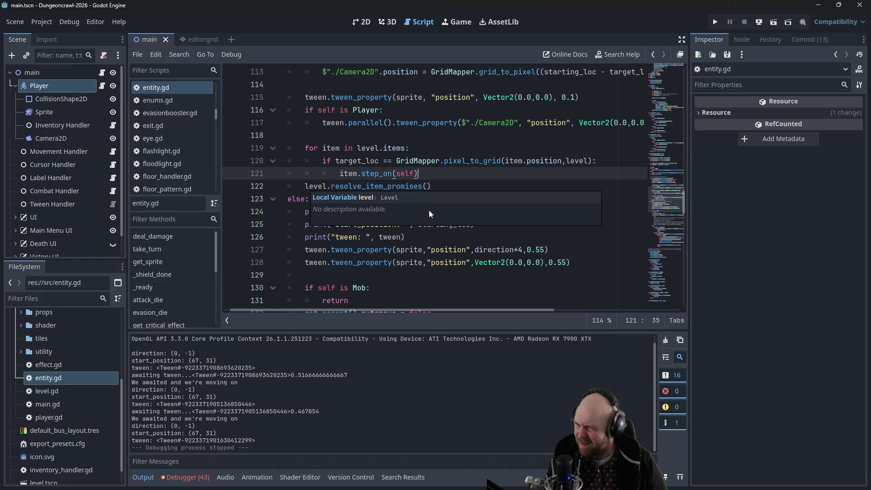
{"action": "left_click", "coordinate": [536, 262]}
- Begin typing 'Vect' in front of direction*4 on line 127 to wrap the lunge offset
{"action": "scroll", "coordinate": [454, 206], "scroll_direction": "up", "scroll_amount": 1}
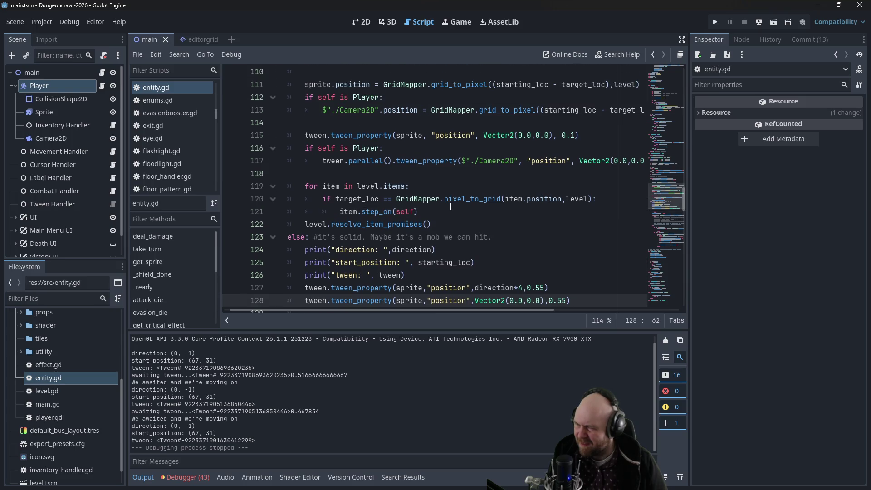
{"action": "scroll", "coordinate": [448, 207], "scroll_direction": "up", "scroll_amount": 1}
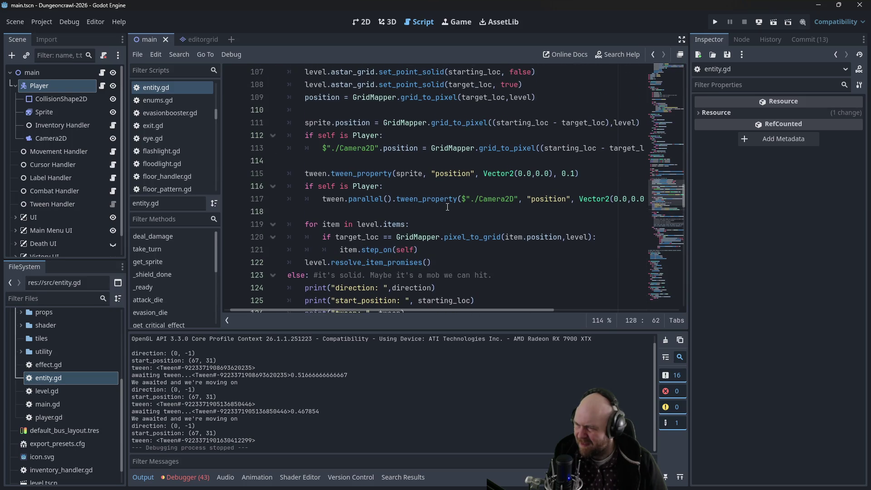
{"action": "scroll", "coordinate": [444, 207], "scroll_direction": "down", "scroll_amount": 2}
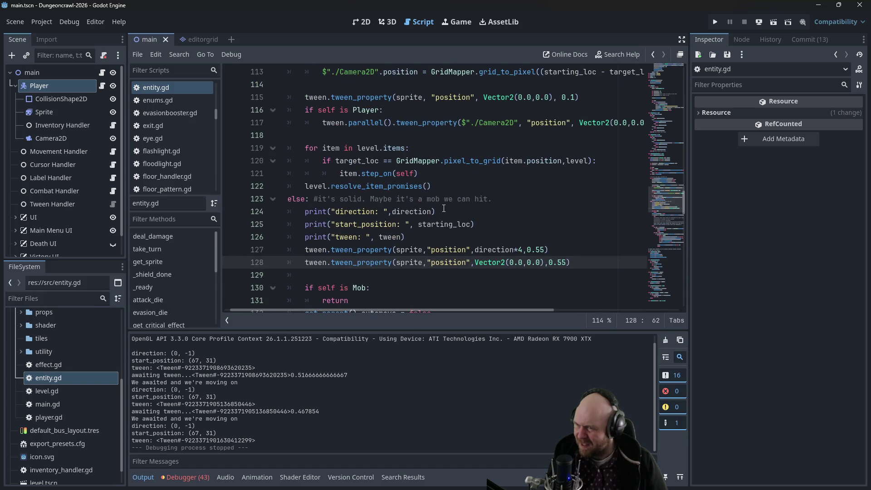
{"action": "scroll", "coordinate": [444, 208], "scroll_direction": "up", "scroll_amount": 1}
{"action": "scroll", "coordinate": [444, 208], "scroll_direction": "down", "scroll_amount": 1}
{"action": "left_click", "coordinate": [475, 250]}
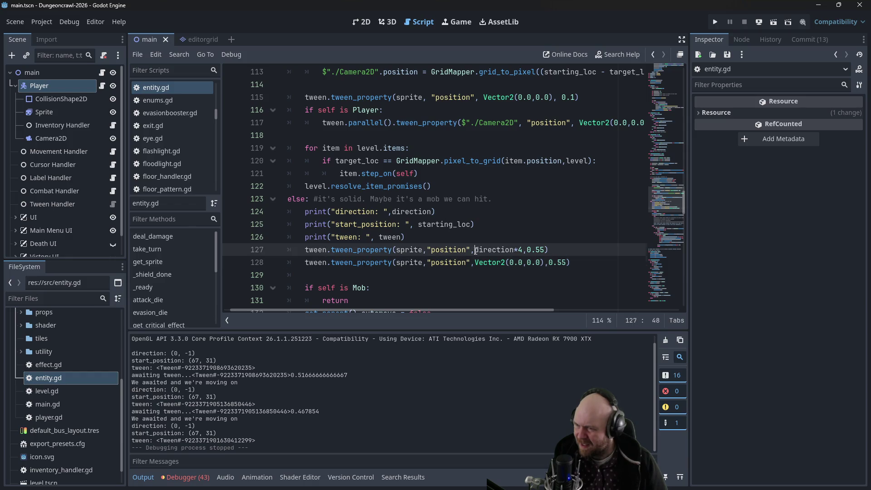
{"action": "type", "text": "Vect"}
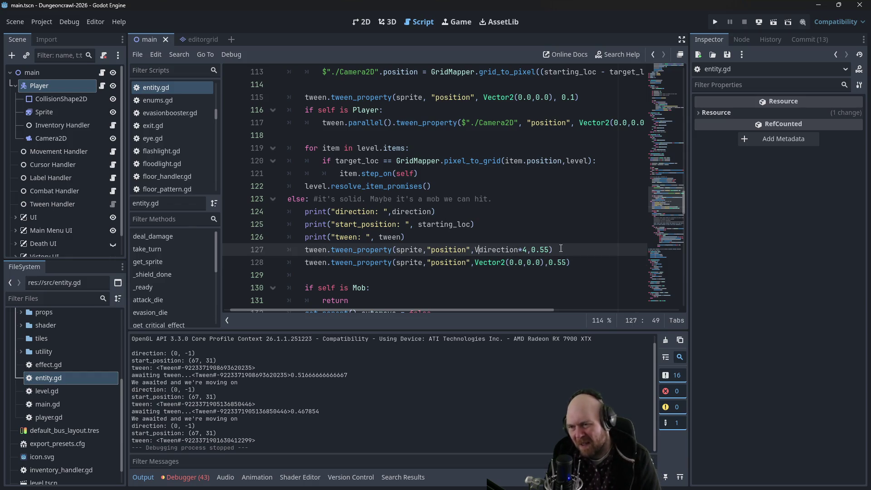